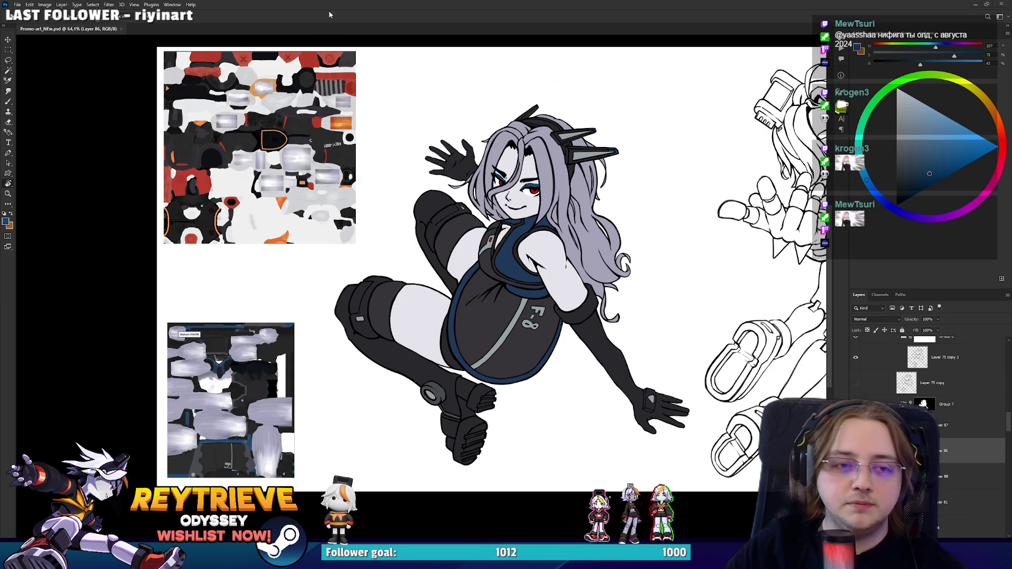
# Step: Zoom and pan around the canvas to inspect the left and right girls
pyautogui.scroll(3, 469, 289)
pyautogui.scroll(-2, 469, 289)
pyautogui.scroll(1, 468, 288)
pyautogui.scroll(-1, 468, 289)
pyautogui.scroll(2, 482, 298)
pyautogui.scroll(-3, 428, 338)
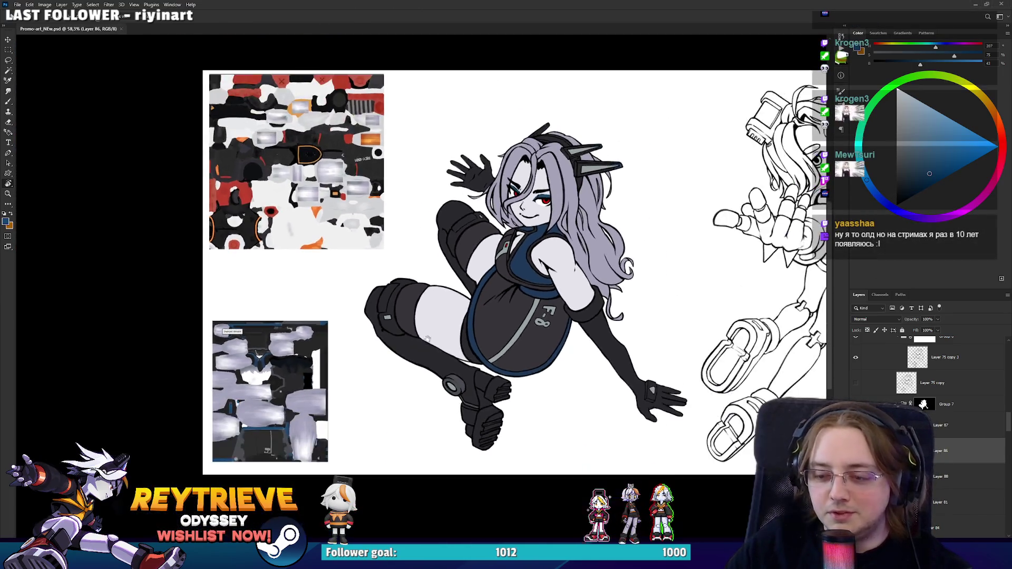
pyautogui.scroll(-1, 428, 338)
pyautogui.scroll(4, 424, 348)
pyautogui.scroll(-3, 418, 356)
pyautogui.scroll(2, 416, 360)
pyautogui.moveTo(416, 360)
pyautogui.mouseDown()
pyautogui.moveTo(526, 397)
pyautogui.moveTo(509, 317)
pyautogui.moveTo(471, 432)
pyautogui.mouseUp()
pyautogui.scroll(-1, 536, 378)
pyautogui.scroll(2, 536, 377)
pyautogui.scroll(-1, 471, 432)
pyautogui.scroll(2, 471, 433)
pyautogui.scroll(-1, 471, 432)
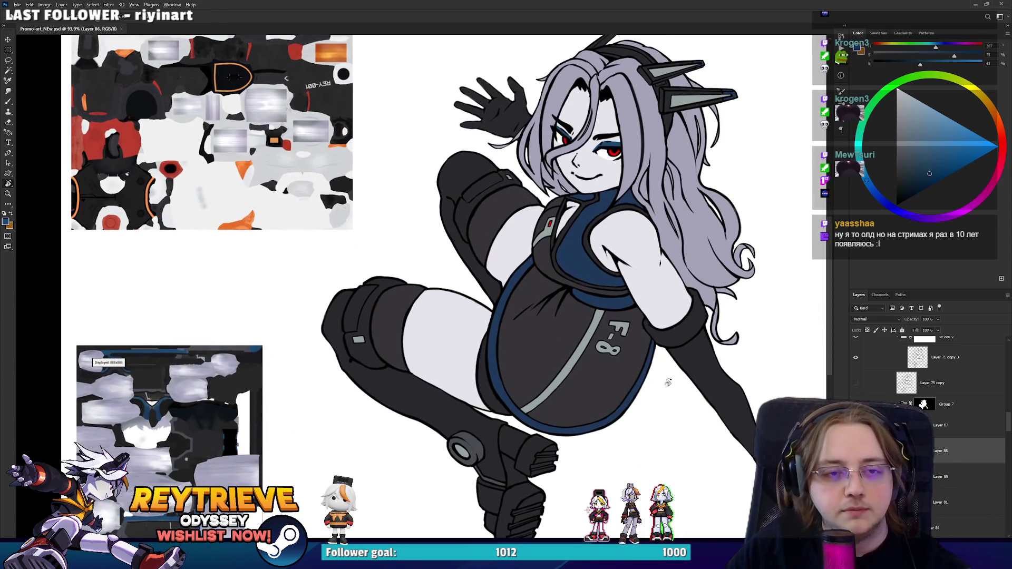
pyautogui.scroll(-1, 668, 383)
pyautogui.scroll(2, 538, 199)
pyautogui.scroll(1, 539, 198)
pyautogui.scroll(-3, 537, 231)
pyautogui.scroll(1, 535, 263)
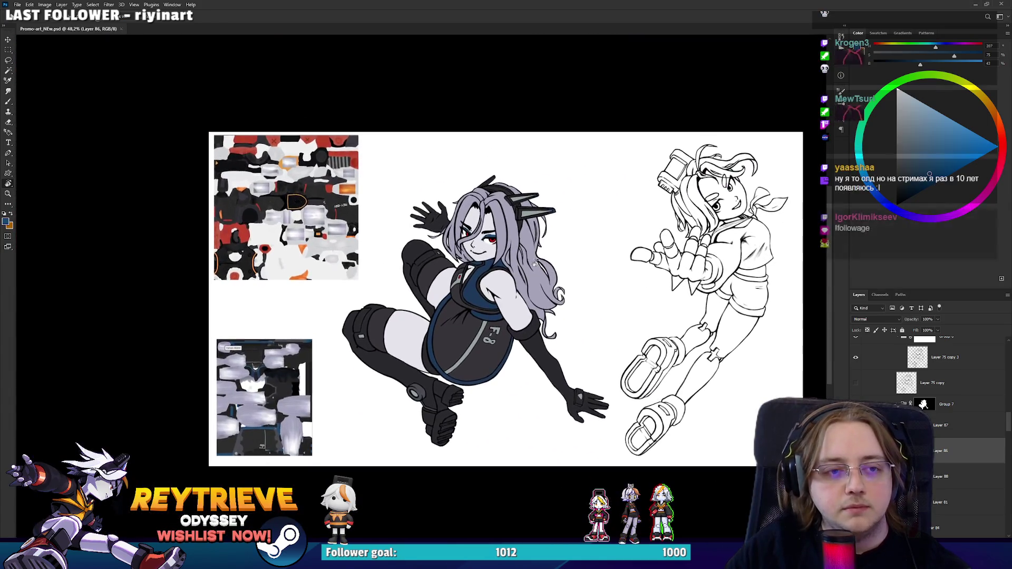
pyautogui.scroll(2, 534, 262)
pyautogui.scroll(-1, 543, 294)
pyautogui.scroll(1, 575, 294)
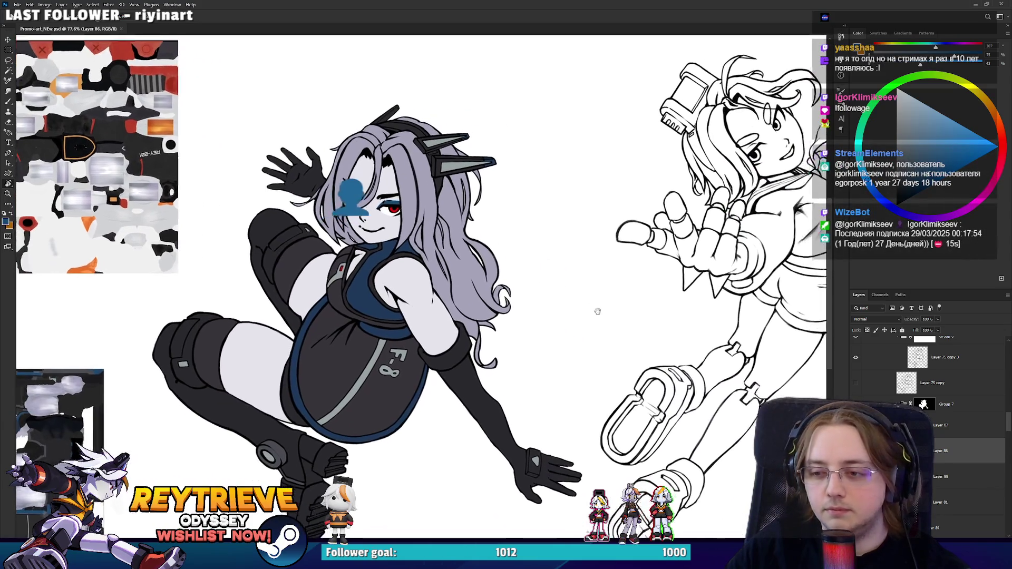
pyautogui.moveTo(597, 312); pyautogui.dragTo(567, 308)
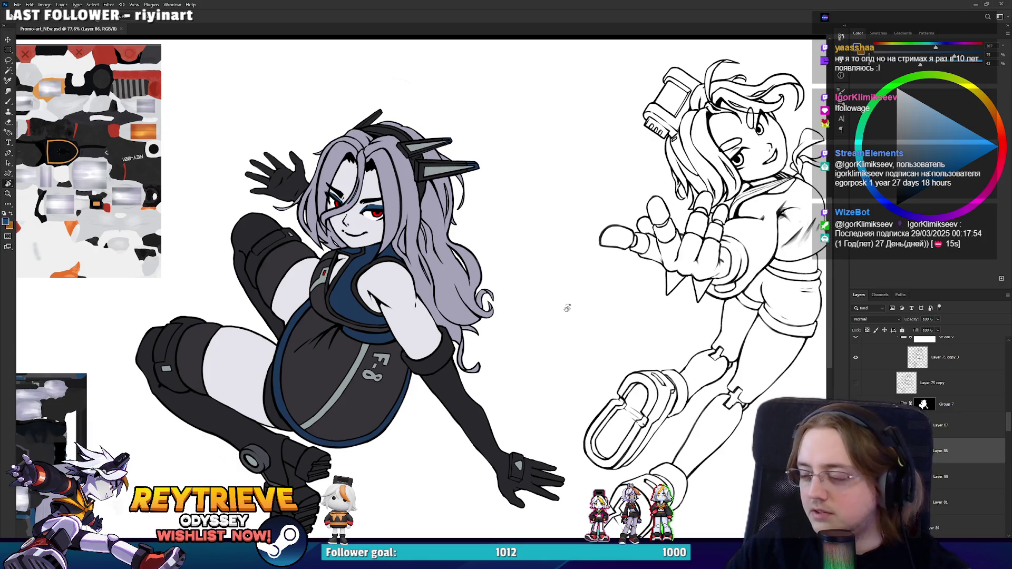
pyautogui.scroll(-2, 595, 324)
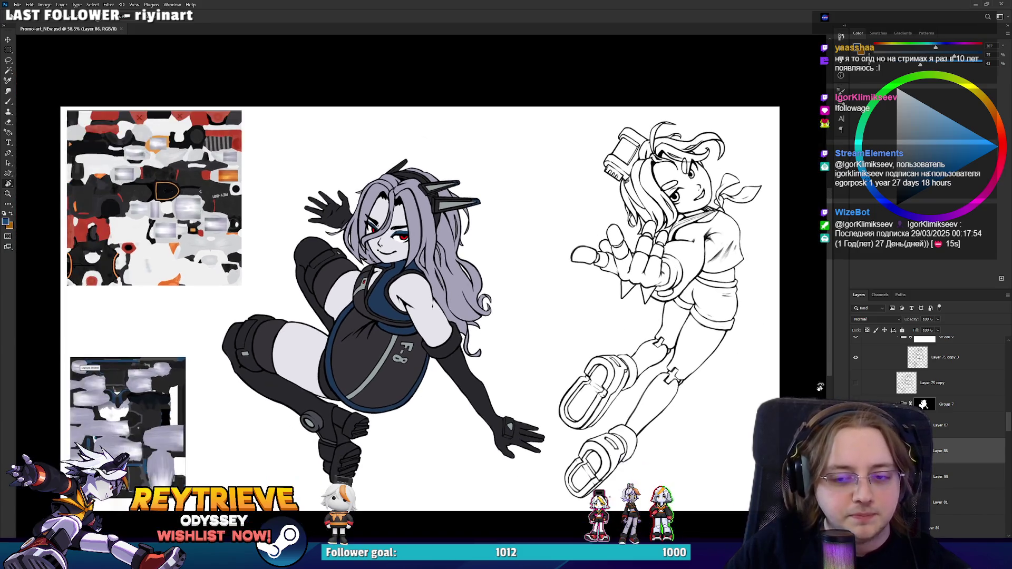
# Step: Check Group 7, Group 2 copy and the Fate layer, toggling the left character group's visibility
pyautogui.click(946, 404)
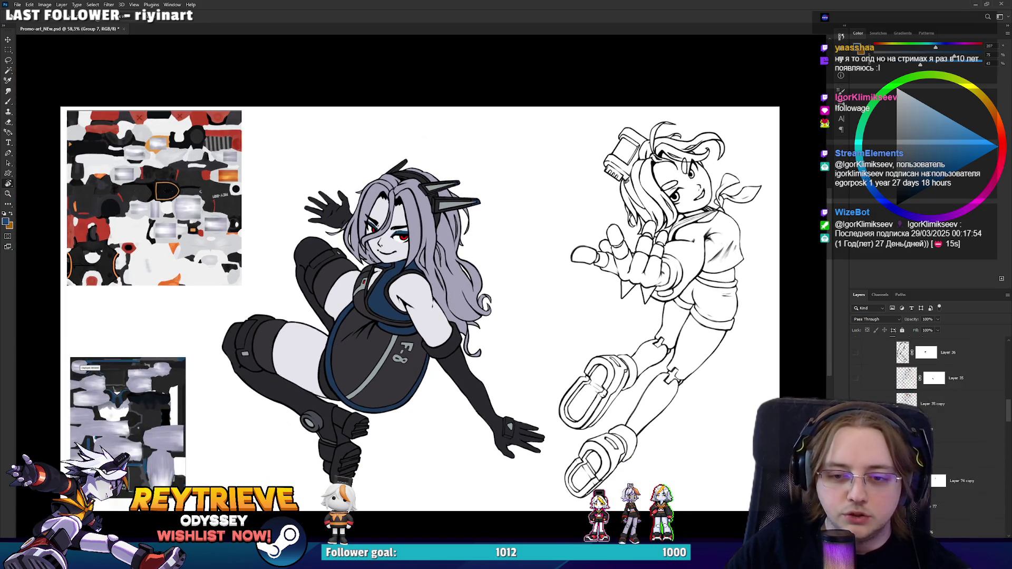
pyautogui.click(970, 473)
pyautogui.hotkey('ctrl', ',')
pyautogui.hotkey('ctrl', ',')
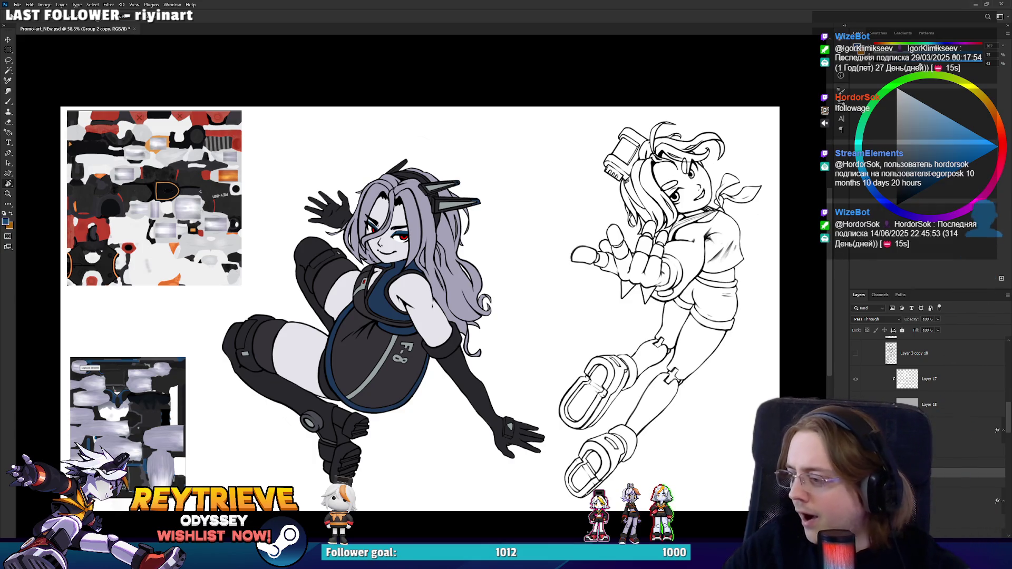
pyautogui.click(975, 463)
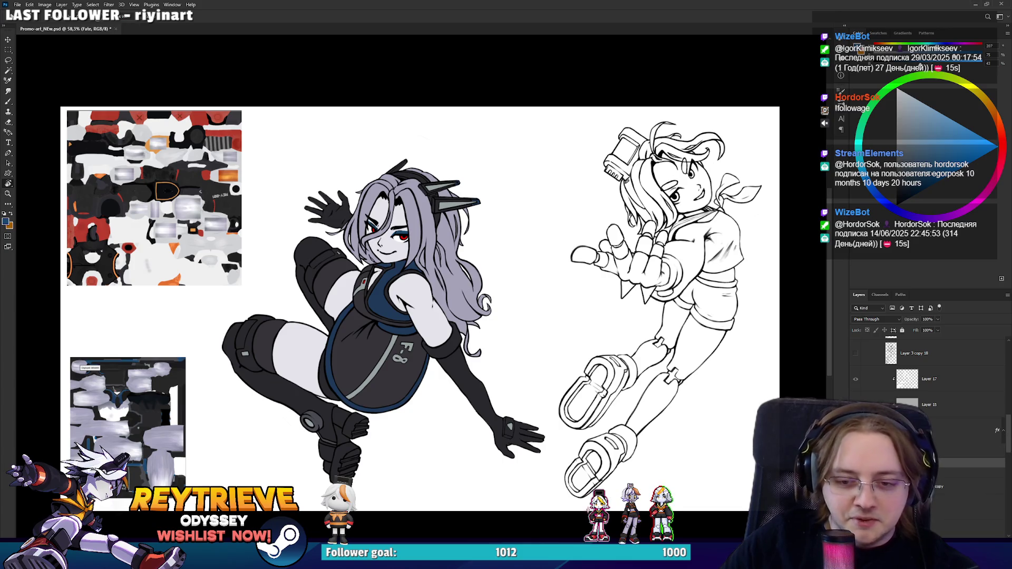
pyautogui.scroll(3, 927, 379)
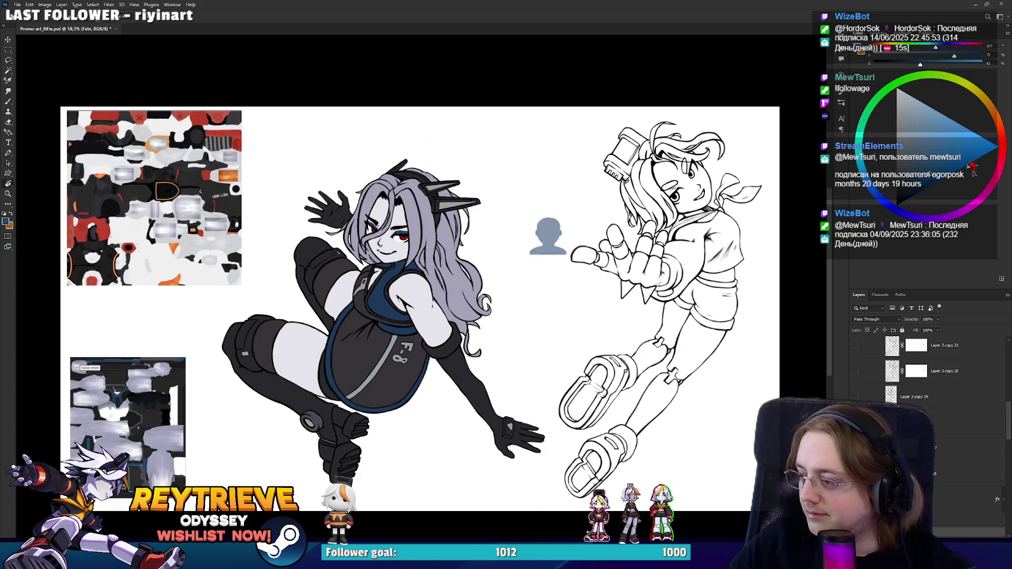
pyautogui.scroll(3, 927, 369)
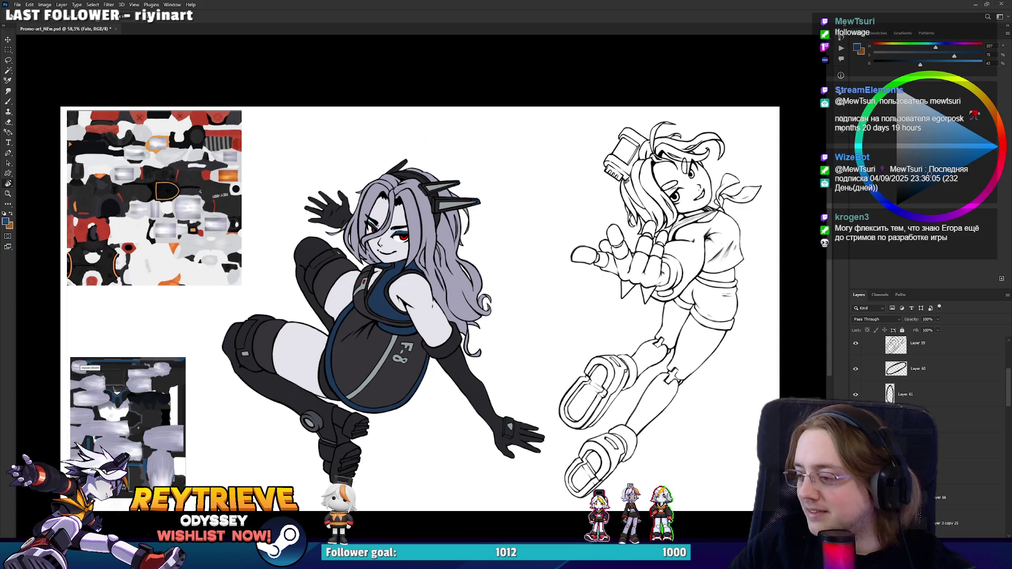
pyautogui.scroll(4, 928, 369)
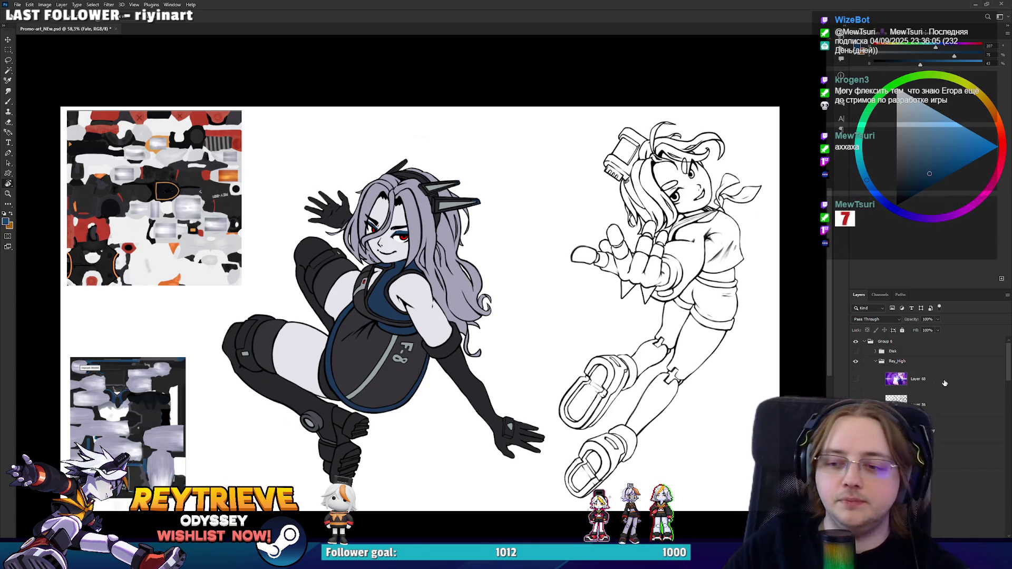
# Step: Move Layer 56 below Layer 57, merge Layer 59 into it, and drag it lower
pyautogui.click(918, 405)
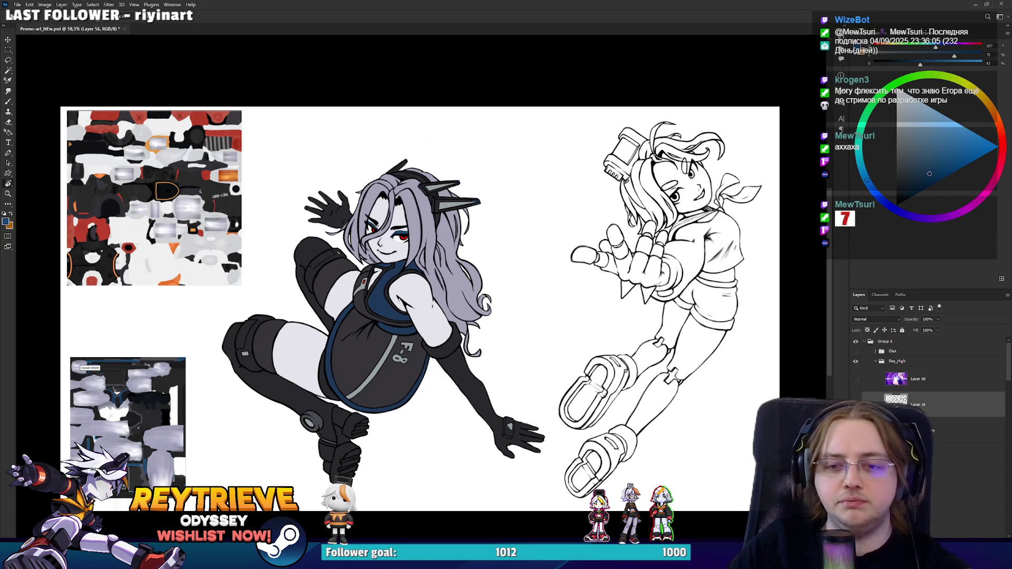
pyautogui.scroll(-2, 928, 369)
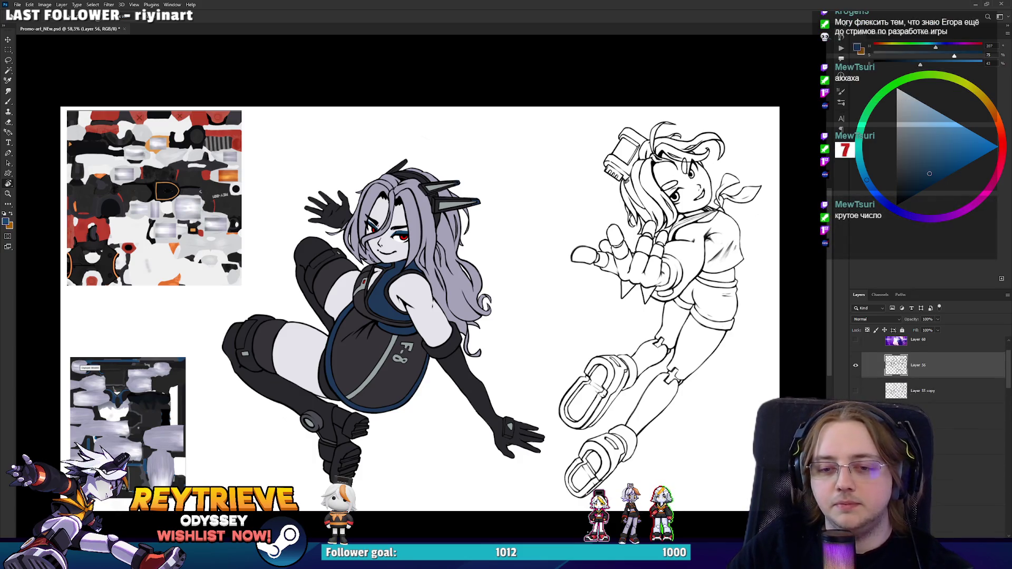
pyautogui.moveTo(933, 373); pyautogui.dragTo(936, 442)
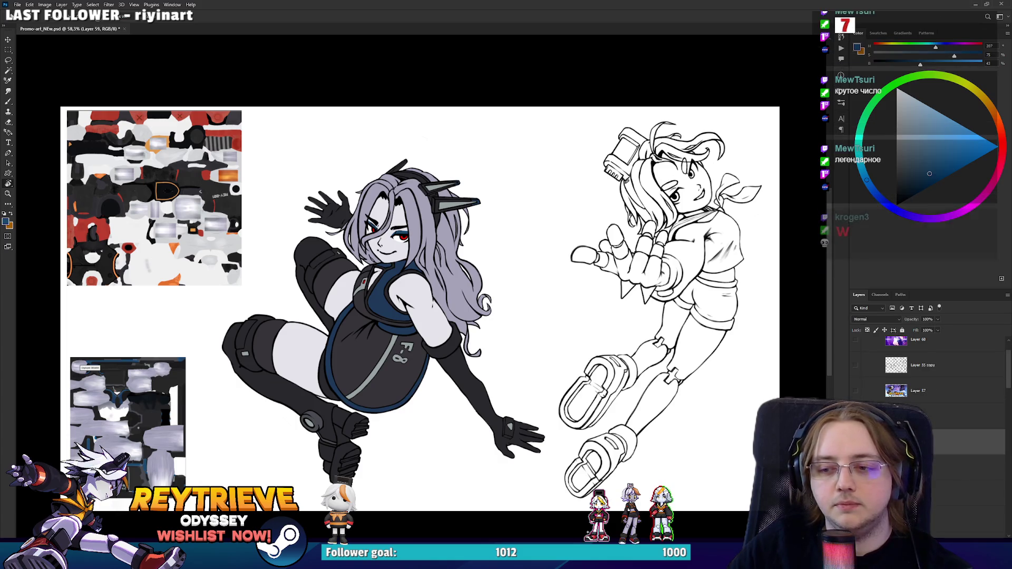
pyautogui.scroll(5, 655, 449)
pyautogui.scroll(-5, 648, 442)
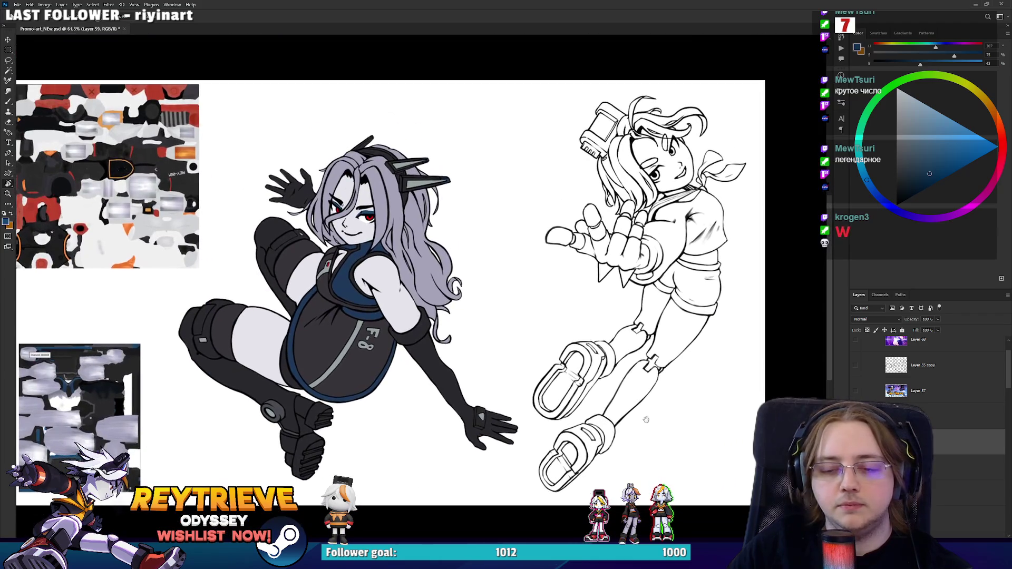
pyautogui.scroll(-2, 927, 369)
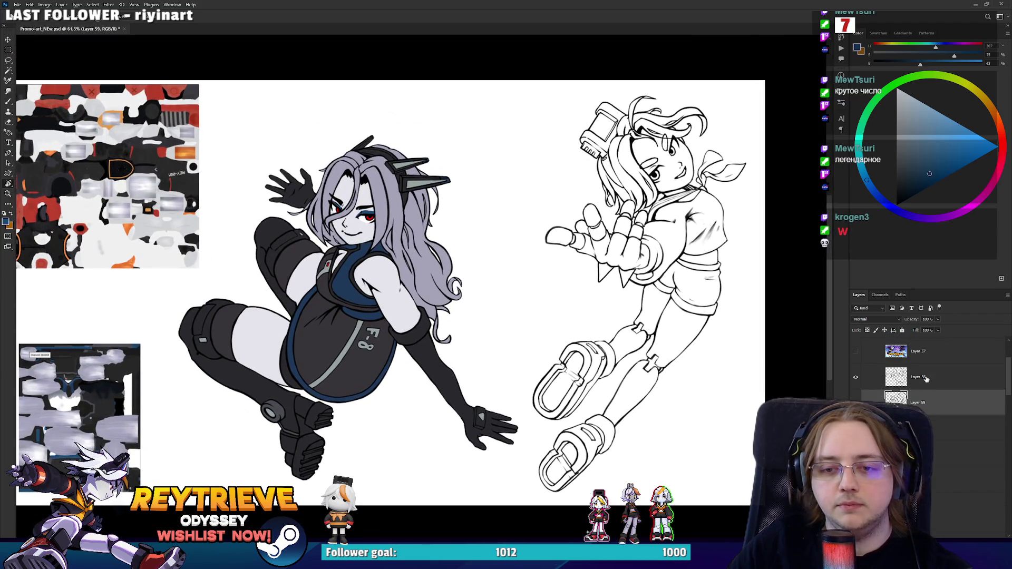
pyautogui.keyDown('shift'); pyautogui.click(927, 378); pyautogui.keyUp('shift')
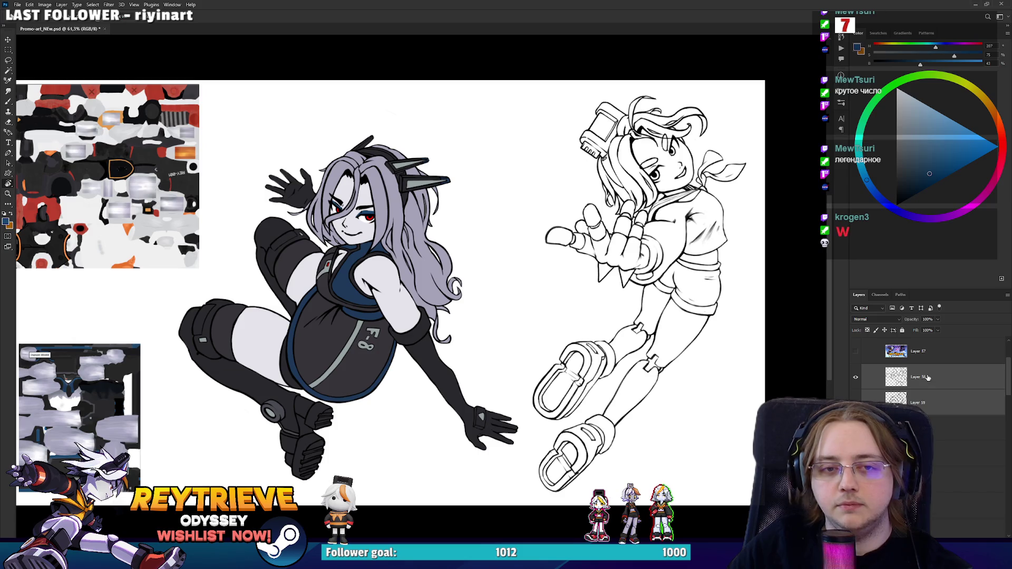
pyautogui.hotkey('ctrl', 'e')
pyautogui.moveTo(919, 389); pyautogui.dragTo(934, 453)
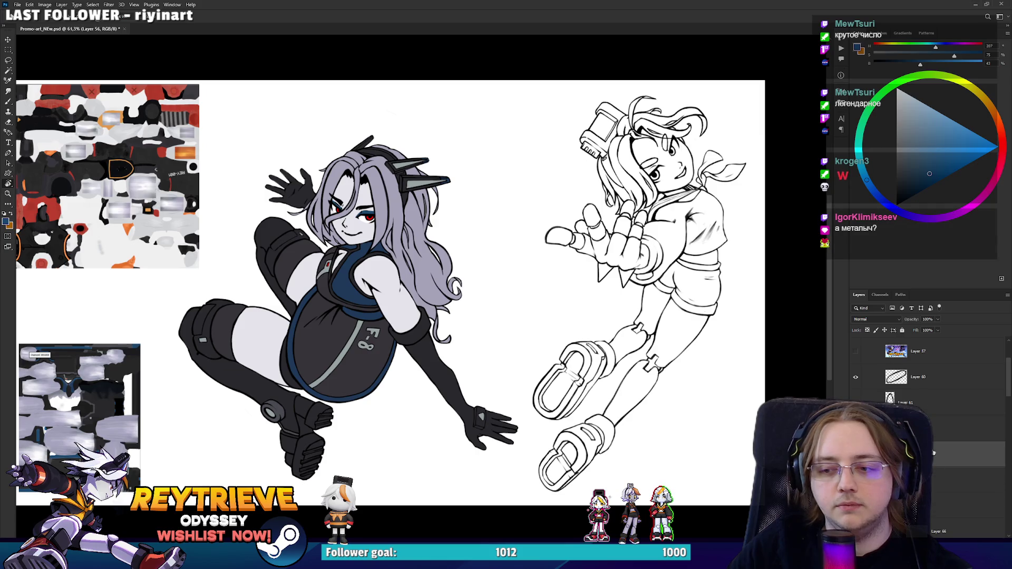
# Step: Move Layer 56 further down past Layer 63 after checking the right girl's lineart
pyautogui.click(931, 381)
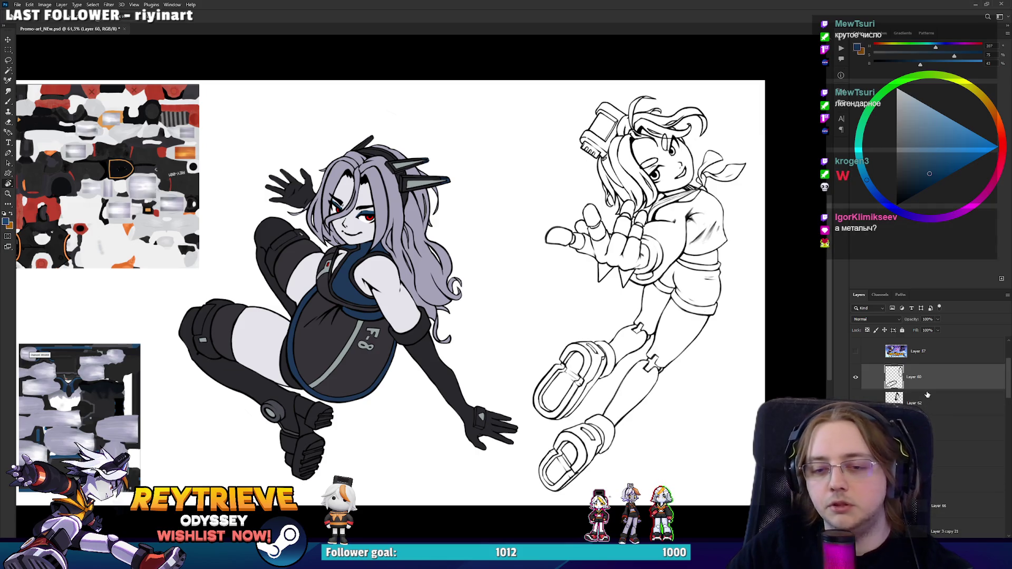
pyautogui.click(937, 422)
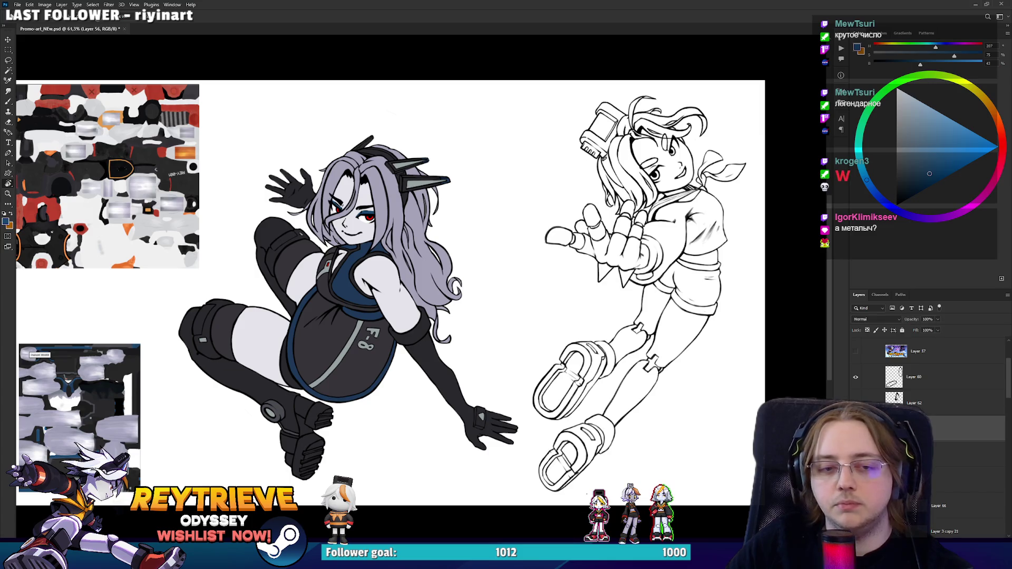
pyautogui.scroll(-2, 936, 428)
pyautogui.hotkey('ctrl', ',')
pyautogui.hotkey('ctrl', ',')
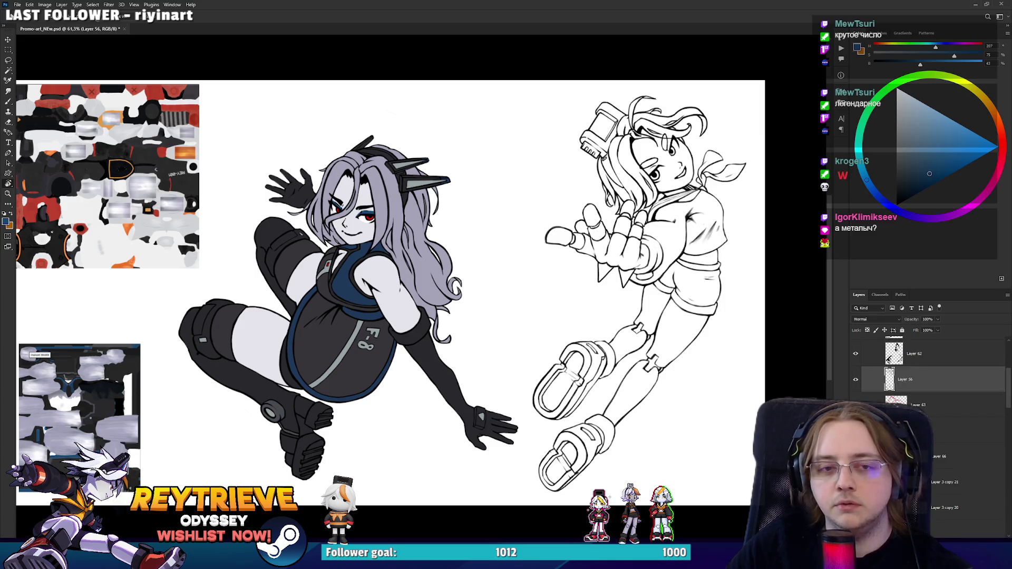
pyautogui.moveTo(939, 376); pyautogui.dragTo(941, 441)
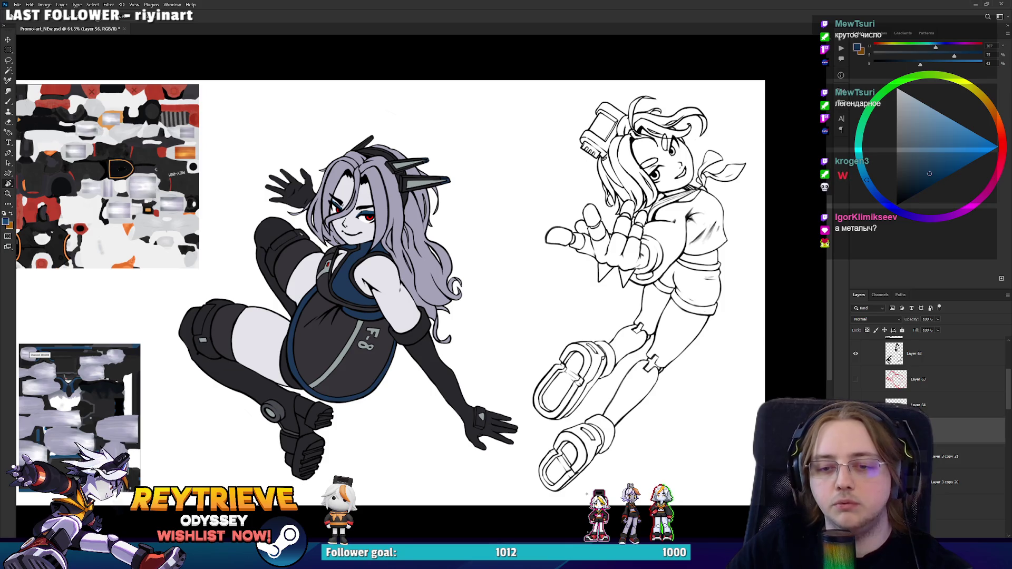
# Step: Dismiss the warning, select Layer 3 copy 21 and the layers below, and bring up the Discord reference image
pyautogui.click(925, 412)
pyautogui.click(660, 346)
pyautogui.press('Return')
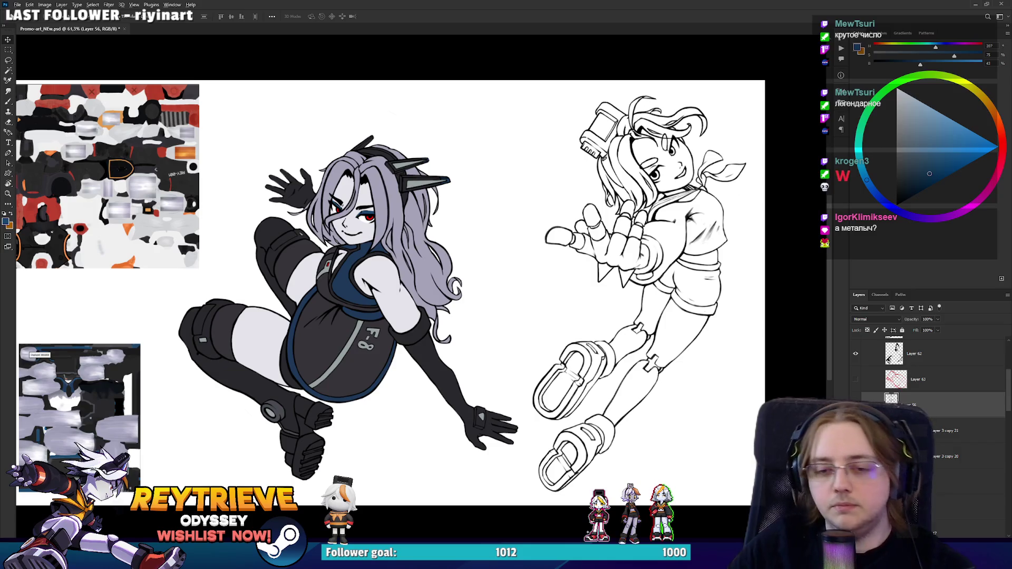
pyautogui.click(955, 427)
pyautogui.scroll(-1, 955, 425)
pyautogui.keyDown('shift'); pyautogui.click(954, 484); pyautogui.keyUp('shift')
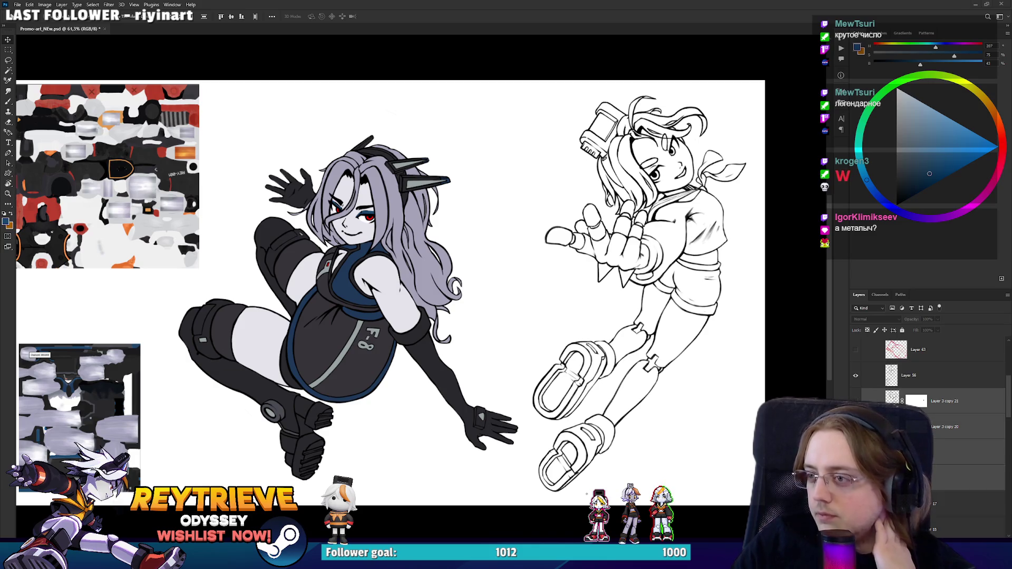
pyautogui.hotkey('alt', 'Tab')
pyautogui.moveTo(685, 6)
pyautogui.mouseDown()
pyautogui.moveTo(723, 89)
pyautogui.moveTo(756, 225)
pyautogui.moveTo(564, 191)
pyautogui.moveTo(805, 95)
pyautogui.moveTo(793, 115)
pyautogui.moveTo(849, 111)
pyautogui.moveTo(606, 1)
pyautogui.mouseUp()
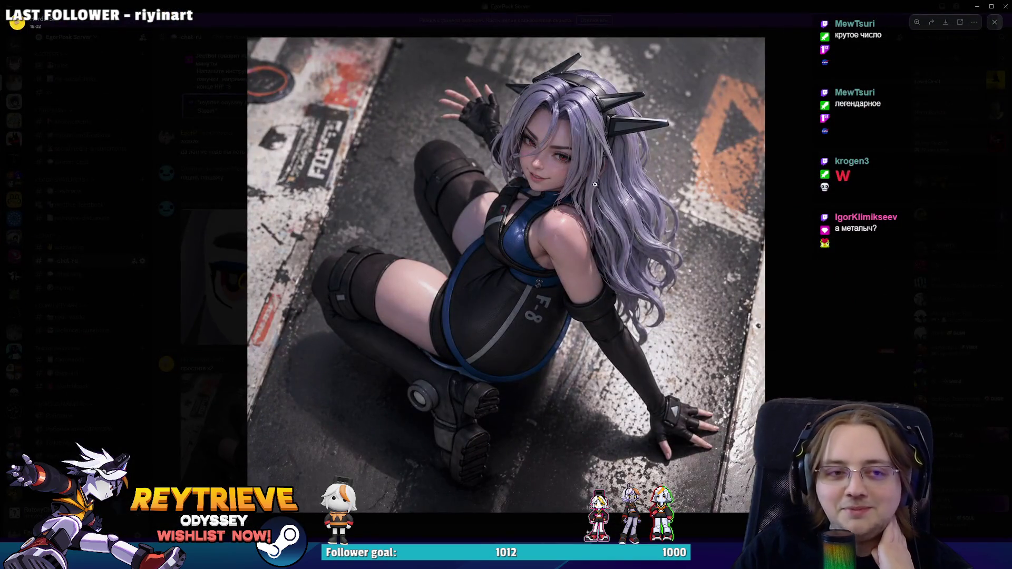
# Step: Un-maximize the Discord reference image and close it to return to Photoshop
pyautogui.moveTo(685, 5)
pyautogui.mouseDown()
pyautogui.moveTo(707, 27)
pyautogui.moveTo(743, 118)
pyautogui.moveTo(725, 125)
pyautogui.mouseUp()
pyautogui.hotkey('alt', 'Tab')
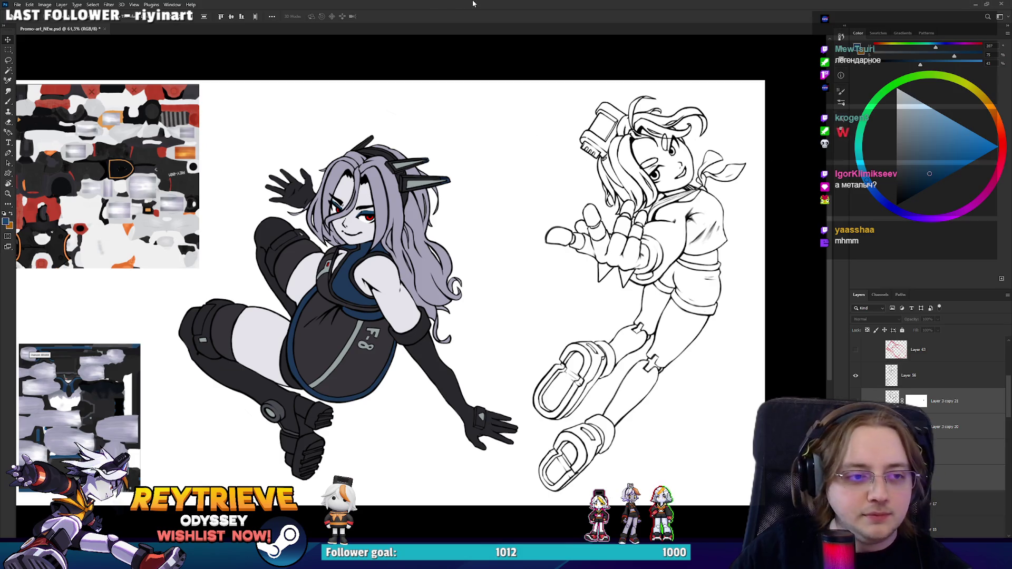
# Step: Magic Wand the area outside the right girl on Layer 56 and invert it, zooming to check edges
pyautogui.scroll(2, 621, 315)
pyautogui.scroll(-4, 620, 316)
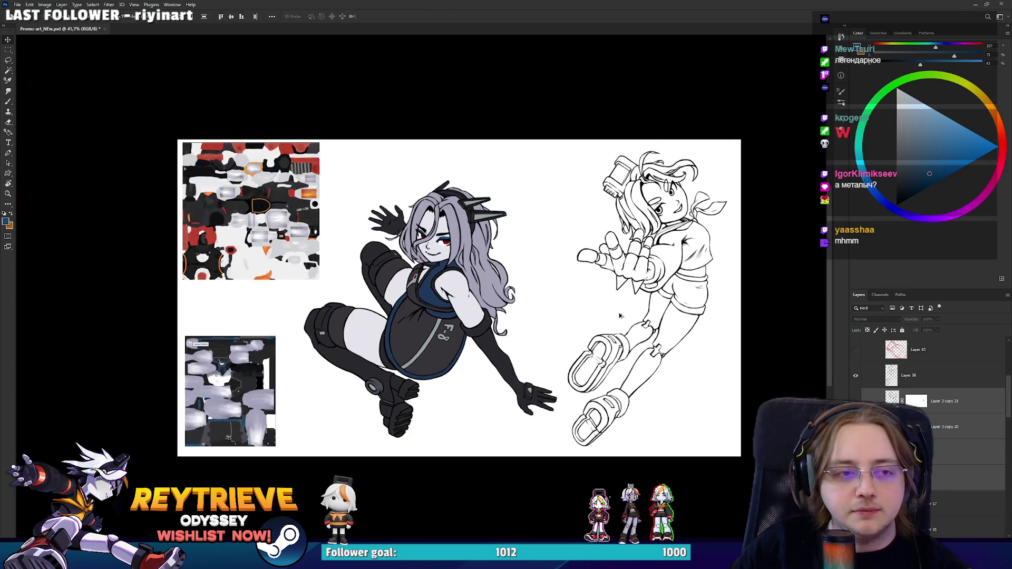
pyautogui.scroll(1, 517, 310)
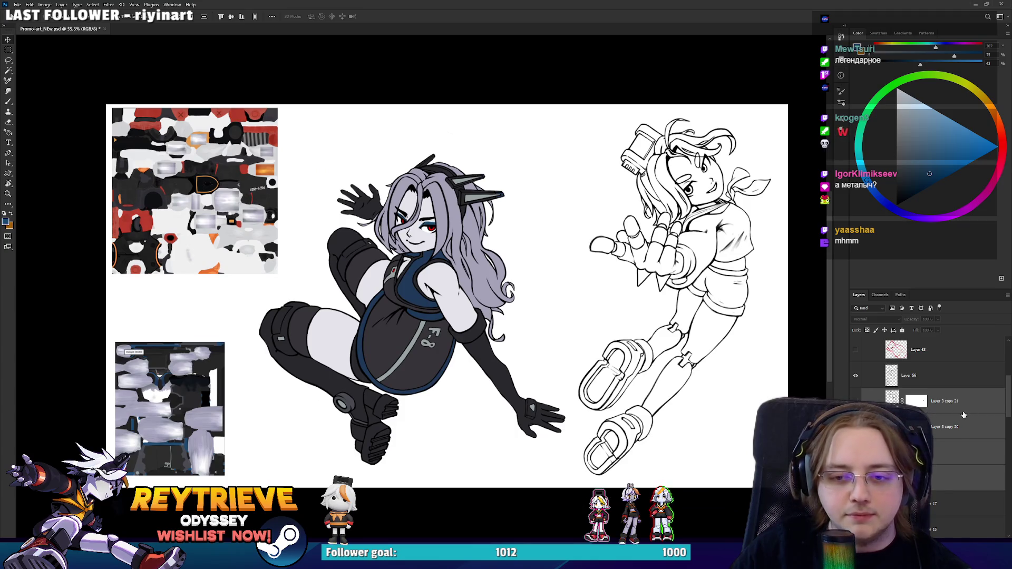
pyautogui.hotkey('ctrl', 'g')
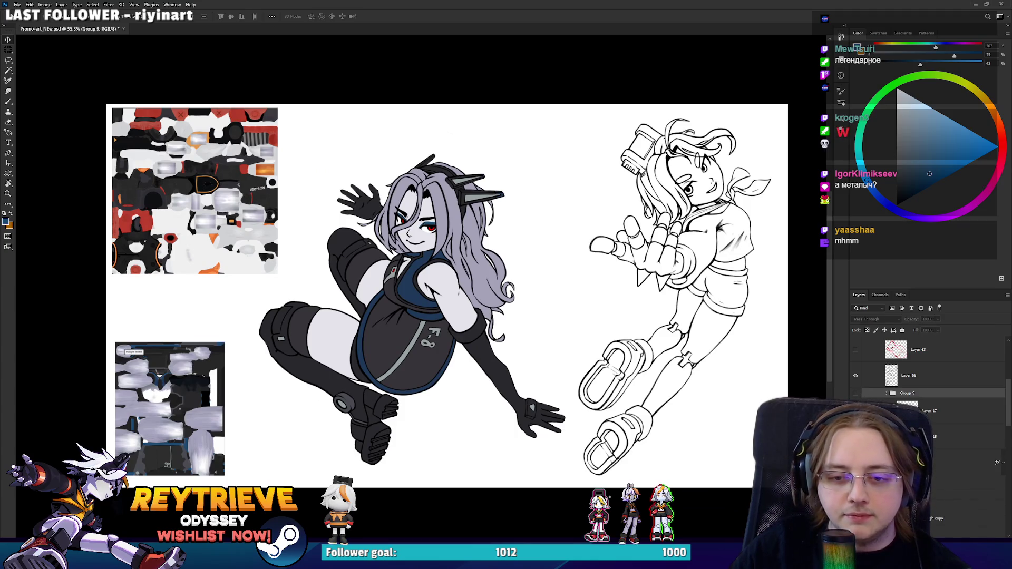
pyautogui.hotkey('ctrl', 'z')
pyautogui.press('w')
pyautogui.click(717, 261)
pyautogui.scroll(1, 717, 261)
pyautogui.scroll(8, 714, 257)
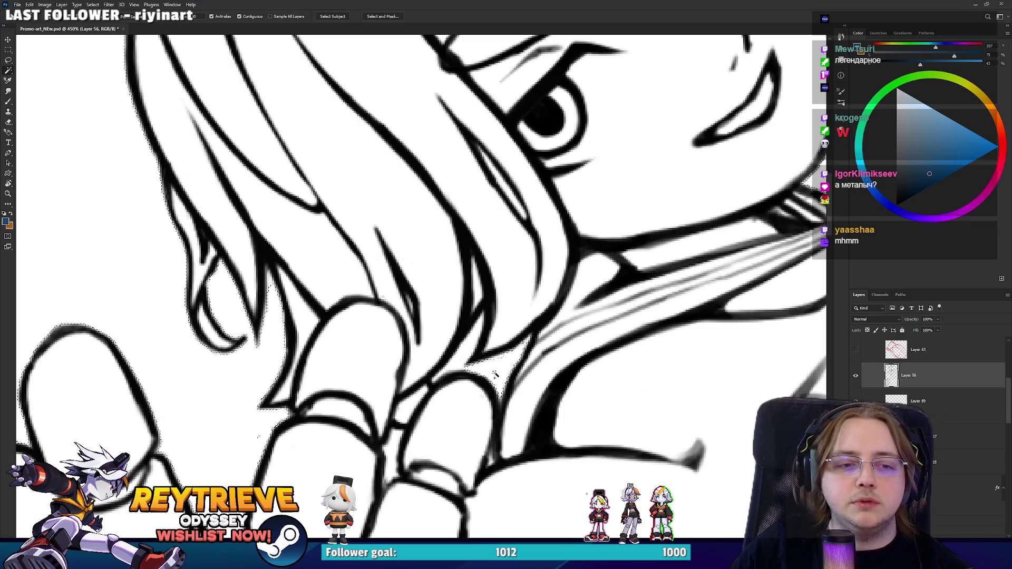
pyautogui.scroll(-5, 501, 367)
pyautogui.scroll(4, 506, 361)
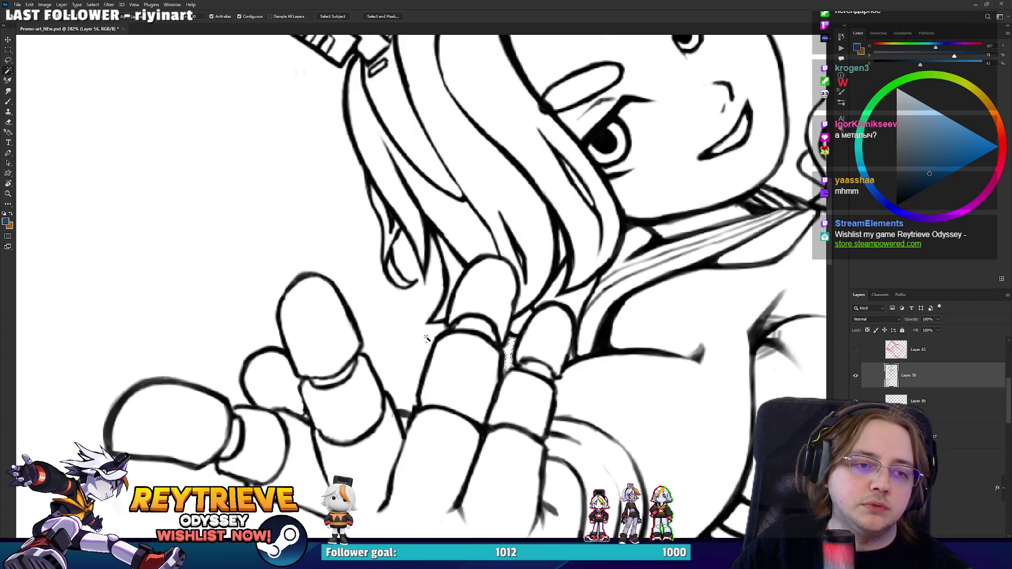
pyautogui.scroll(-4, 427, 339)
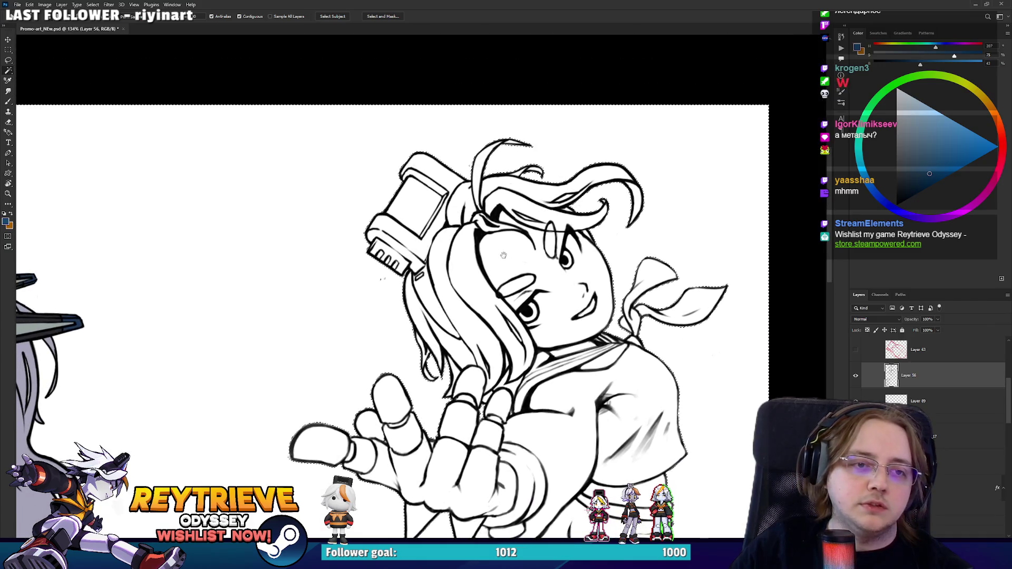
pyautogui.scroll(5, 504, 256)
pyautogui.scroll(-3, 527, 237)
pyautogui.scroll(2, 571, 219)
pyautogui.scroll(-4, 571, 218)
pyautogui.scroll(2, 567, 366)
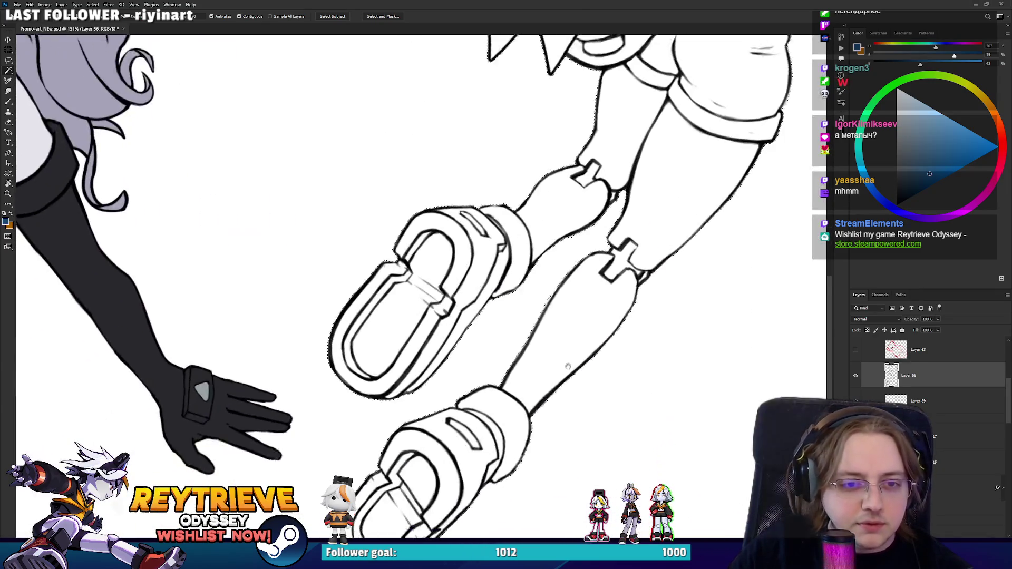
pyautogui.scroll(-2, 567, 366)
pyautogui.scroll(10, 579, 353)
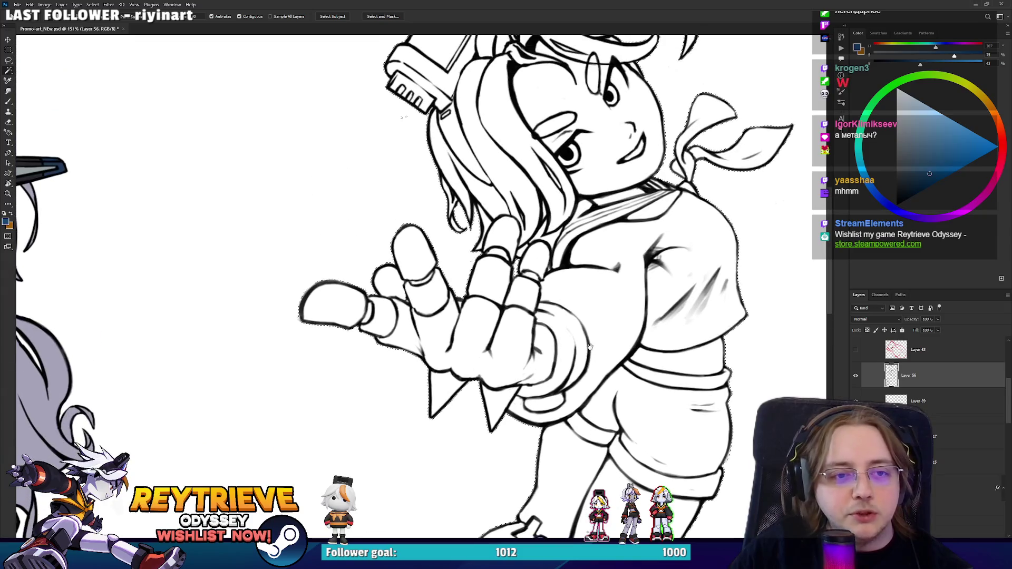
pyautogui.scroll(-5, 590, 346)
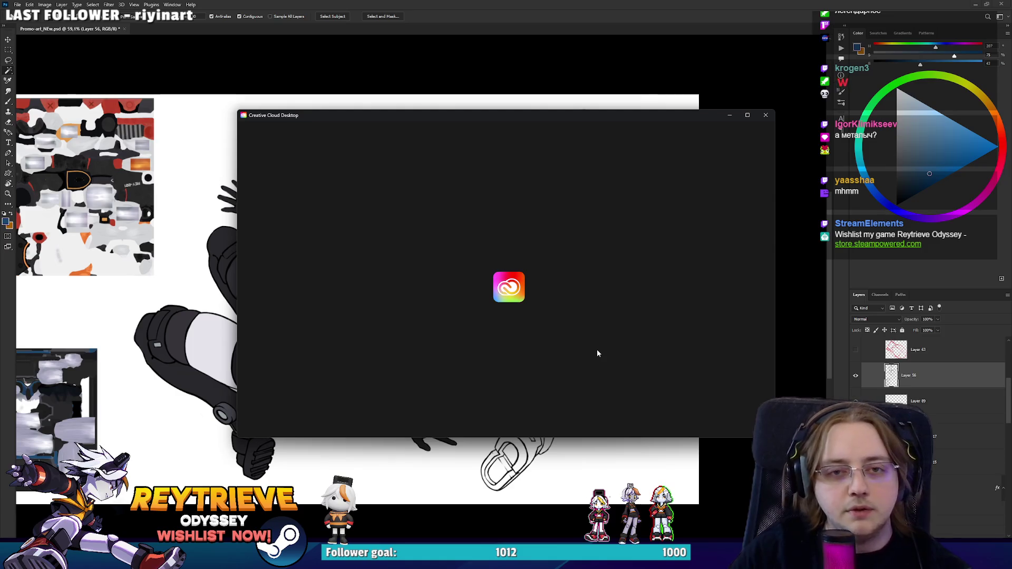
# Step: Close the Creative Cloud pop-up and open then dismiss the Select > Modify > Contract dialog
pyautogui.click(765, 115)
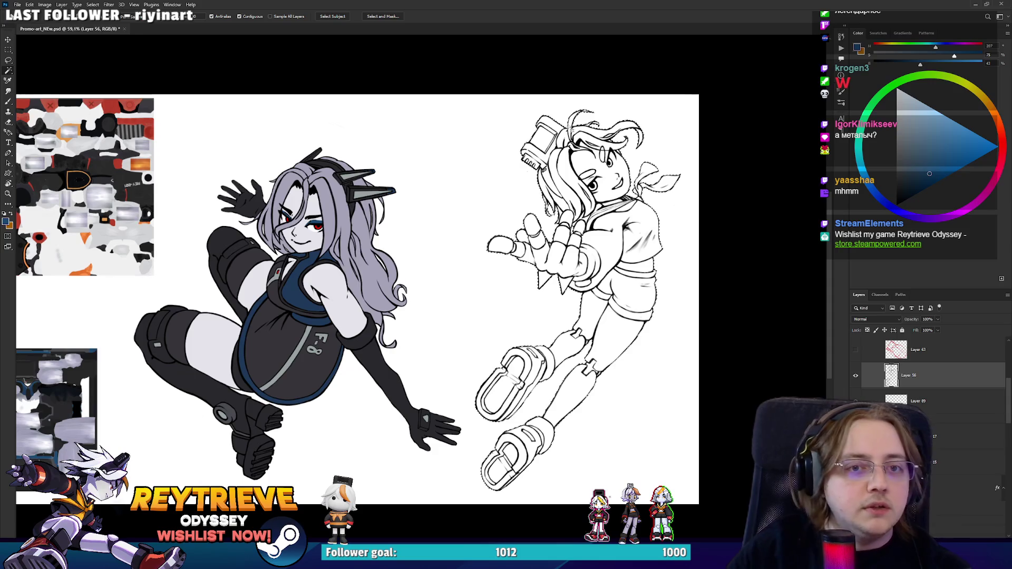
pyautogui.click(93, 5)
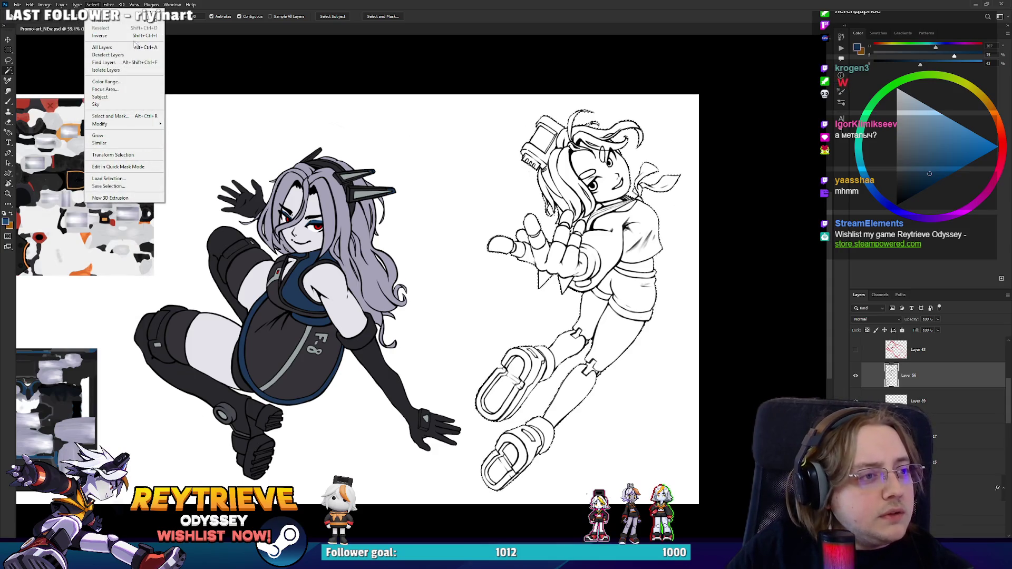
pyautogui.moveTo(132, 124)
pyautogui.click(206, 147)
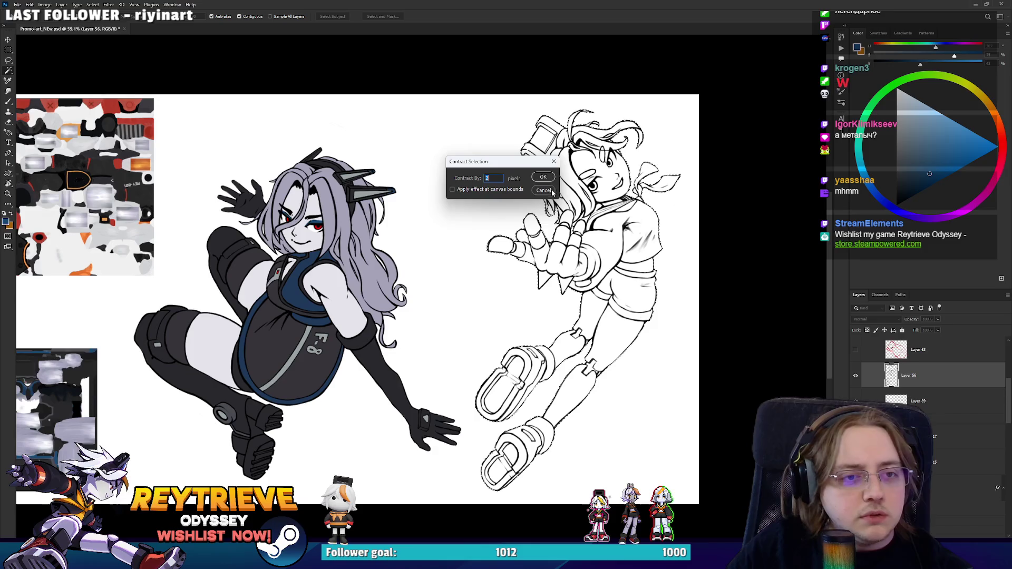
pyautogui.click(543, 190)
# Step: Close the Creative Cloud pop-up again and add a new empty layer above Layer 89
pyautogui.scroll(5, 554, 232)
pyautogui.scroll(-4, 620, 294)
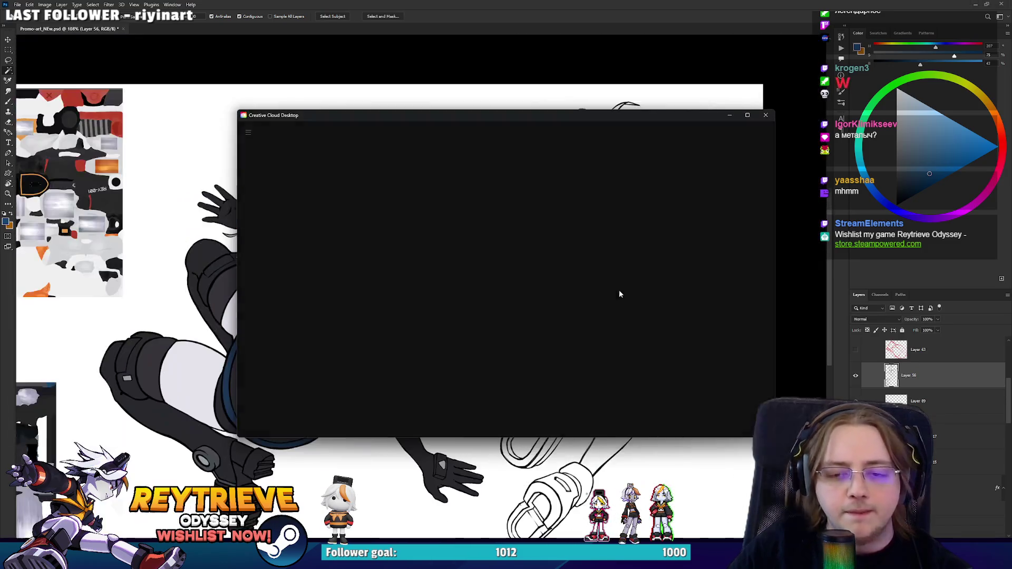
pyautogui.click(765, 115)
pyautogui.hotkey('ctrl', 'shift', 'alt', 'n')
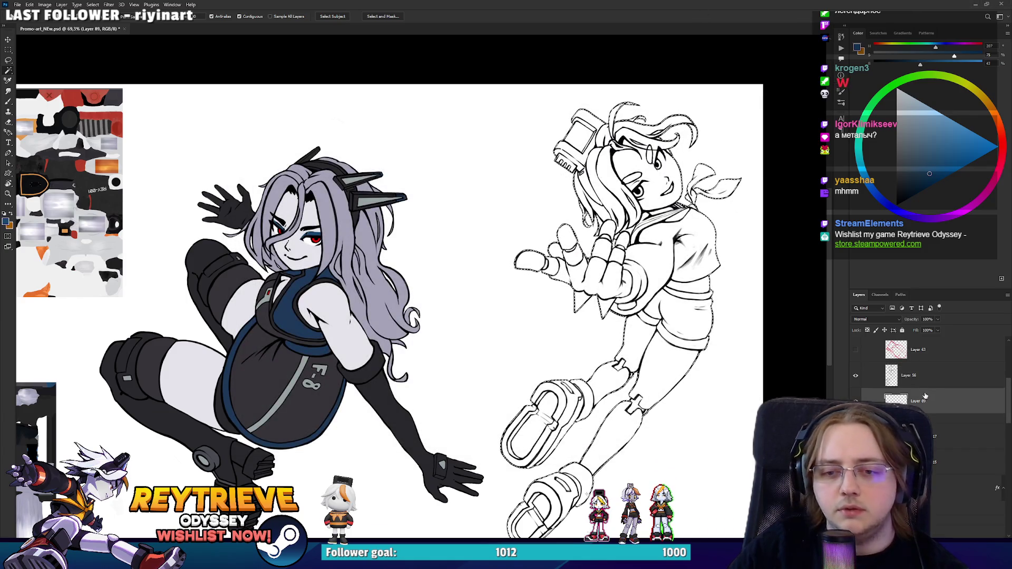
# Step: Fill the right girl's silhouette with neutral grey, deselect, and switch between brush and eraser
pyautogui.keyDown('alt'); pyautogui.click(590, 227); pyautogui.keyUp('alt')
pyautogui.hotkey('alt', 'BackSpace')
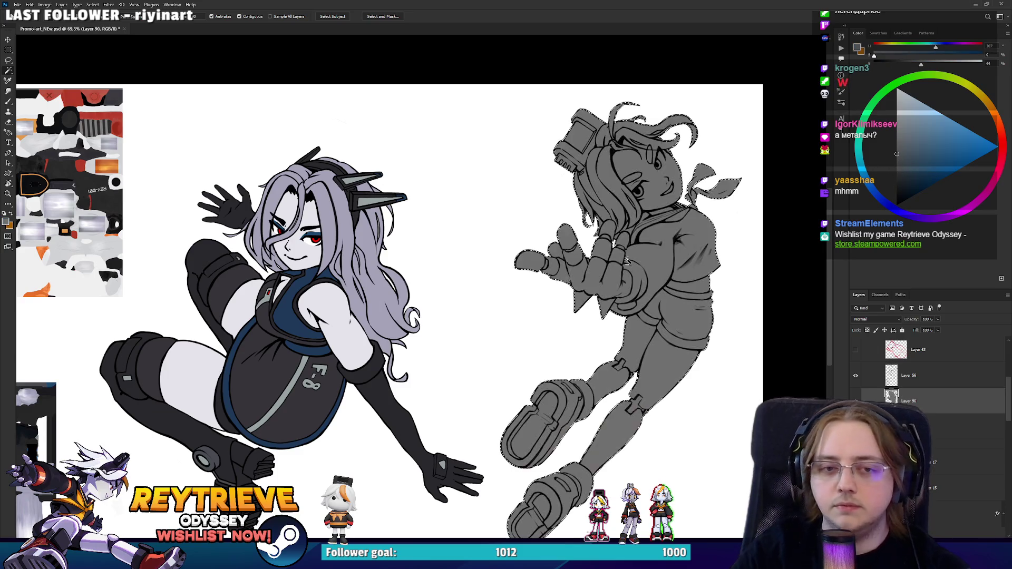
pyautogui.hotkey('ctrl', 'd')
pyautogui.scroll(6, 627, 259)
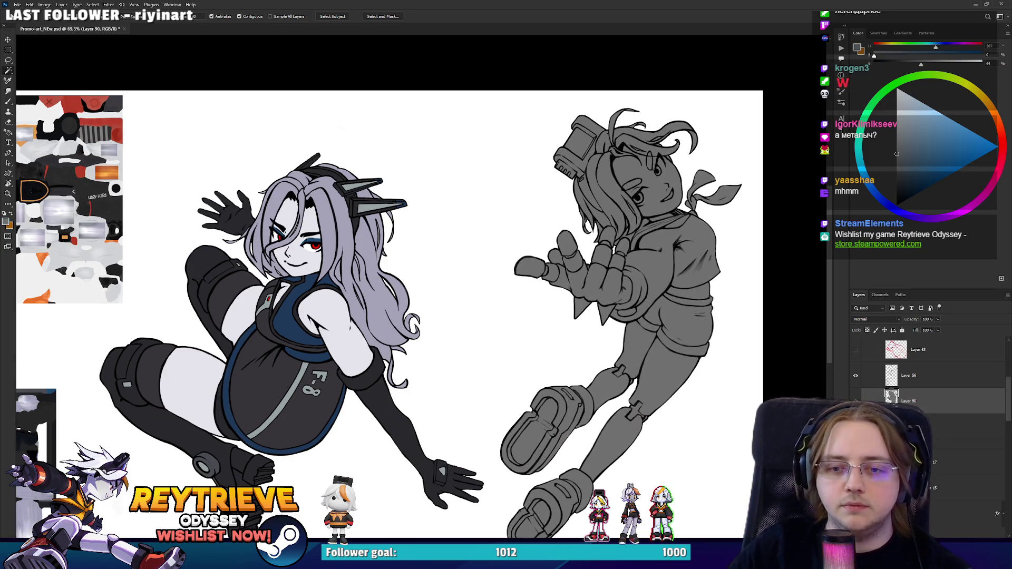
pyautogui.press('b')
pyautogui.scroll(3, 548, 243)
pyautogui.press('e')
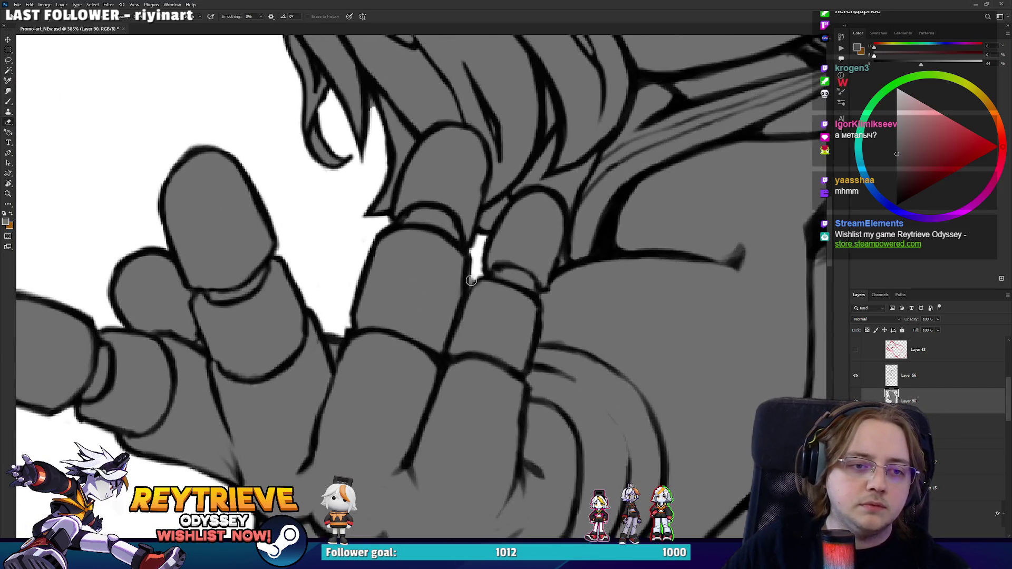
# Step: Pan to the texture images and add new Layer 91 above the grey fill with the brush active
pyautogui.scroll(-4, 341, 347)
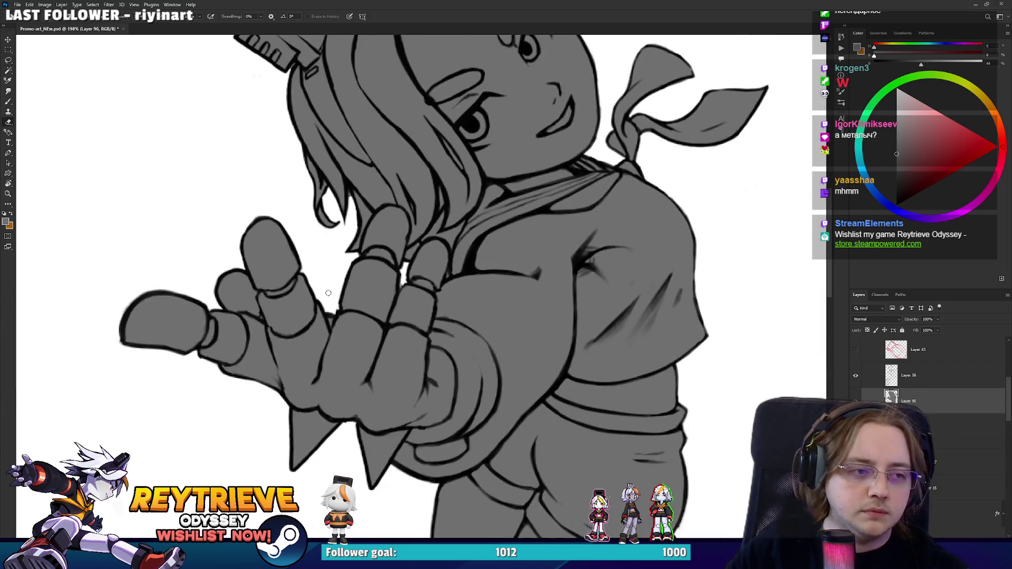
pyautogui.scroll(4, 341, 347)
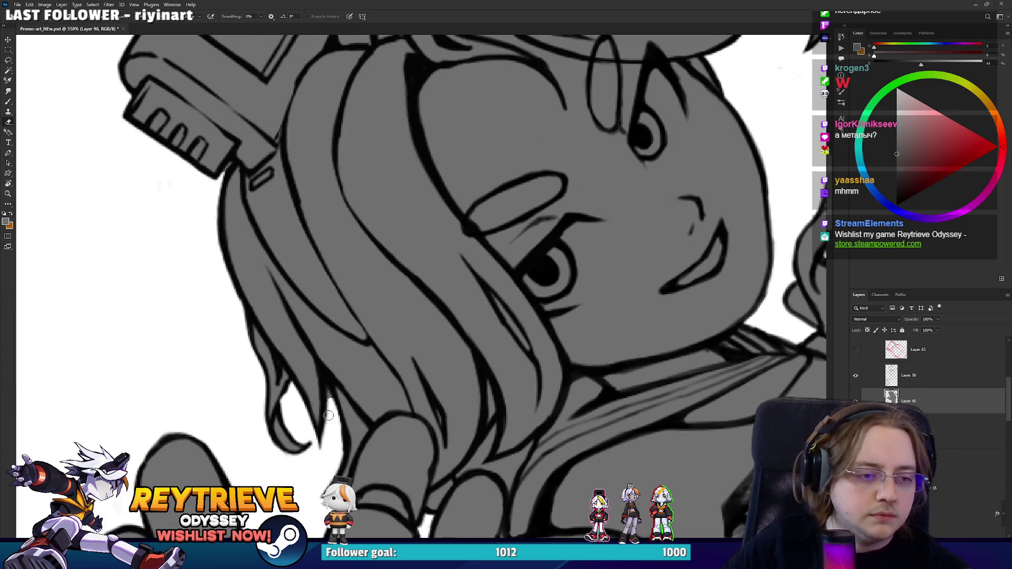
pyautogui.scroll(-2, 355, 283)
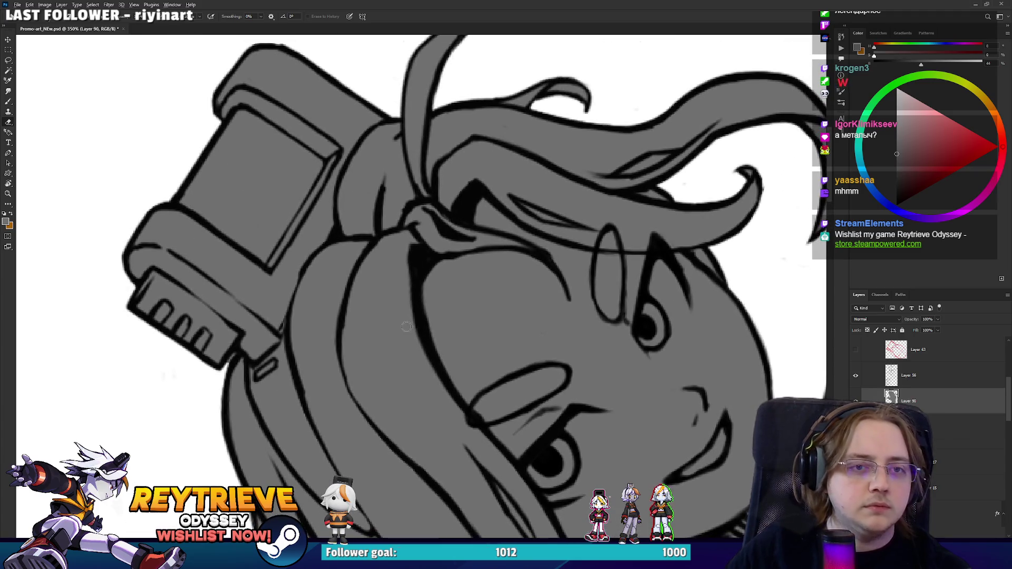
pyautogui.scroll(-2, 644, 244)
pyautogui.scroll(-2, 644, 244)
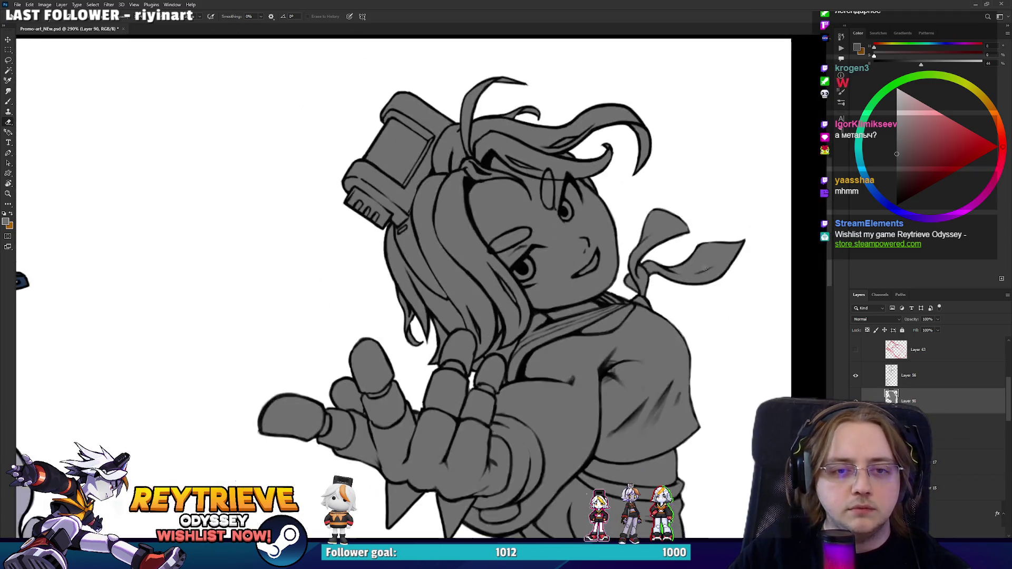
pyautogui.scroll(-5, 657, 218)
pyautogui.scroll(-6, 658, 218)
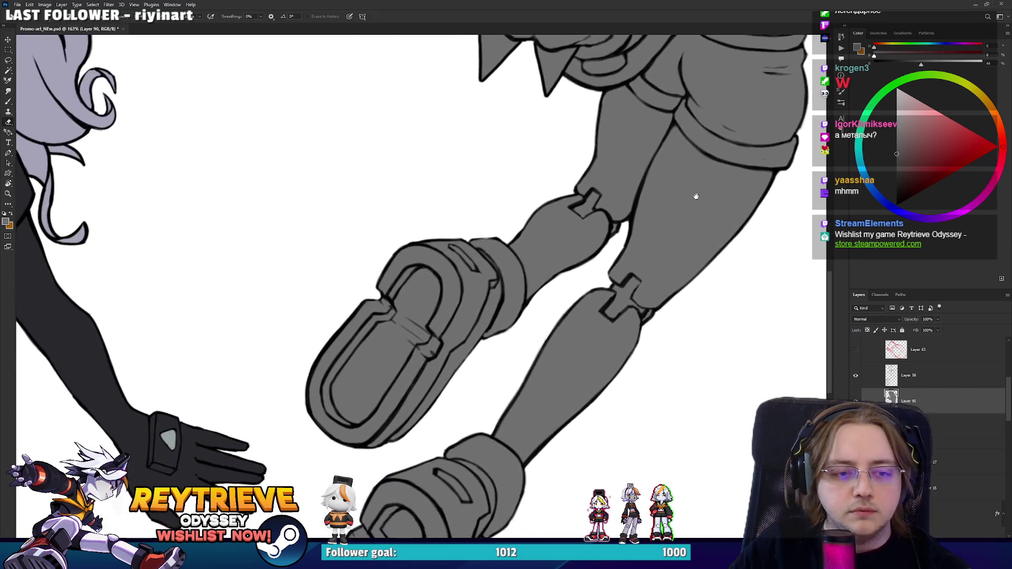
pyautogui.scroll(-6, 594, 311)
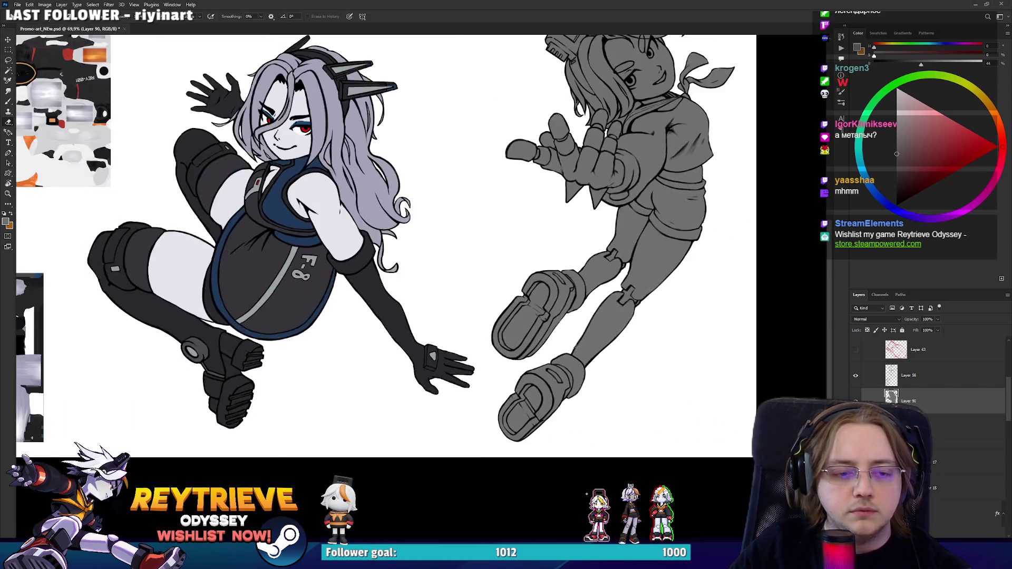
pyautogui.scroll(2, 554, 330)
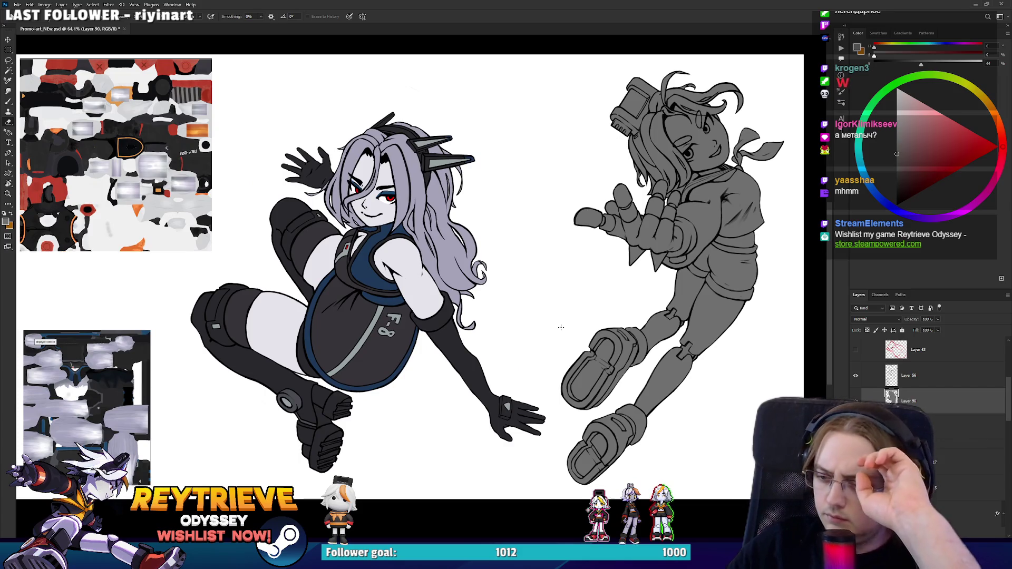
pyautogui.scroll(3, 560, 327)
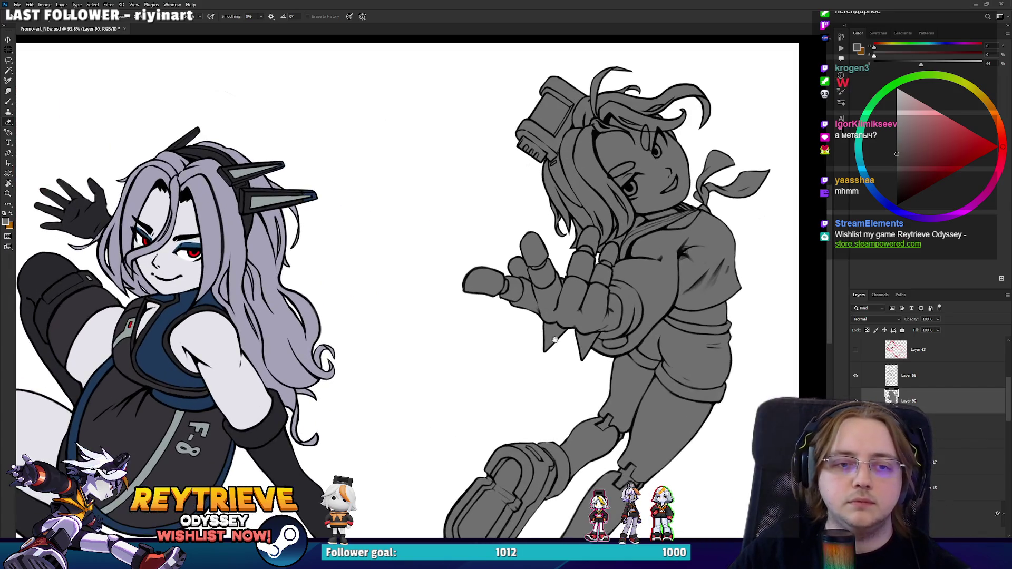
pyautogui.moveTo(555, 340); pyautogui.dragTo(723, 351)
pyautogui.scroll(-2, 604, 258)
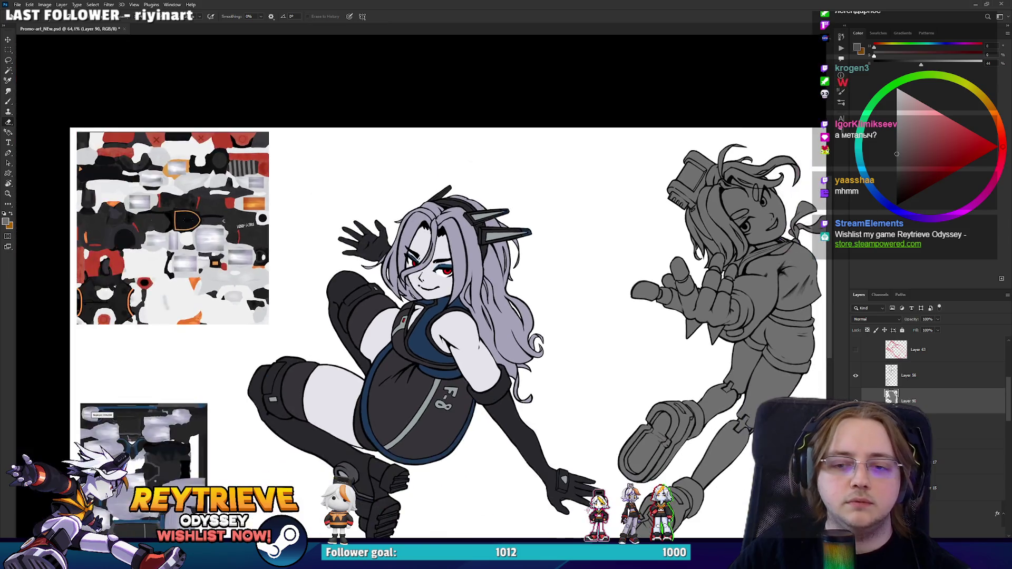
pyautogui.press('b')
pyautogui.hotkey('ctrl', 'shift', 'alt', 'n')
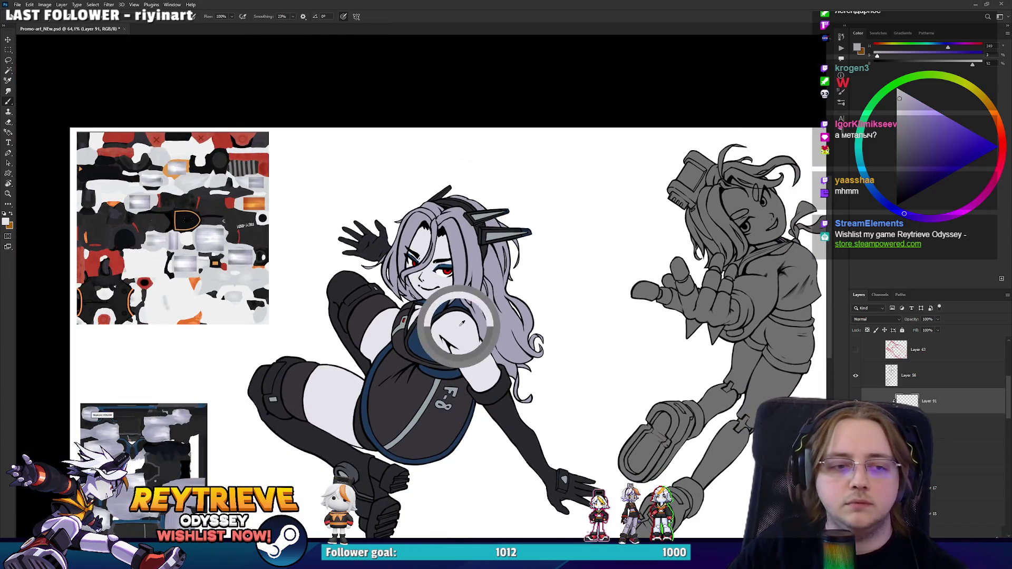
# Step: Sample light grey and paint it over the upper, lower, thumb and middle fingertips
pyautogui.keyDown('alt'); pyautogui.click(459, 327); pyautogui.keyUp('alt')
pyautogui.scroll(5, 687, 272)
pyautogui.moveTo(432, 316)
pyautogui.mouseDown()
pyautogui.moveTo(432, 295)
pyautogui.moveTo(445, 285)
pyautogui.moveTo(452, 323)
pyautogui.moveTo(443, 337)
pyautogui.moveTo(404, 347)
pyautogui.moveTo(418, 329)
pyautogui.mouseUp()
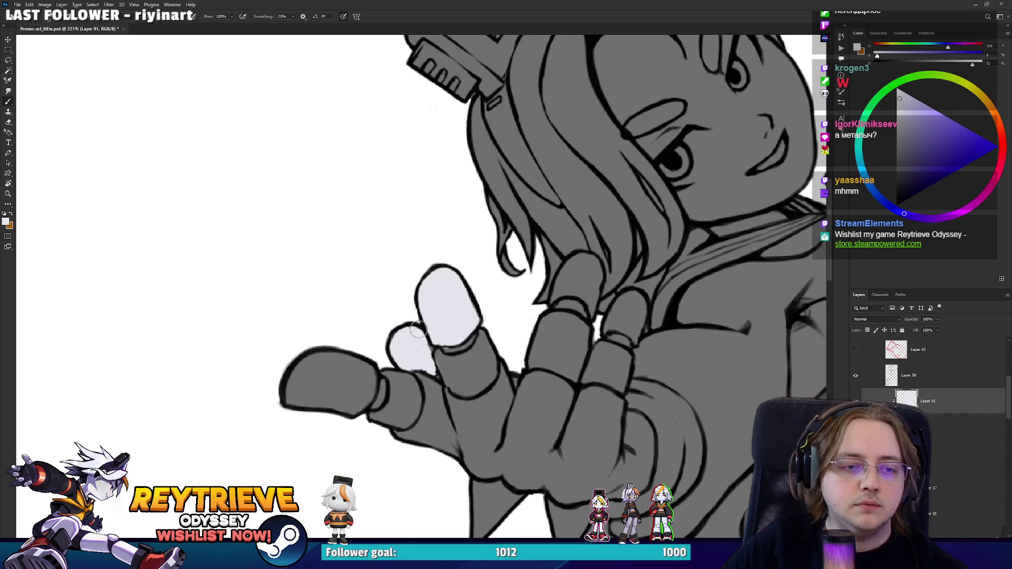
pyautogui.press('e')
pyautogui.press('b')
pyautogui.moveTo(403, 375)
pyautogui.mouseDown()
pyautogui.moveTo(390, 375)
pyautogui.moveTo(393, 395)
pyautogui.moveTo(377, 418)
pyautogui.mouseUp()
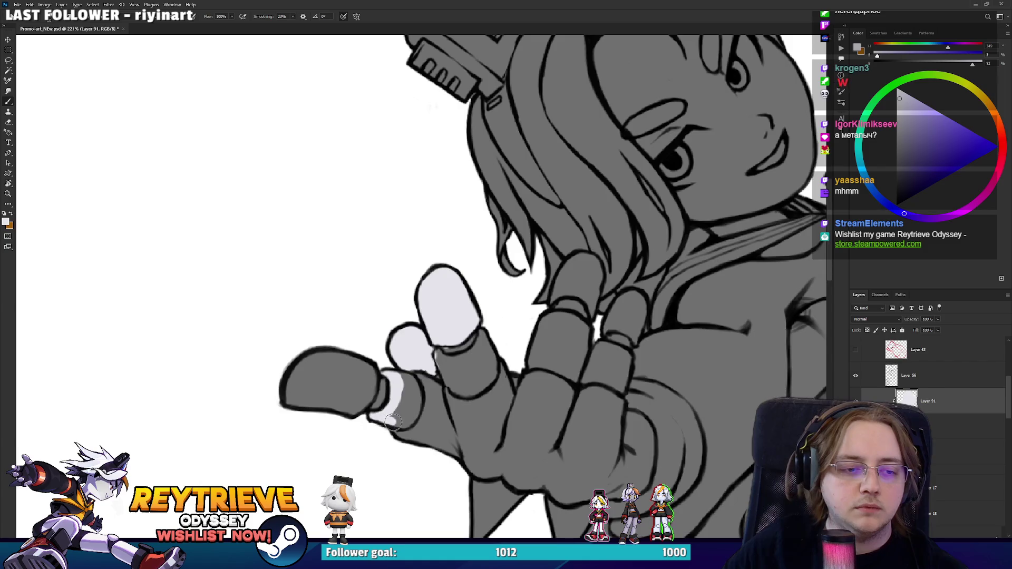
pyautogui.moveTo(407, 394); pyautogui.dragTo(410, 408)
pyautogui.moveTo(327, 409)
pyautogui.mouseDown()
pyautogui.moveTo(295, 380)
pyautogui.moveTo(329, 353)
pyautogui.moveTo(359, 390)
pyautogui.moveTo(352, 403)
pyautogui.mouseUp()
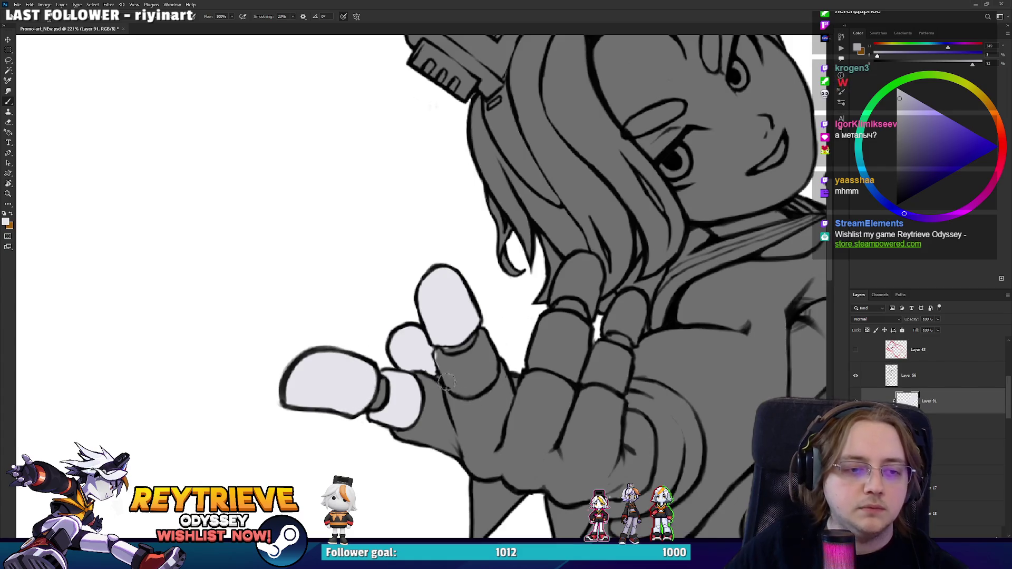
pyautogui.moveTo(459, 361)
pyautogui.mouseDown()
pyautogui.moveTo(485, 342)
pyautogui.moveTo(481, 329)
pyautogui.moveTo(493, 357)
pyautogui.moveTo(444, 377)
pyautogui.moveTo(464, 378)
pyautogui.mouseUp()
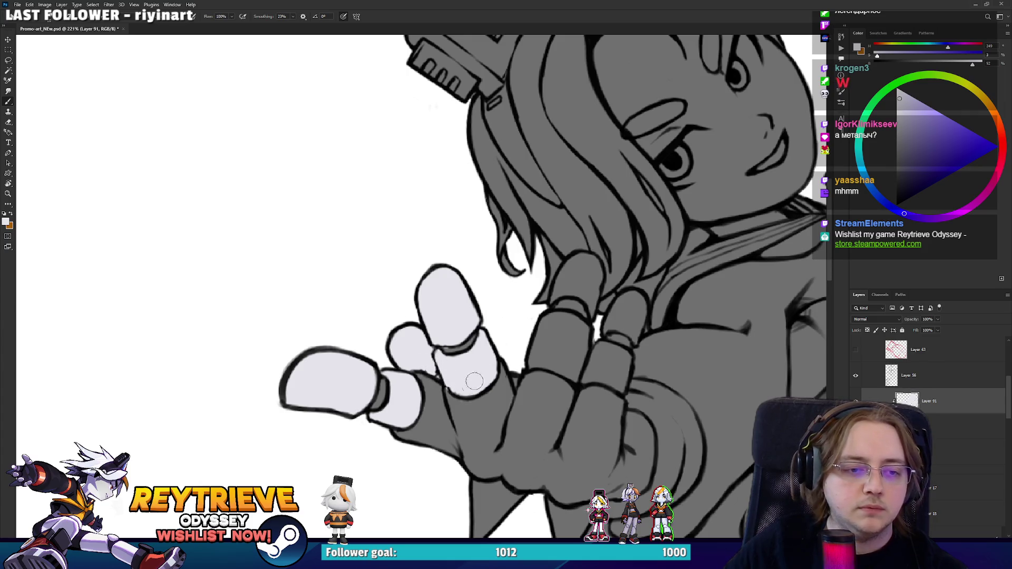
pyautogui.press('e')
# Step: On Layer 56, darken the black line between the fingers using the sampled line colour
pyautogui.press('r')
pyautogui.moveTo(574, 388); pyautogui.dragTo(476, 376)
pyautogui.press('b')
pyautogui.click(953, 380)
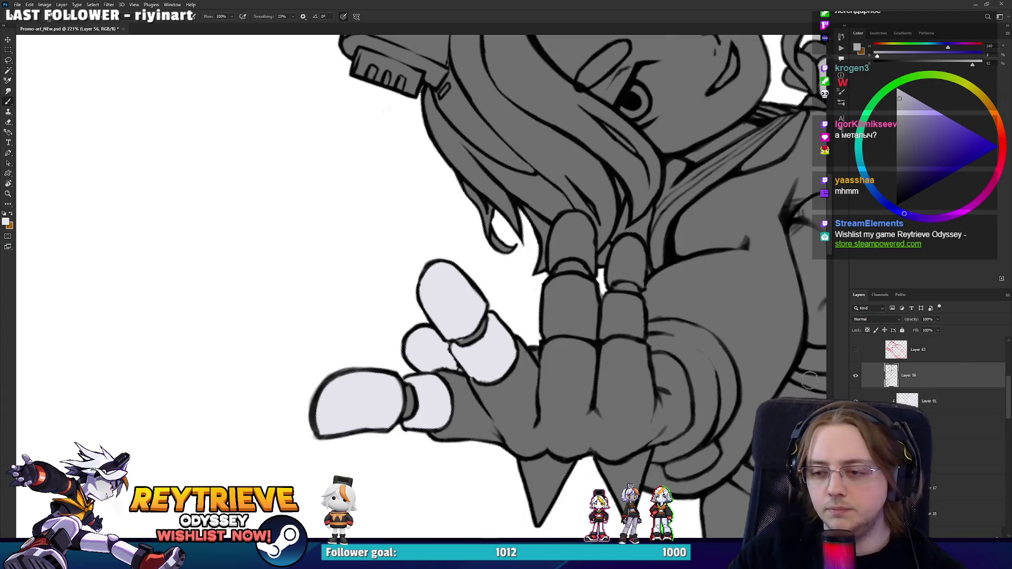
pyautogui.scroll(5, 529, 312)
pyautogui.press('r')
pyautogui.moveTo(537, 337); pyautogui.dragTo(519, 301)
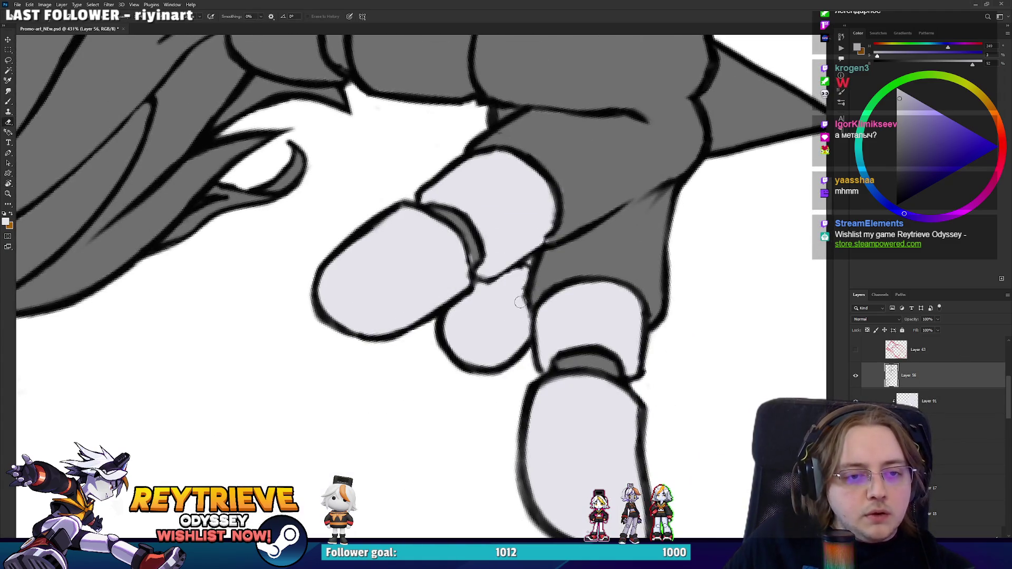
pyautogui.press('b')
pyautogui.keyDown('alt'); pyautogui.click(533, 264); pyautogui.keyUp('alt')
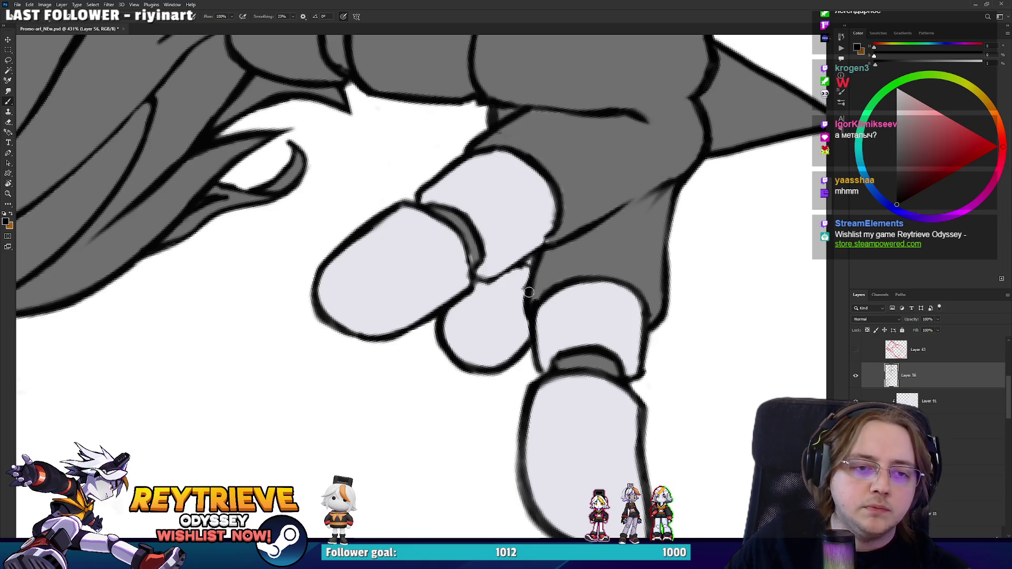
pyautogui.press('e')
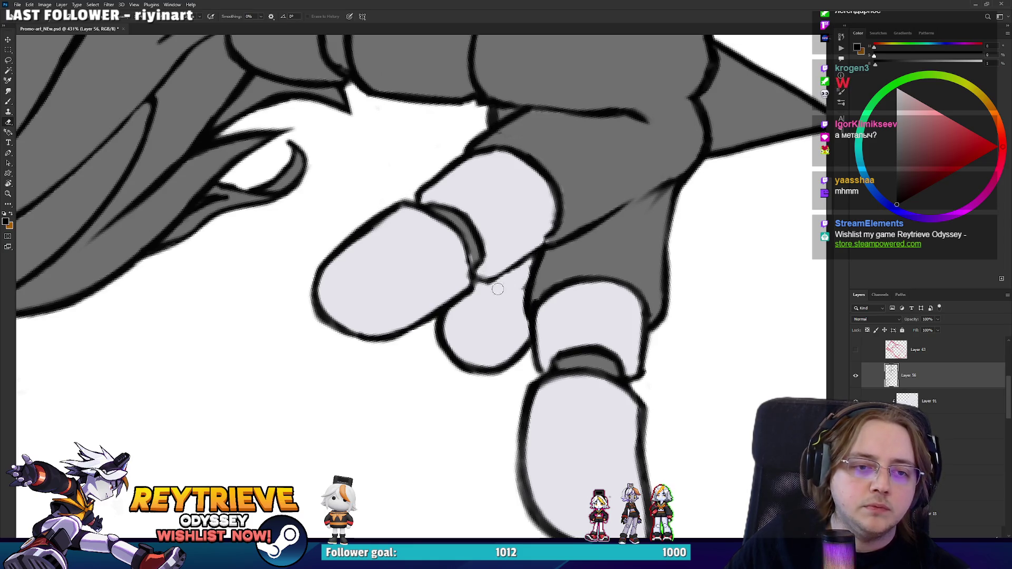
pyautogui.press('b')
pyautogui.moveTo(524, 303)
pyautogui.mouseDown()
pyautogui.moveTo(538, 255)
pyautogui.moveTo(532, 316)
pyautogui.moveTo(440, 419)
pyautogui.mouseUp()
# Step: Return to Layer 91 in Group 10 and swap to the light lavender colour
pyautogui.press('r')
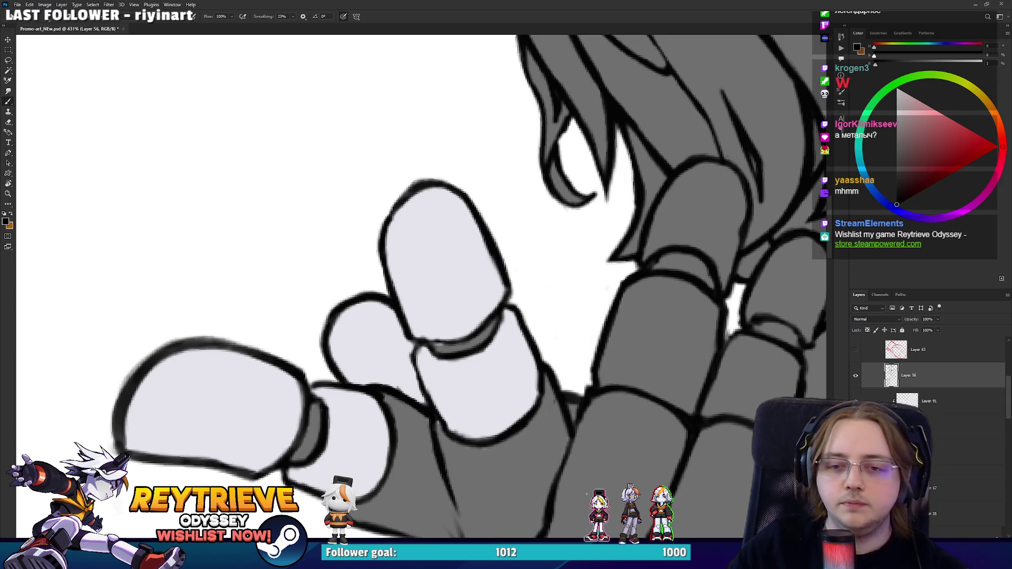
pyautogui.scroll(1, 931, 400)
pyautogui.click(930, 422)
pyautogui.keyDown('ctrl'); pyautogui.click(894, 420); pyautogui.keyUp('ctrl')
pyautogui.hotkey('ctrl', 'g')
pyautogui.hotkey('ctrl', 'd')
pyautogui.click(933, 437)
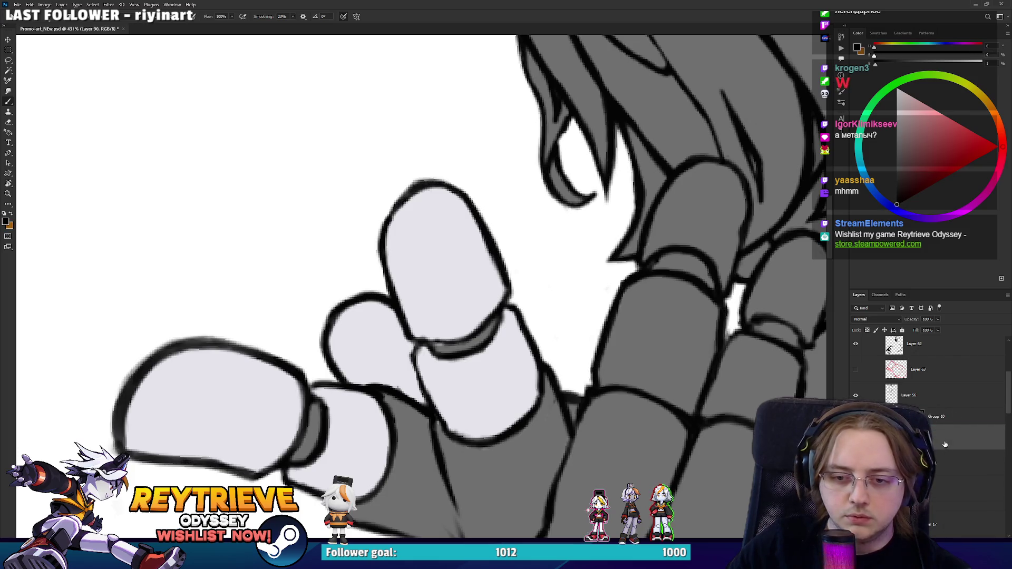
pyautogui.click(942, 442)
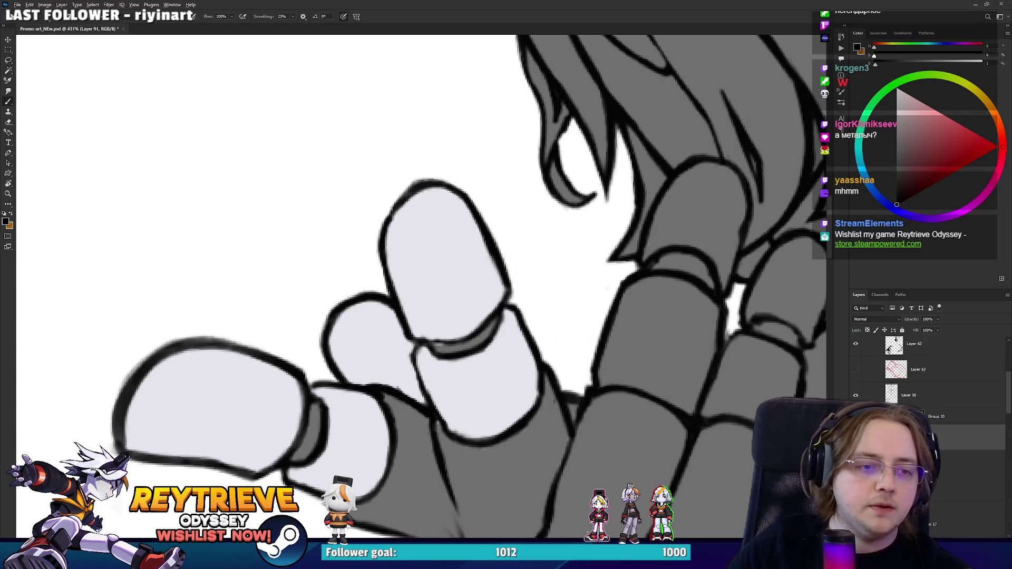
pyautogui.press('x')
pyautogui.press('e')
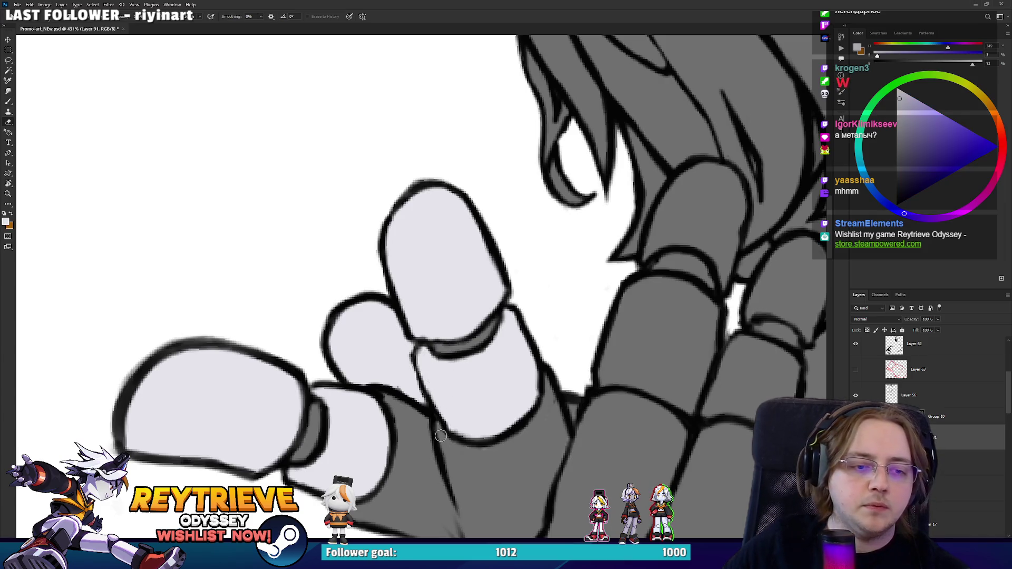
pyautogui.press('b')
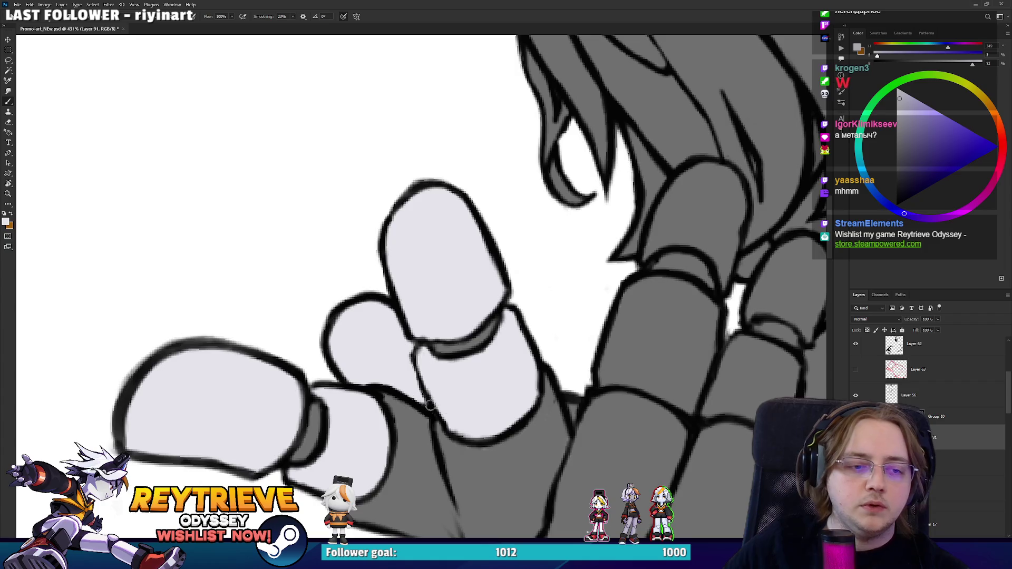
# Step: Fill the remaining dark fingers with light lavender, then zoom out to the whole drawing
pyautogui.moveTo(430, 405); pyautogui.dragTo(219, 331)
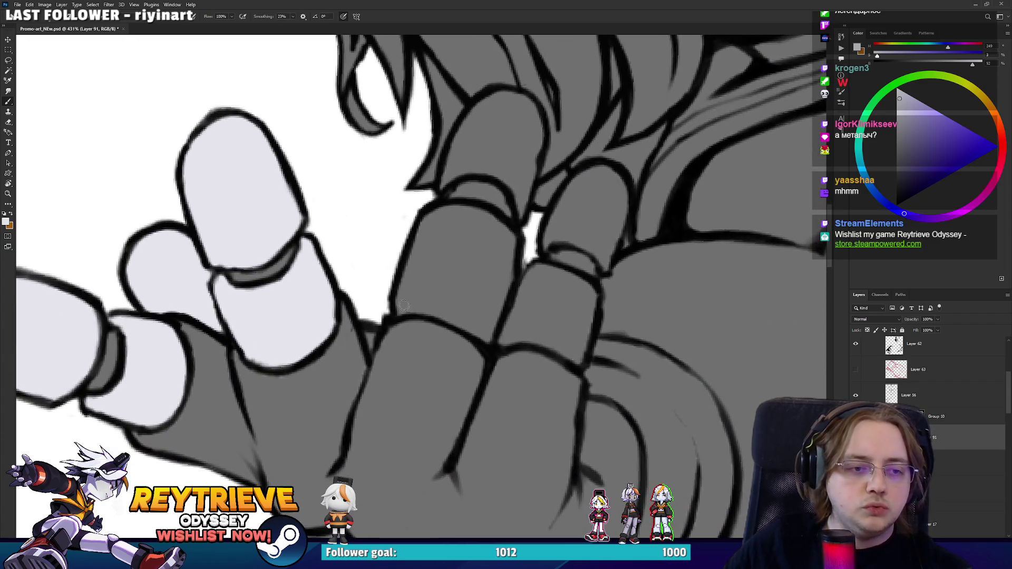
pyautogui.moveTo(371, 331); pyautogui.dragTo(369, 340)
pyautogui.moveTo(432, 299)
pyautogui.mouseDown()
pyautogui.moveTo(411, 308)
pyautogui.moveTo(416, 231)
pyautogui.moveTo(477, 226)
pyautogui.moveTo(498, 245)
pyautogui.moveTo(490, 316)
pyautogui.moveTo(475, 337)
pyautogui.moveTo(495, 287)
pyautogui.moveTo(498, 324)
pyautogui.moveTo(575, 337)
pyautogui.moveTo(546, 327)
pyautogui.moveTo(533, 290)
pyautogui.moveTo(569, 294)
pyautogui.moveTo(580, 314)
pyautogui.moveTo(578, 304)
pyautogui.moveTo(543, 287)
pyautogui.mouseUp()
pyautogui.press('e')
pyautogui.moveTo(602, 335)
pyautogui.mouseDown()
pyautogui.moveTo(583, 413)
pyautogui.moveTo(559, 364)
pyautogui.mouseUp()
pyautogui.press('b')
pyautogui.moveTo(487, 380)
pyautogui.mouseDown()
pyautogui.moveTo(527, 314)
pyautogui.moveTo(561, 317)
pyautogui.moveTo(543, 349)
pyautogui.moveTo(543, 382)
pyautogui.moveTo(556, 400)
pyautogui.moveTo(515, 346)
pyautogui.moveTo(504, 364)
pyautogui.moveTo(477, 303)
pyautogui.moveTo(476, 319)
pyautogui.moveTo(469, 267)
pyautogui.moveTo(390, 303)
pyautogui.moveTo(437, 232)
pyautogui.moveTo(481, 264)
pyautogui.moveTo(453, 284)
pyautogui.moveTo(471, 308)
pyautogui.moveTo(509, 279)
pyautogui.mouseUp()
pyautogui.press('e')
pyautogui.press('b')
pyautogui.press('e')
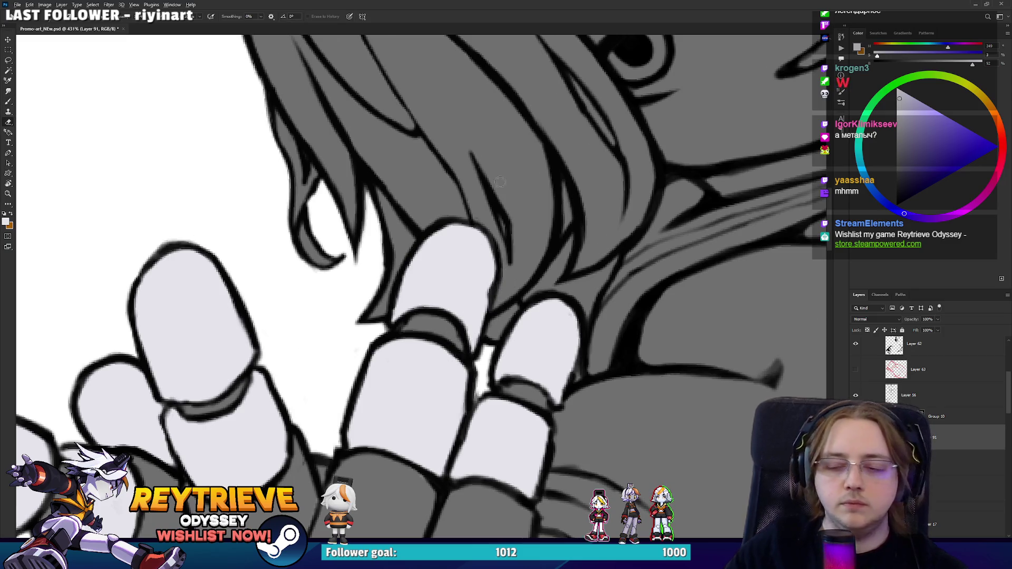
pyautogui.hotkey('ctrl', '0')
pyautogui.scroll(5, 522, 280)
pyautogui.scroll(-3, 522, 279)
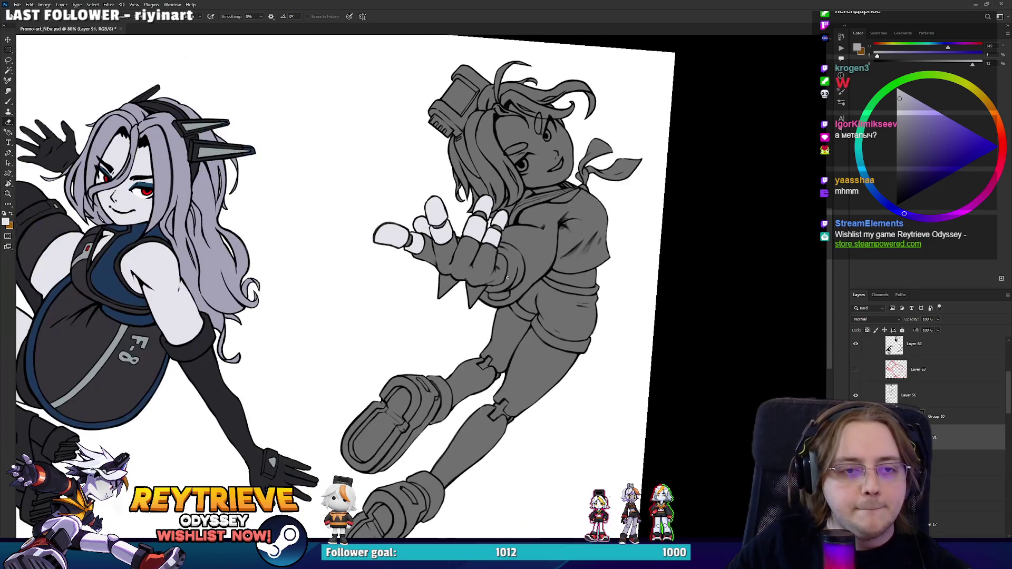
# Step: Paint the lower leg light from above the boot up to the knee with a smaller brush
pyautogui.scroll(5, 524, 294)
pyautogui.press('b')
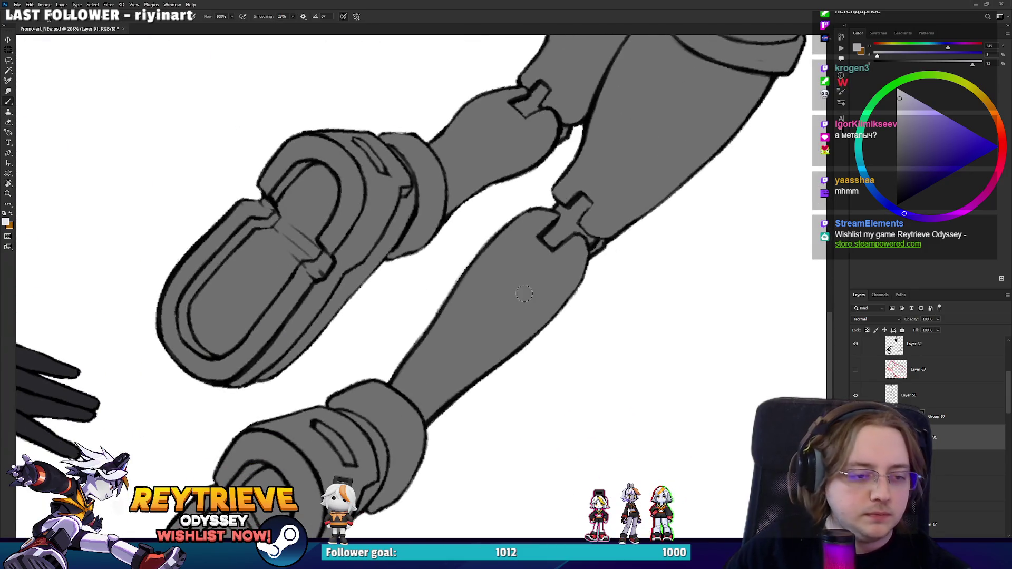
pyautogui.moveTo(403, 370); pyautogui.dragTo(443, 428)
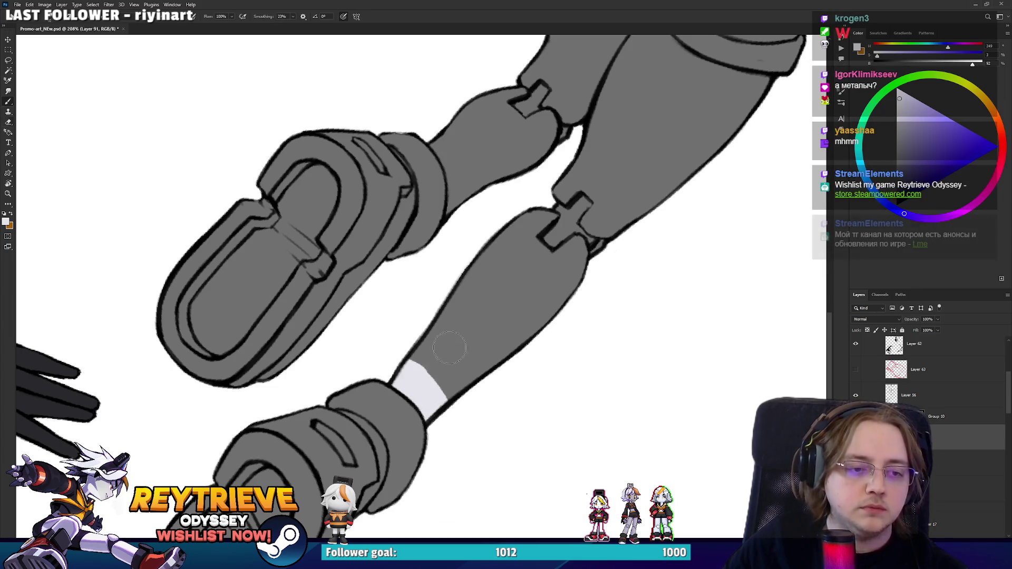
pyautogui.moveTo(474, 362)
pyautogui.mouseDown()
pyautogui.moveTo(464, 319)
pyautogui.moveTo(502, 255)
pyautogui.moveTo(531, 249)
pyautogui.mouseUp()
pyautogui.press('[')
pyautogui.press('[')
pyautogui.press('[')
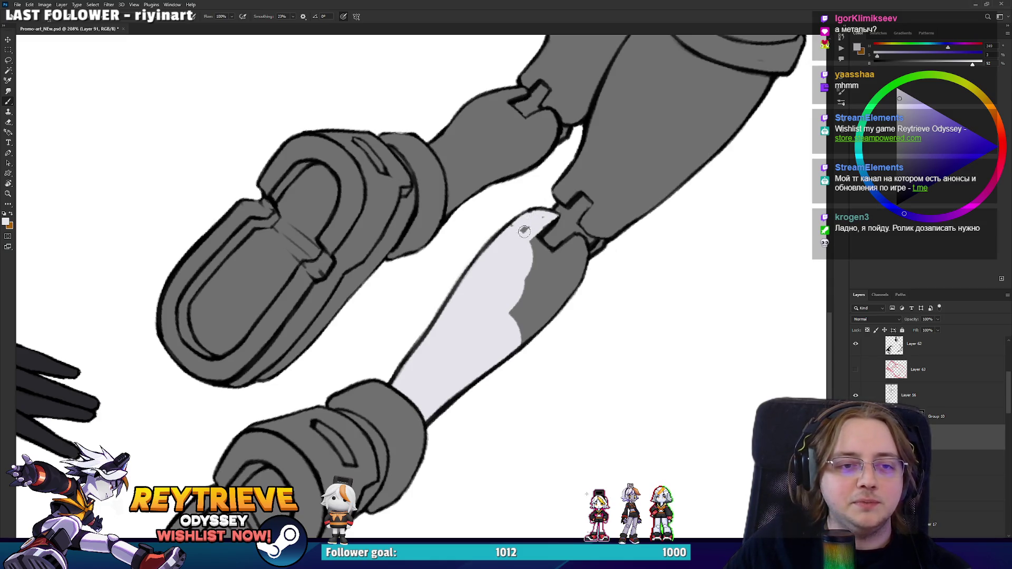
pyautogui.moveTo(533, 247); pyautogui.dragTo(546, 221)
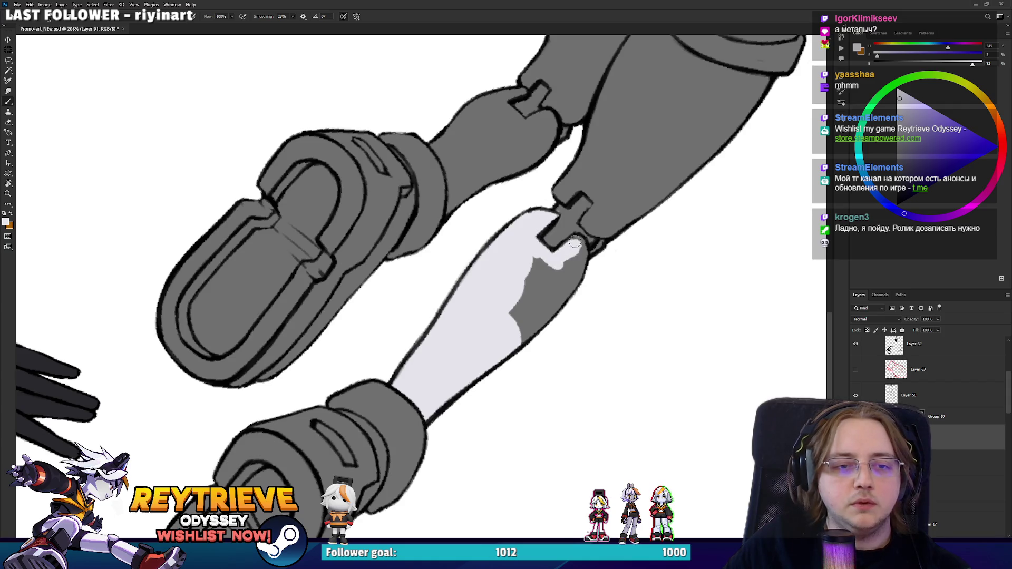
pyautogui.moveTo(582, 248)
pyautogui.mouseDown()
pyautogui.moveTo(558, 306)
pyautogui.moveTo(515, 339)
pyautogui.moveTo(554, 290)
pyautogui.moveTo(469, 469)
pyautogui.mouseUp()
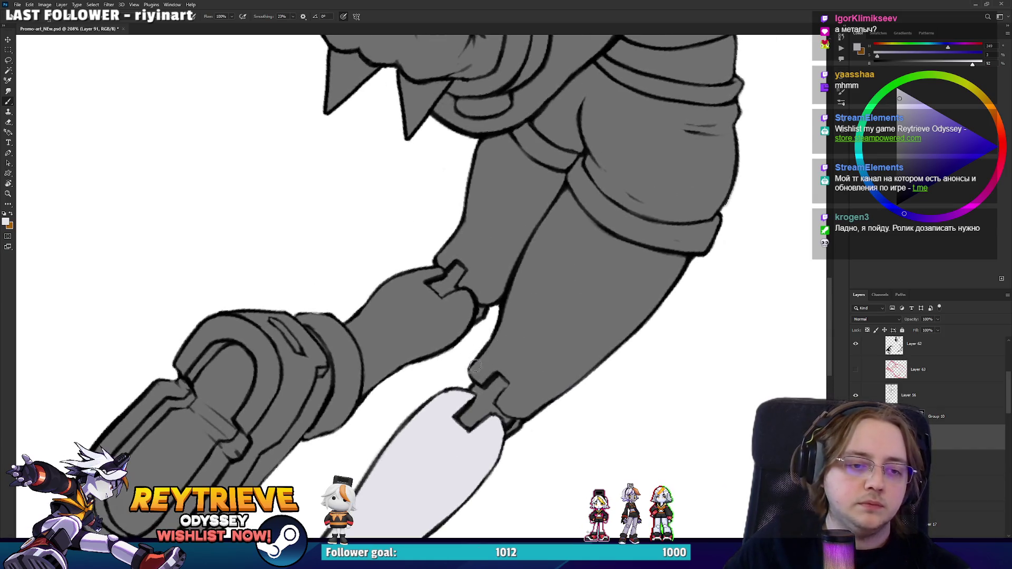
pyautogui.moveTo(478, 375)
pyautogui.mouseDown()
pyautogui.moveTo(519, 333)
pyautogui.moveTo(559, 192)
pyautogui.moveTo(580, 232)
pyautogui.moveTo(600, 242)
pyautogui.moveTo(591, 342)
pyautogui.moveTo(527, 422)
pyautogui.mouseUp()
pyautogui.moveTo(492, 340)
pyautogui.mouseDown()
pyautogui.moveTo(499, 422)
pyautogui.moveTo(506, 321)
pyautogui.mouseUp()
pyautogui.moveTo(509, 430)
pyautogui.mouseDown()
pyautogui.moveTo(511, 327)
pyautogui.moveTo(528, 288)
pyautogui.mouseUp()
# Step: Lighten the thigh below the cuff, the knee joint and the leftover grey triangle
pyautogui.moveTo(332, 329)
pyautogui.mouseDown()
pyautogui.moveTo(315, 301)
pyautogui.moveTo(353, 280)
pyautogui.mouseUp()
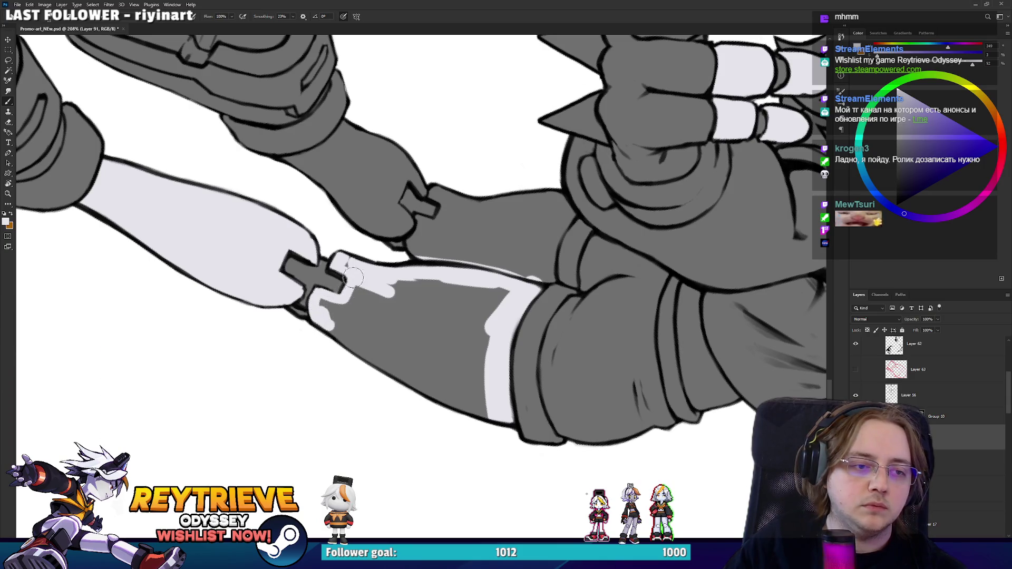
pyautogui.moveTo(333, 320)
pyautogui.mouseDown()
pyautogui.moveTo(316, 303)
pyautogui.moveTo(376, 363)
pyautogui.moveTo(479, 407)
pyautogui.moveTo(501, 289)
pyautogui.moveTo(474, 377)
pyautogui.moveTo(479, 317)
pyautogui.moveTo(448, 350)
pyautogui.moveTo(381, 316)
pyautogui.moveTo(378, 299)
pyautogui.mouseUp()
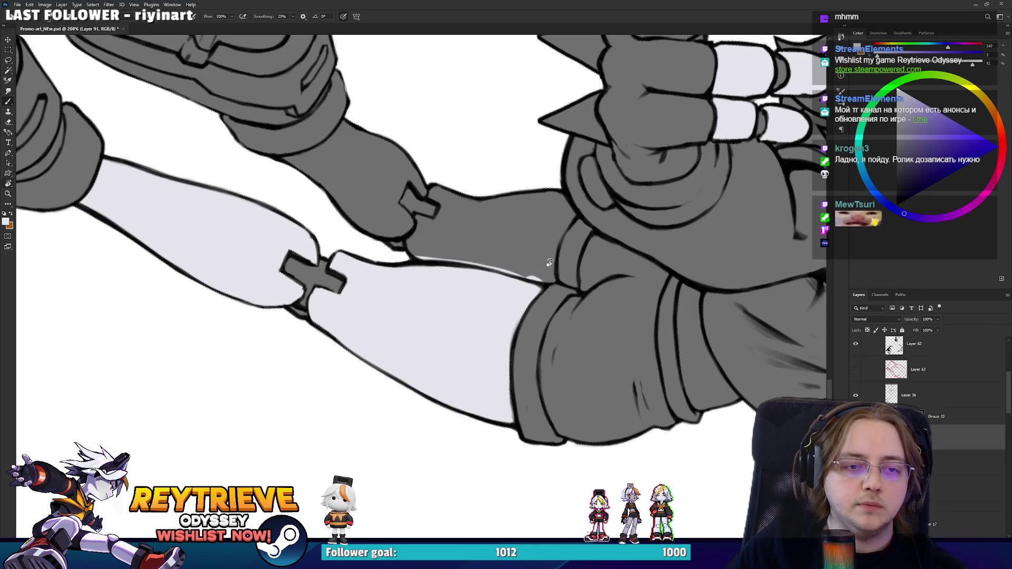
pyautogui.moveTo(549, 262); pyautogui.dragTo(543, 201)
pyautogui.moveTo(404, 261); pyautogui.dragTo(383, 234)
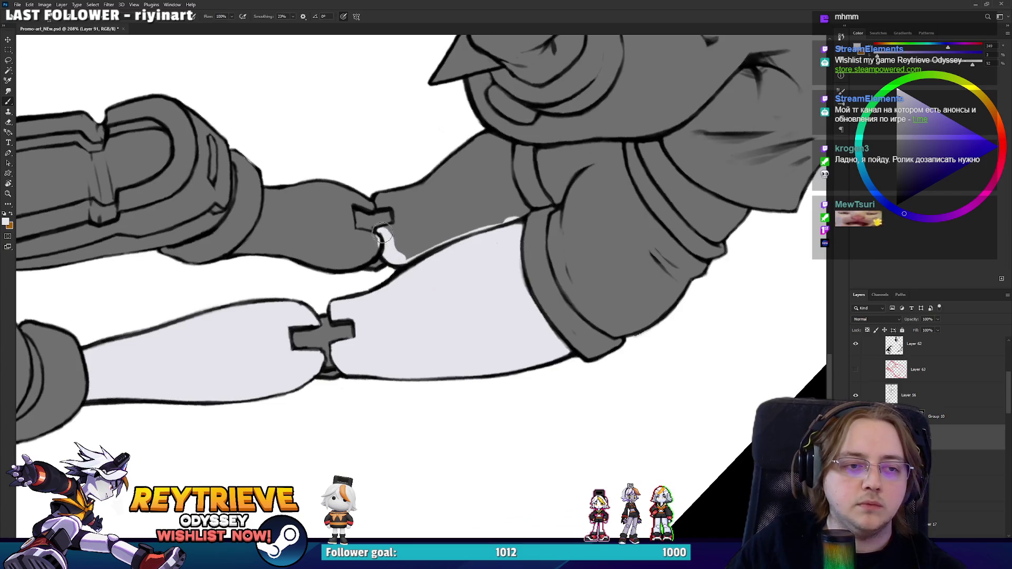
pyautogui.moveTo(396, 198)
pyautogui.mouseDown()
pyautogui.moveTo(401, 219)
pyautogui.moveTo(407, 191)
pyautogui.moveTo(410, 232)
pyautogui.moveTo(398, 245)
pyautogui.moveTo(448, 200)
pyautogui.moveTo(481, 283)
pyautogui.moveTo(448, 289)
pyautogui.moveTo(482, 253)
pyautogui.moveTo(501, 258)
pyautogui.moveTo(510, 319)
pyautogui.moveTo(461, 311)
pyautogui.moveTo(474, 316)
pyautogui.moveTo(492, 283)
pyautogui.moveTo(498, 288)
pyautogui.mouseUp()
pyautogui.moveTo(430, 346)
pyautogui.mouseDown()
pyautogui.moveTo(565, 333)
pyautogui.moveTo(556, 218)
pyautogui.moveTo(451, 271)
pyautogui.moveTo(454, 285)
pyautogui.moveTo(466, 316)
pyautogui.moveTo(463, 266)
pyautogui.moveTo(504, 184)
pyautogui.mouseUp()
pyautogui.moveTo(577, 196); pyautogui.dragTo(569, 337)
pyautogui.moveTo(448, 316)
pyautogui.mouseDown()
pyautogui.moveTo(422, 379)
pyautogui.moveTo(443, 348)
pyautogui.moveTo(453, 357)
pyautogui.mouseUp()
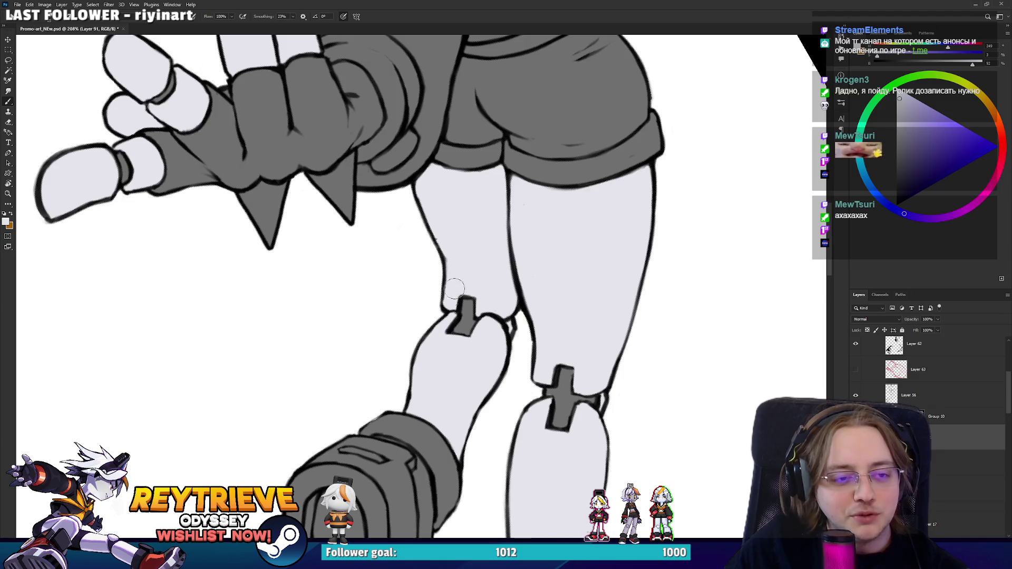
# Step: Rotate the view back upright and bring up the reference image in Discord
pyautogui.scroll(10, 445, 305)
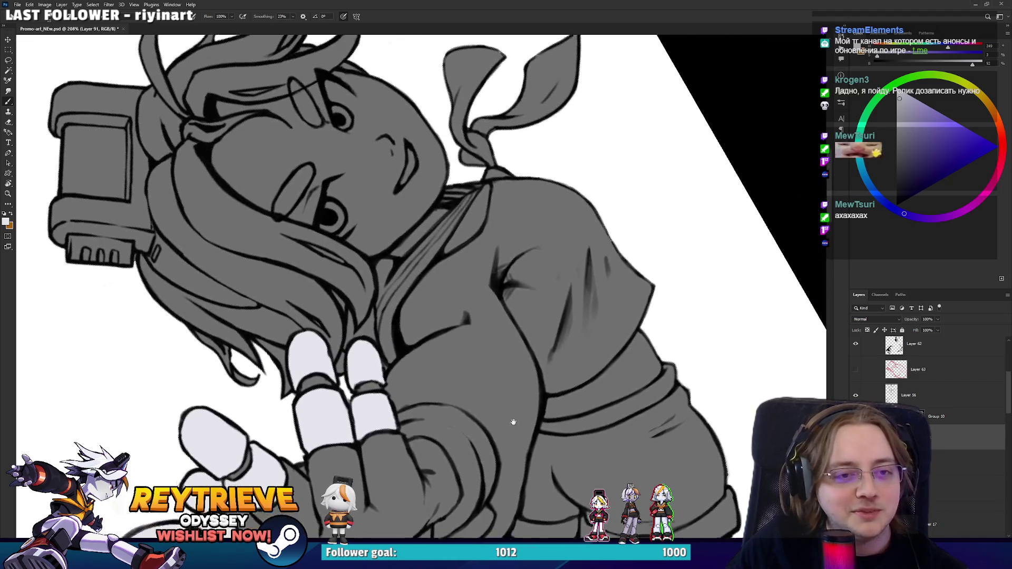
pyautogui.moveTo(622, 395)
pyautogui.mouseDown()
pyautogui.moveTo(593, 275)
pyautogui.moveTo(640, 237)
pyautogui.moveTo(611, 192)
pyautogui.moveTo(622, 214)
pyautogui.moveTo(643, 190)
pyautogui.moveTo(640, 234)
pyautogui.moveTo(627, 248)
pyautogui.mouseUp()
pyautogui.press('e')
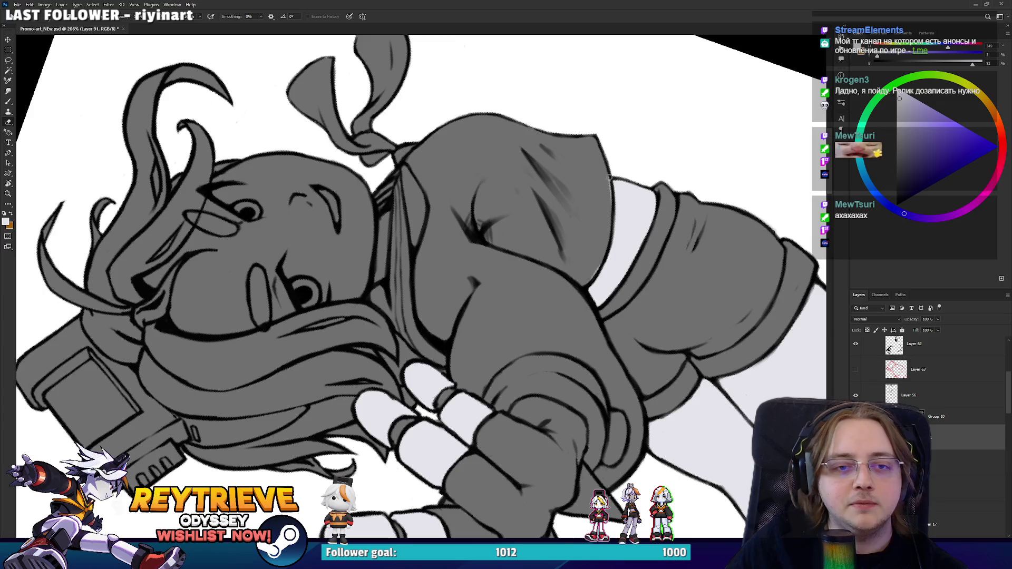
pyautogui.press('b')
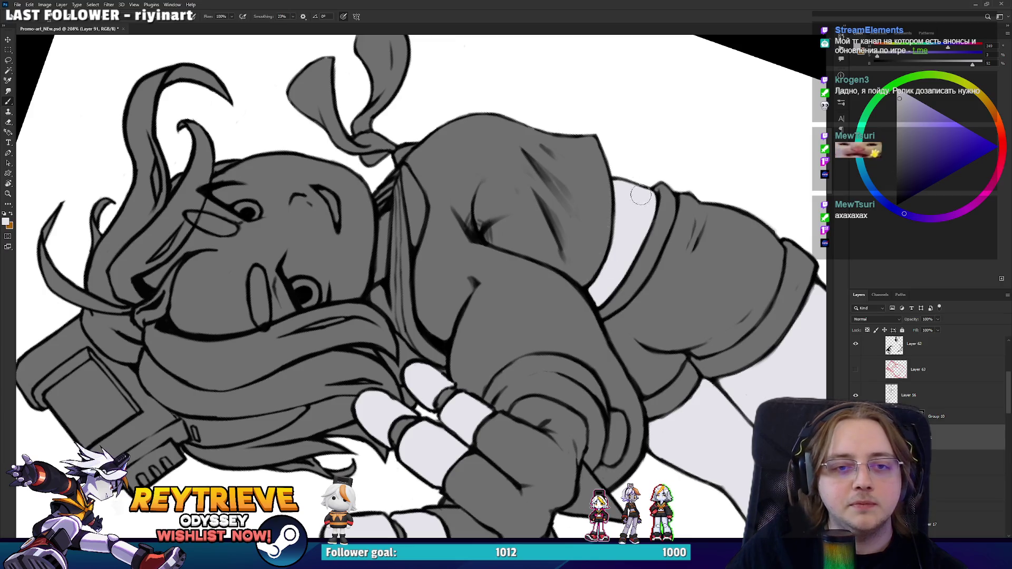
pyautogui.moveTo(636, 207)
pyautogui.mouseDown()
pyautogui.moveTo(606, 316)
pyautogui.moveTo(553, 368)
pyautogui.mouseUp()
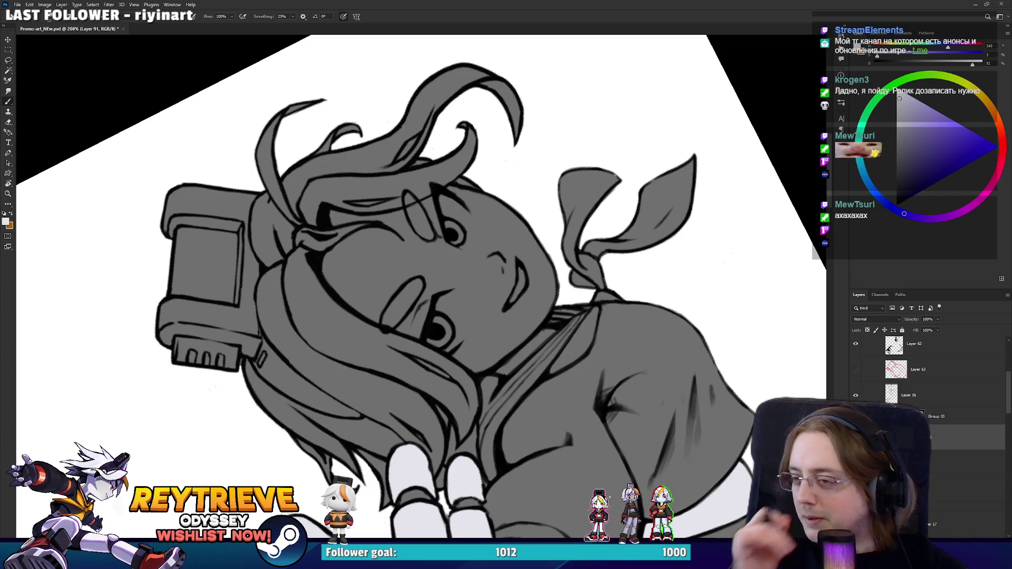
pyautogui.click(490, 4)
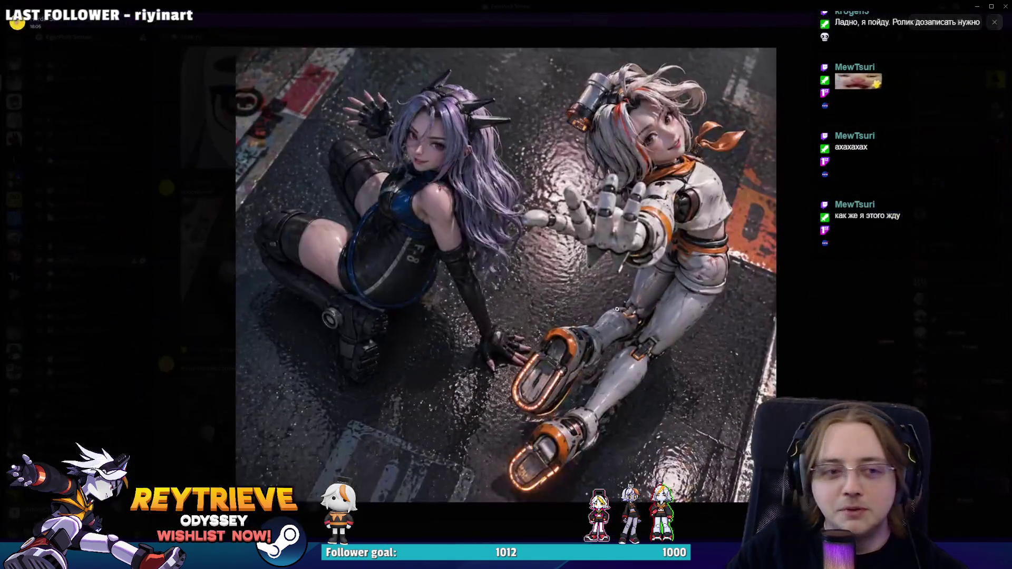
# Step: Close and re-enlarge the two-girls reference render, then return to Photoshop
pyautogui.click(830, 262)
pyautogui.click(296, 407)
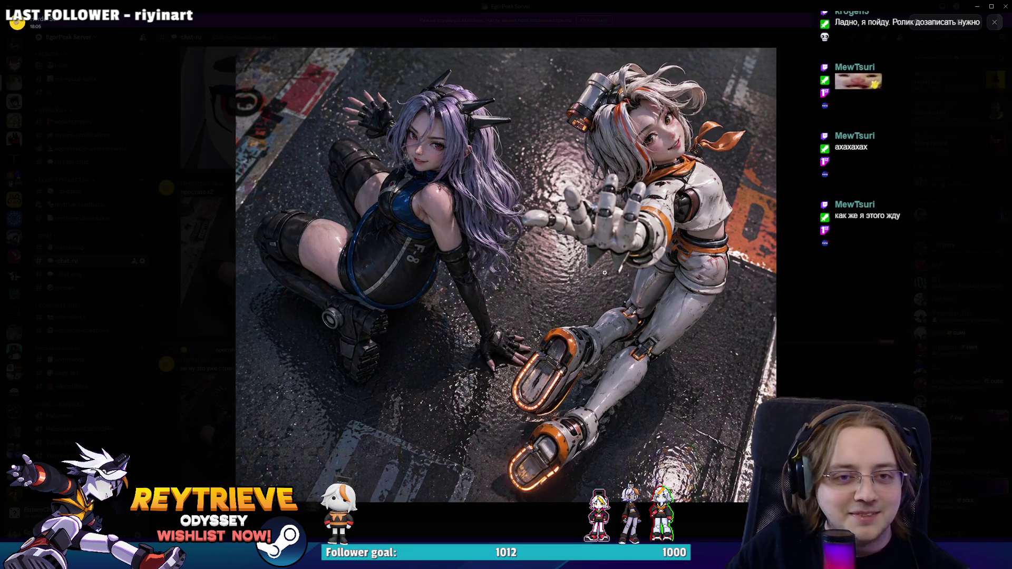
pyautogui.hotkey('alt', 'Tab')
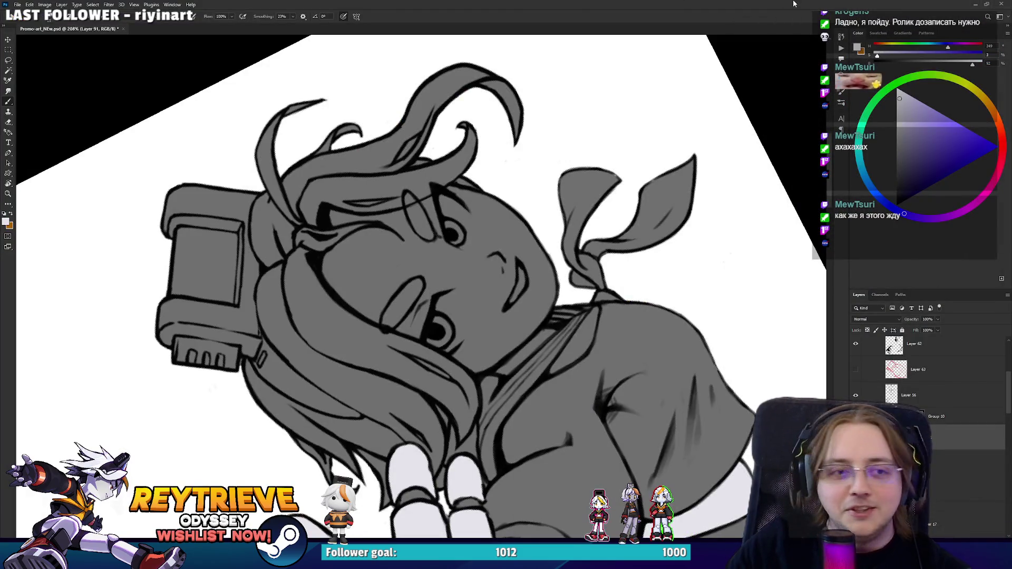
pyautogui.press('r')
pyautogui.moveTo(580, 264); pyautogui.dragTo(527, 221)
pyautogui.moveTo(542, 269)
pyautogui.mouseDown()
pyautogui.moveTo(533, 306)
pyautogui.moveTo(552, 253)
pyautogui.mouseUp()
pyautogui.press('e')
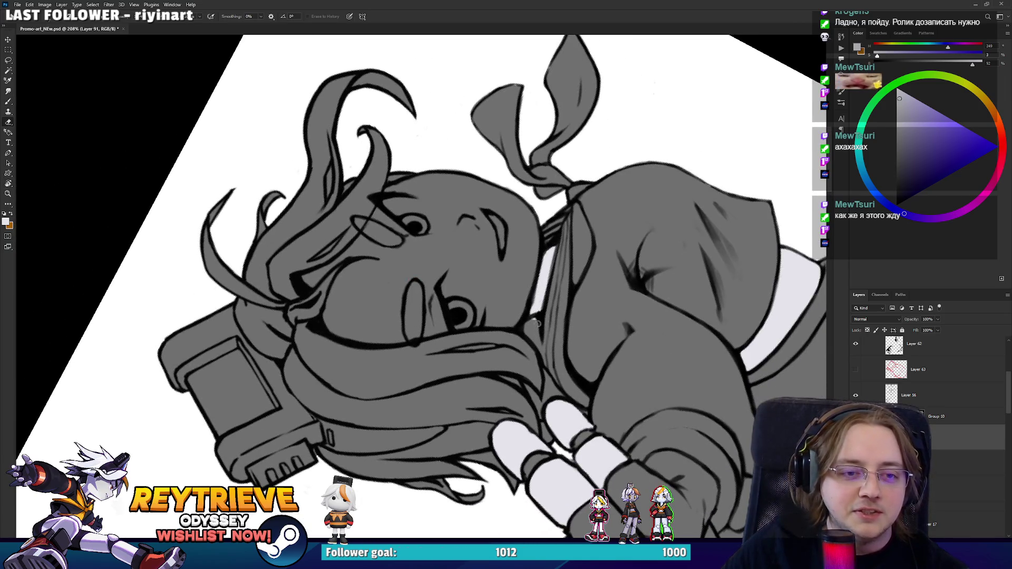
pyautogui.press('r')
pyautogui.moveTo(547, 309); pyautogui.dragTo(455, 327)
pyautogui.press('b')
pyautogui.moveTo(361, 228)
pyautogui.mouseDown()
pyautogui.moveTo(364, 264)
pyautogui.moveTo(382, 214)
pyautogui.moveTo(401, 213)
pyautogui.moveTo(419, 184)
pyautogui.moveTo(437, 196)
pyautogui.mouseUp()
pyautogui.press('e')
pyautogui.press('b')
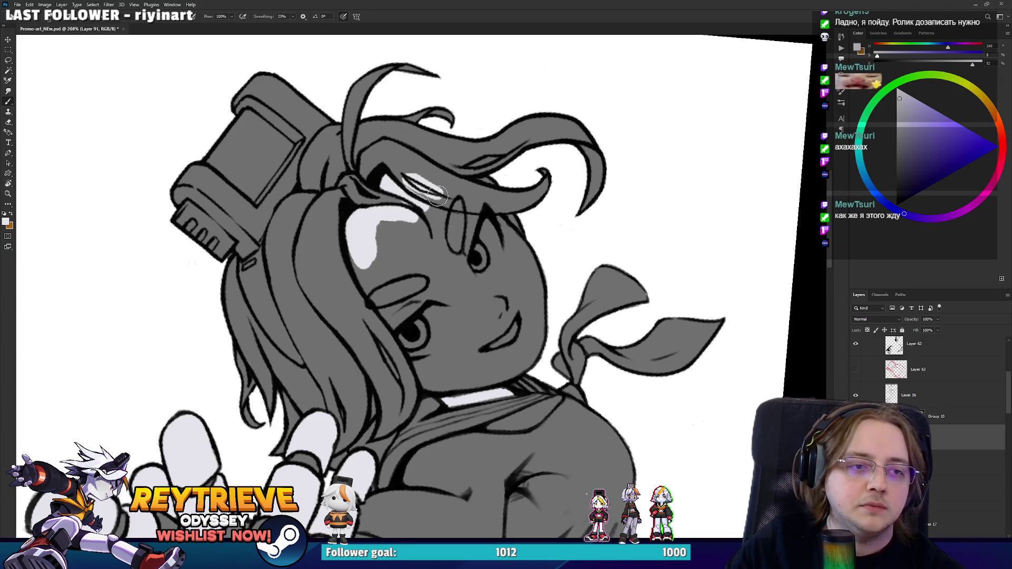
pyautogui.moveTo(452, 230)
pyautogui.mouseDown()
pyautogui.moveTo(457, 253)
pyautogui.moveTo(390, 243)
pyautogui.moveTo(412, 246)
pyautogui.moveTo(456, 216)
pyautogui.moveTo(379, 295)
pyautogui.moveTo(430, 374)
pyautogui.mouseUp()
pyautogui.press('r')
pyautogui.moveTo(381, 351)
pyautogui.mouseDown()
pyautogui.moveTo(448, 361)
pyautogui.moveTo(498, 330)
pyautogui.moveTo(509, 314)
pyautogui.moveTo(498, 240)
pyautogui.moveTo(464, 295)
pyautogui.moveTo(417, 248)
pyautogui.moveTo(401, 329)
pyautogui.mouseUp()
pyautogui.moveTo(440, 287)
pyautogui.mouseDown()
pyautogui.moveTo(387, 253)
pyautogui.moveTo(390, 197)
pyautogui.moveTo(451, 193)
pyautogui.moveTo(460, 232)
pyautogui.moveTo(491, 210)
pyautogui.moveTo(528, 247)
pyautogui.mouseUp()
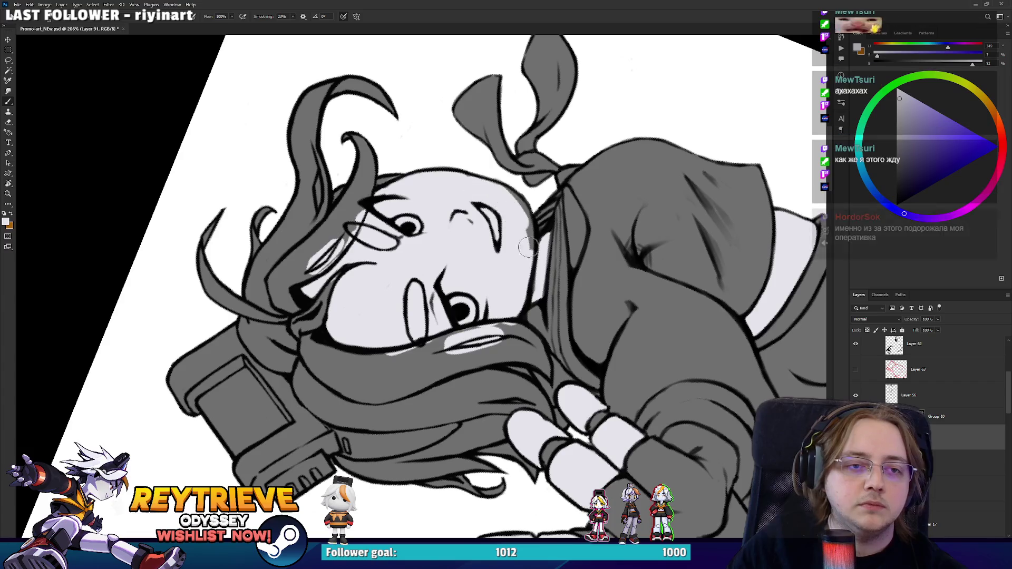
pyautogui.press('r')
pyautogui.press('Escape')
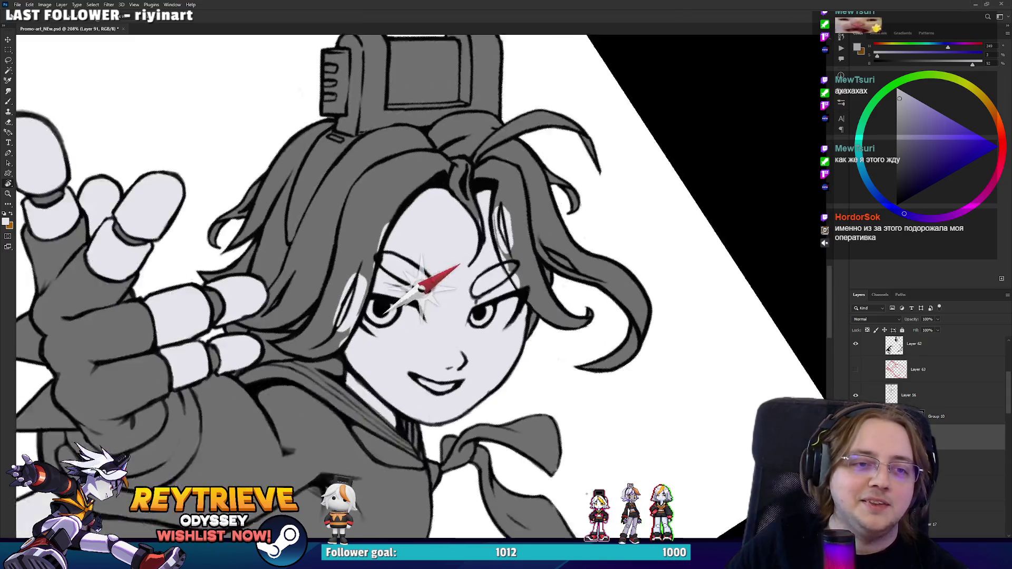
pyautogui.moveTo(464, 222)
pyautogui.mouseDown()
pyautogui.moveTo(481, 356)
pyautogui.moveTo(537, 207)
pyautogui.mouseUp()
pyautogui.scroll(-5, 537, 207)
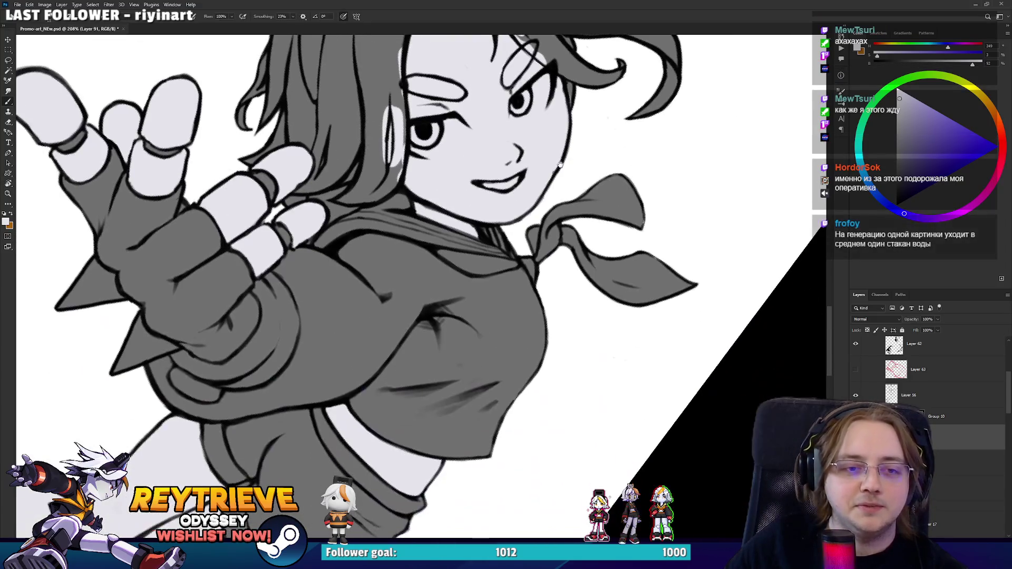
pyautogui.scroll(3, 573, 154)
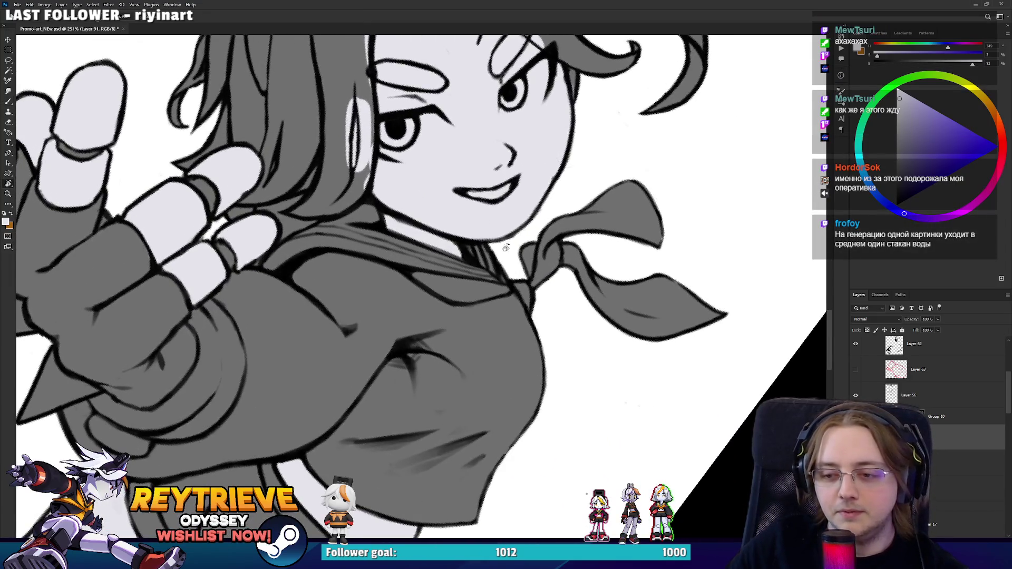
pyautogui.scroll(2, 471, 281)
pyautogui.press('space')
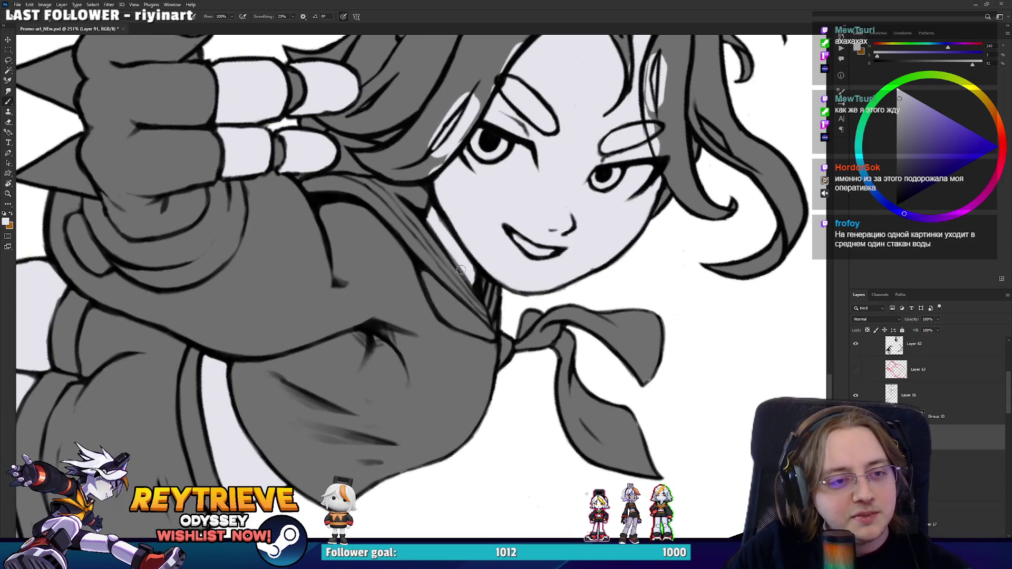
pyautogui.scroll(5, 508, 243)
pyautogui.moveTo(340, 282)
pyautogui.mouseDown()
pyautogui.moveTo(379, 337)
pyautogui.moveTo(407, 333)
pyautogui.mouseUp()
pyautogui.hotkey('ctrl', 'z')
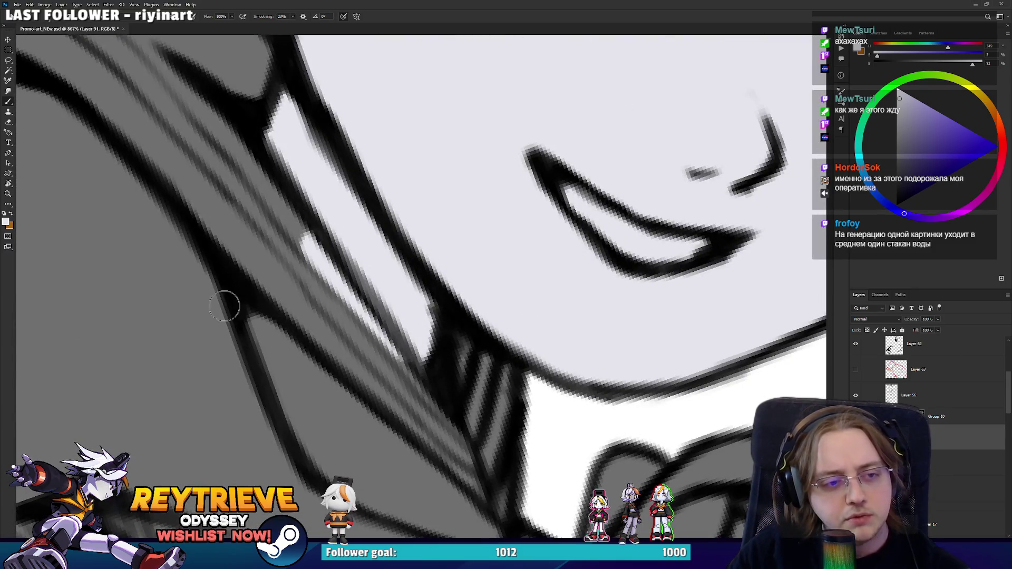
pyautogui.scroll(4, 924, 405)
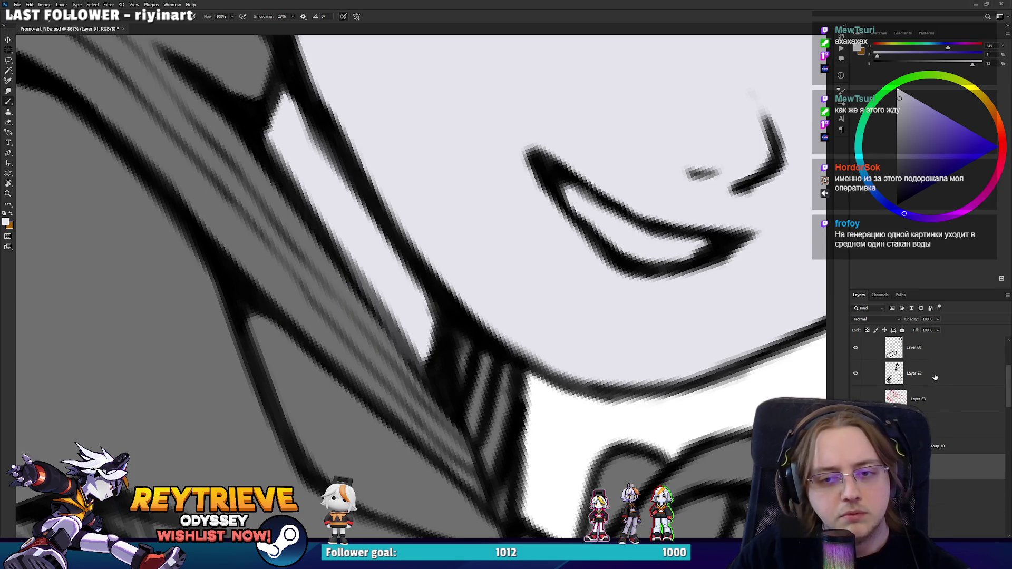
pyautogui.click(917, 503)
pyautogui.scroll(-2, 896, 448)
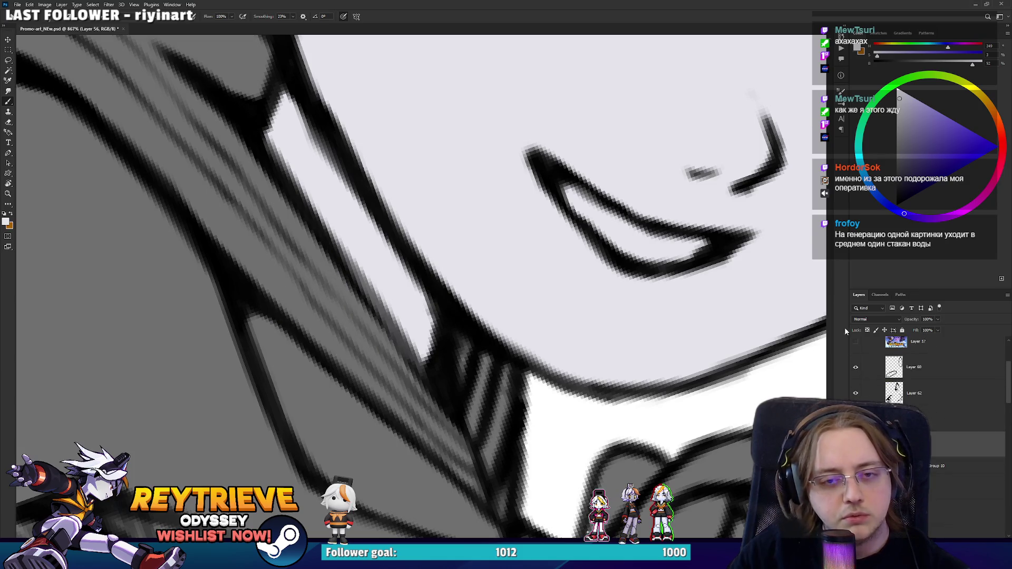
pyautogui.click(896, 205)
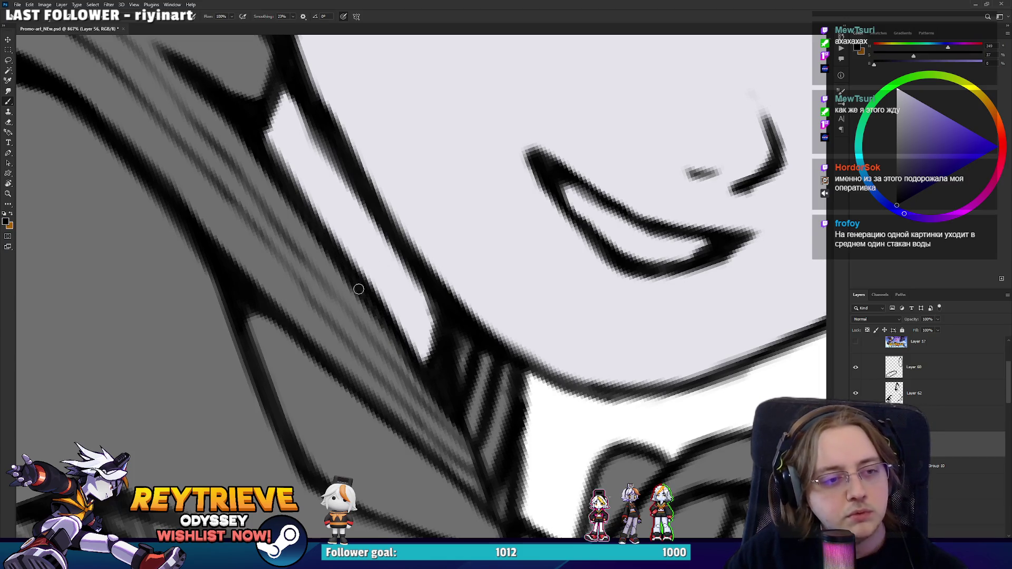
pyautogui.scroll(-10, 407, 343)
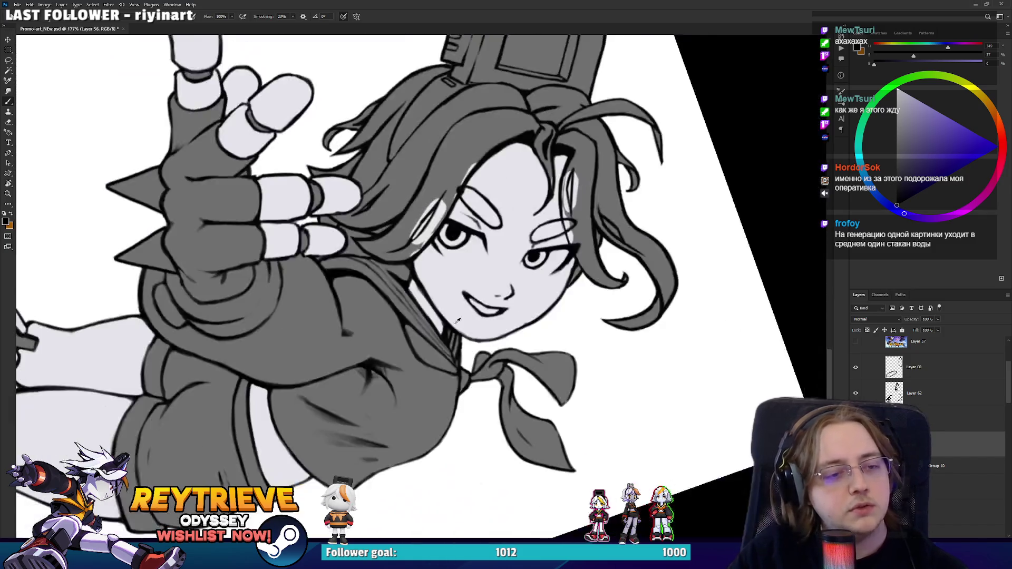
pyautogui.keyDown('alt'); pyautogui.click(546, 268); pyautogui.keyUp('alt')
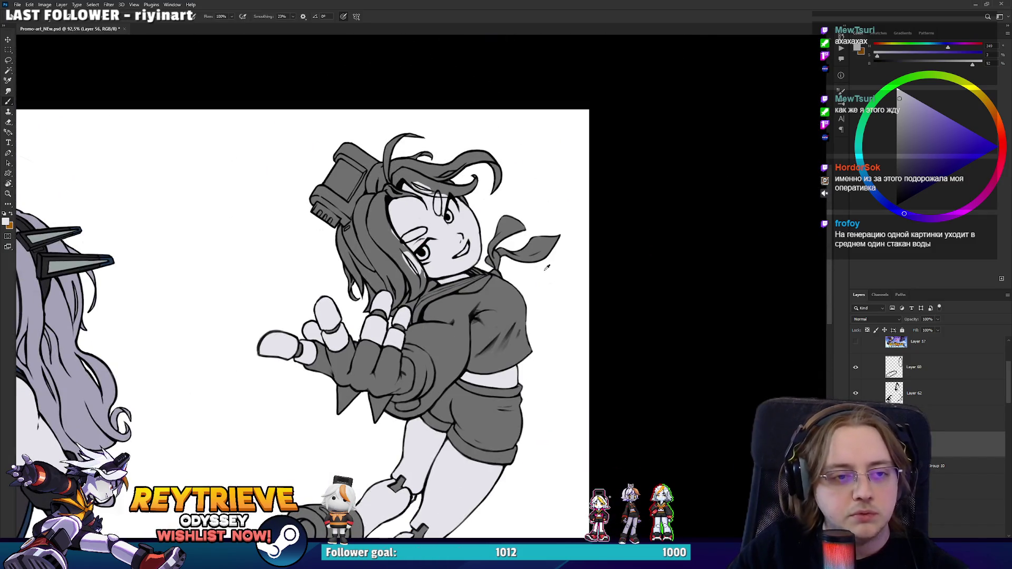
# Step: With Layer 91 active, zoom in on the right girl's hair and create blank Layer 92
pyautogui.click(940, 481)
pyautogui.scroll(-4, 539, 370)
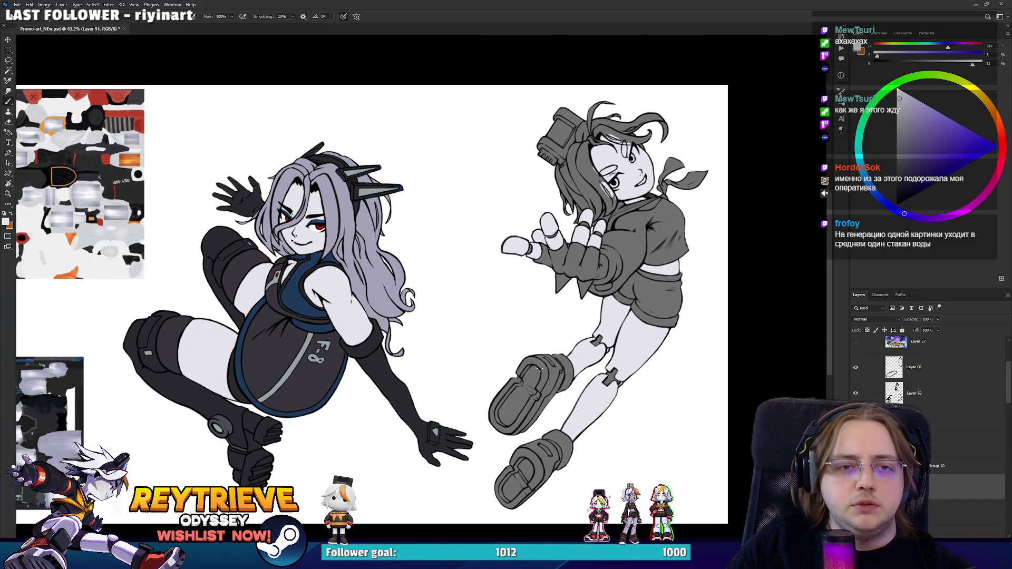
pyautogui.scroll(2, 292, 333)
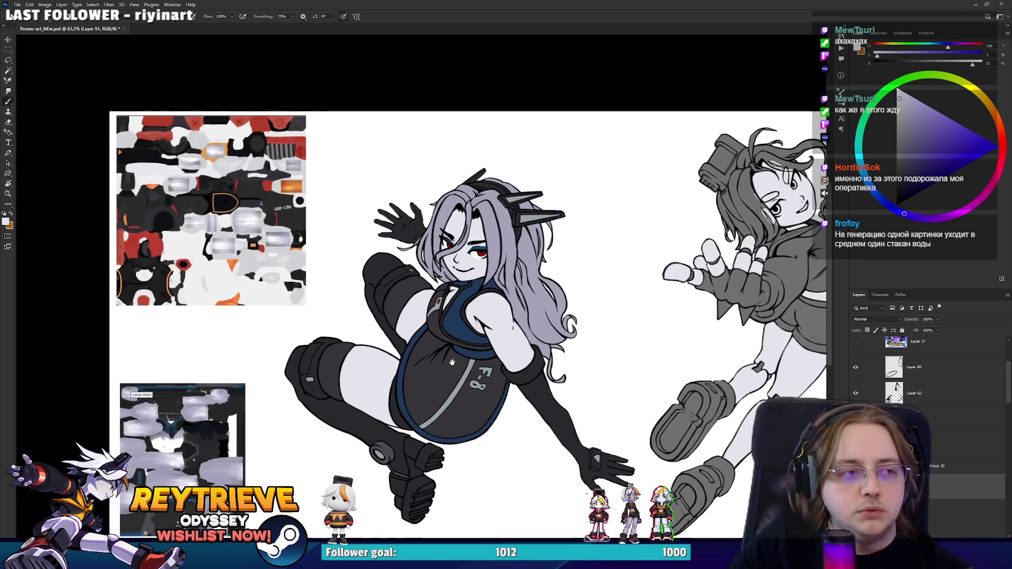
pyautogui.scroll(3, 228, 245)
pyautogui.scroll(-5, 228, 246)
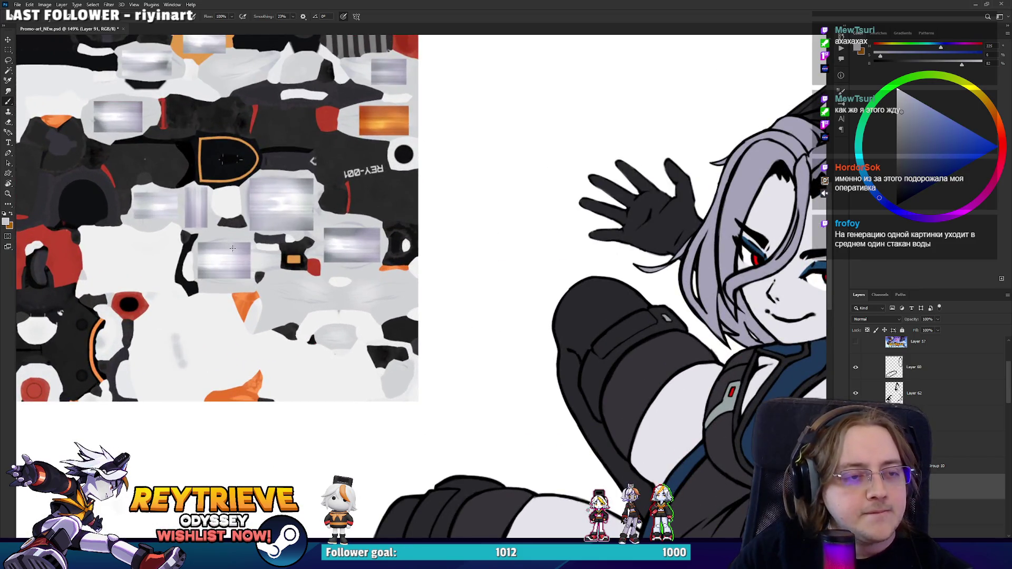
pyautogui.scroll(2, 262, 299)
pyautogui.scroll(2, 548, 235)
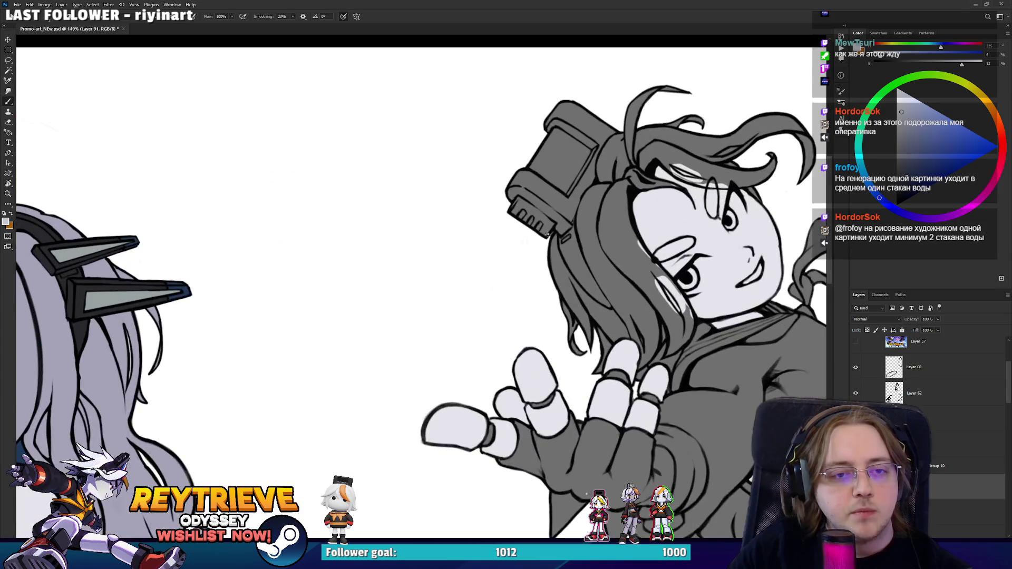
pyautogui.scroll(-4, 192, 374)
pyautogui.scroll(1, 351, 326)
pyautogui.scroll(2, 575, 239)
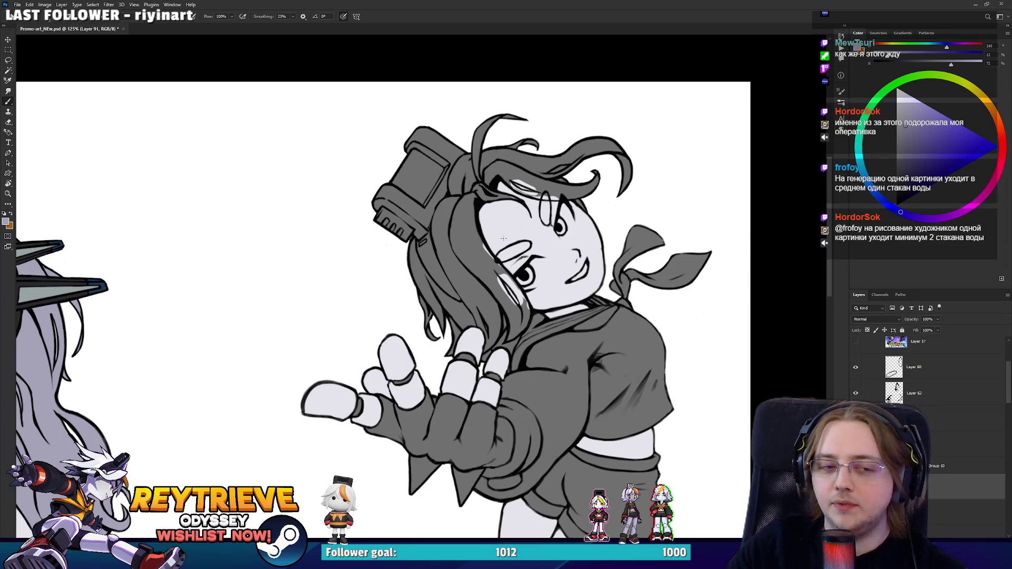
pyautogui.scroll(2, 448, 239)
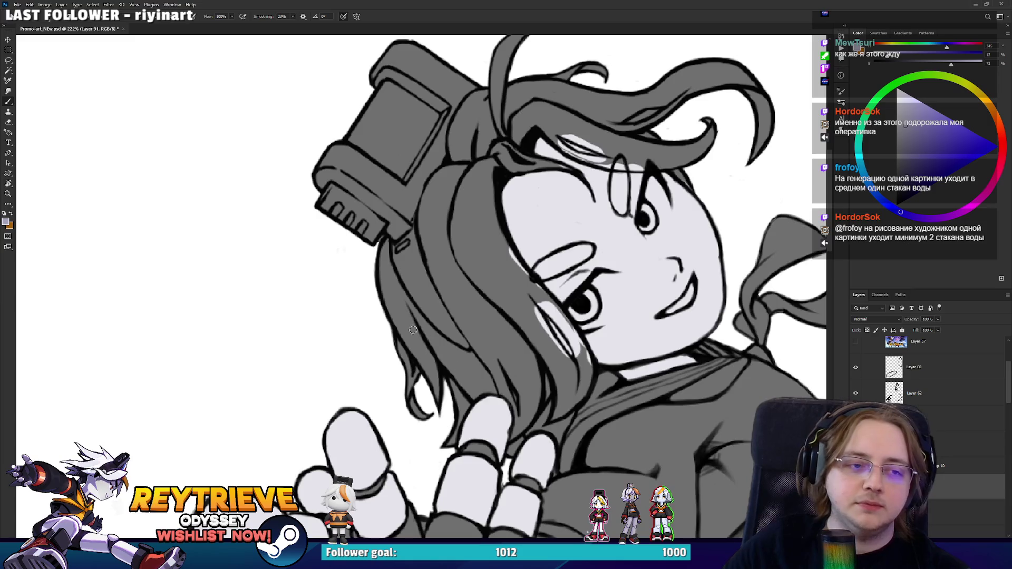
pyautogui.hotkey('ctrl', 'shift', 'alt', 'n')
# Step: Paint lavender down the left hair strand, beside the fingers and along the hair's left edge
pyautogui.moveTo(424, 409); pyautogui.dragTo(377, 255)
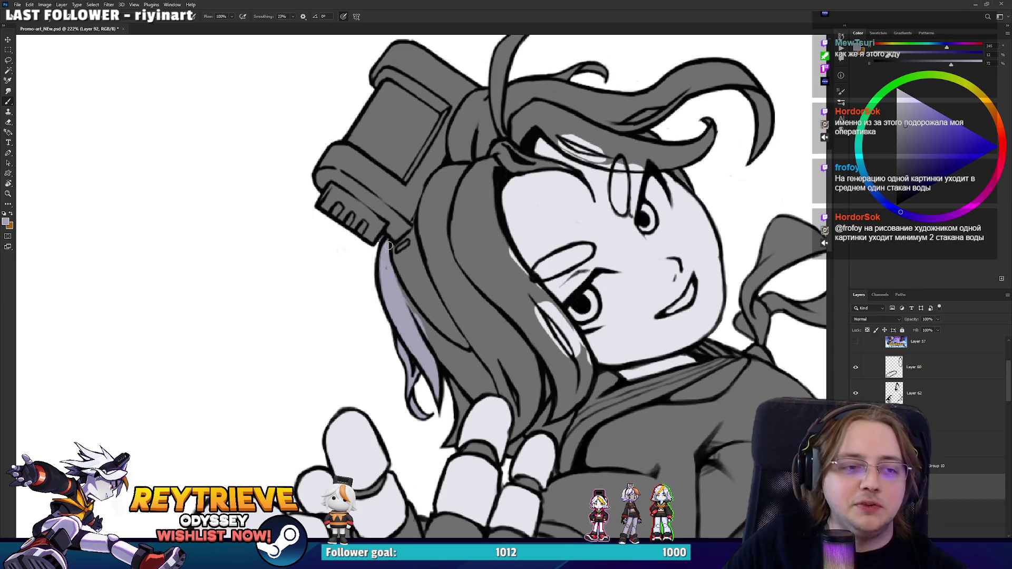
pyautogui.moveTo(401, 302)
pyautogui.mouseDown()
pyautogui.moveTo(471, 400)
pyautogui.moveTo(385, 276)
pyautogui.moveTo(458, 356)
pyautogui.moveTo(475, 361)
pyautogui.mouseUp()
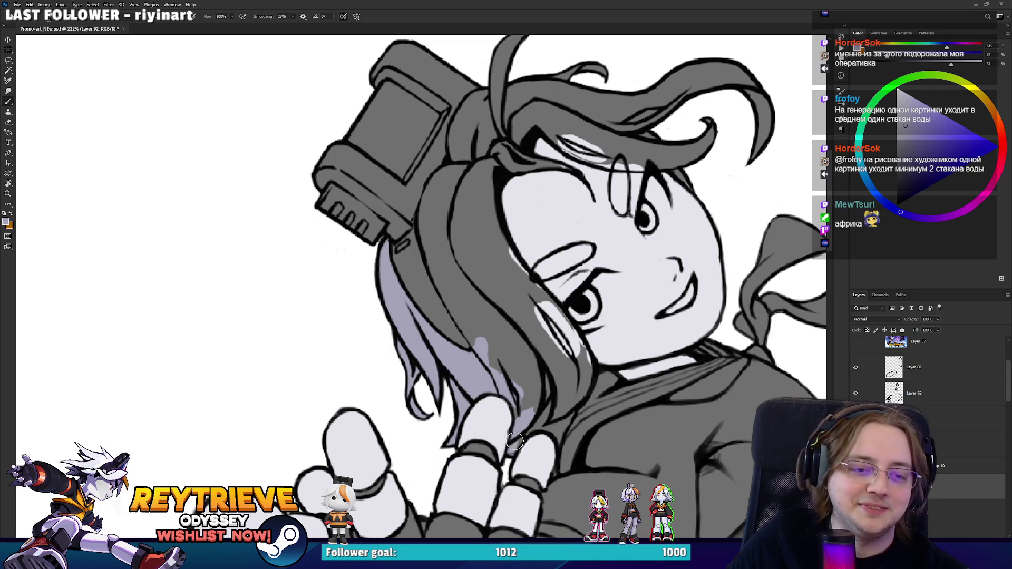
pyautogui.moveTo(519, 437)
pyautogui.mouseDown()
pyautogui.moveTo(546, 374)
pyautogui.moveTo(501, 422)
pyautogui.moveTo(284, 364)
pyautogui.moveTo(266, 257)
pyautogui.moveTo(354, 309)
pyautogui.mouseUp()
pyautogui.scroll(1, 280, 257)
pyautogui.scroll(1, 279, 258)
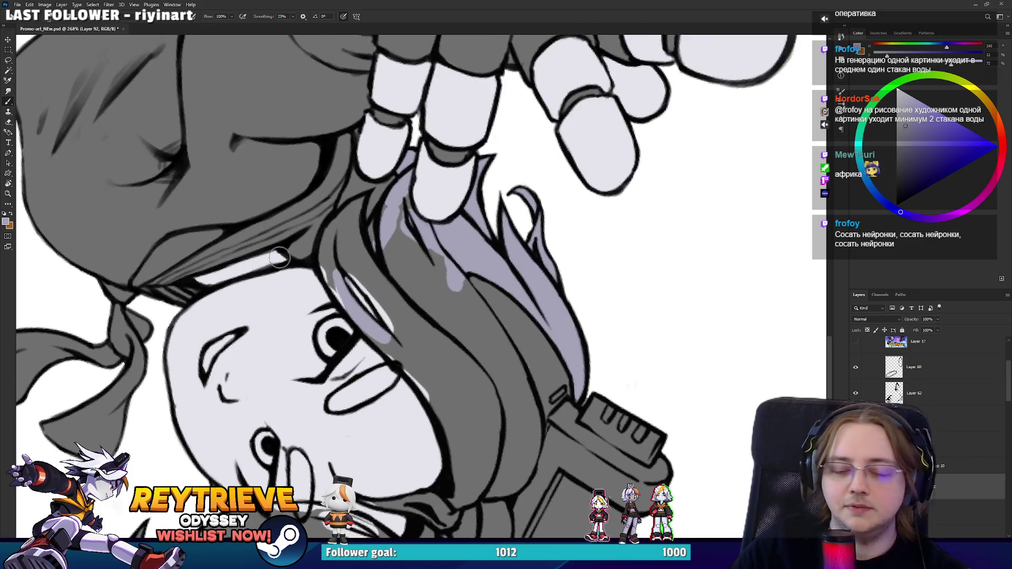
pyautogui.moveTo(329, 274)
pyautogui.mouseDown()
pyautogui.moveTo(324, 238)
pyautogui.moveTo(363, 200)
pyautogui.moveTo(339, 264)
pyautogui.moveTo(358, 258)
pyautogui.moveTo(372, 273)
pyautogui.mouseUp()
pyautogui.moveTo(377, 333)
pyautogui.mouseDown()
pyautogui.moveTo(453, 429)
pyautogui.moveTo(385, 302)
pyautogui.mouseUp()
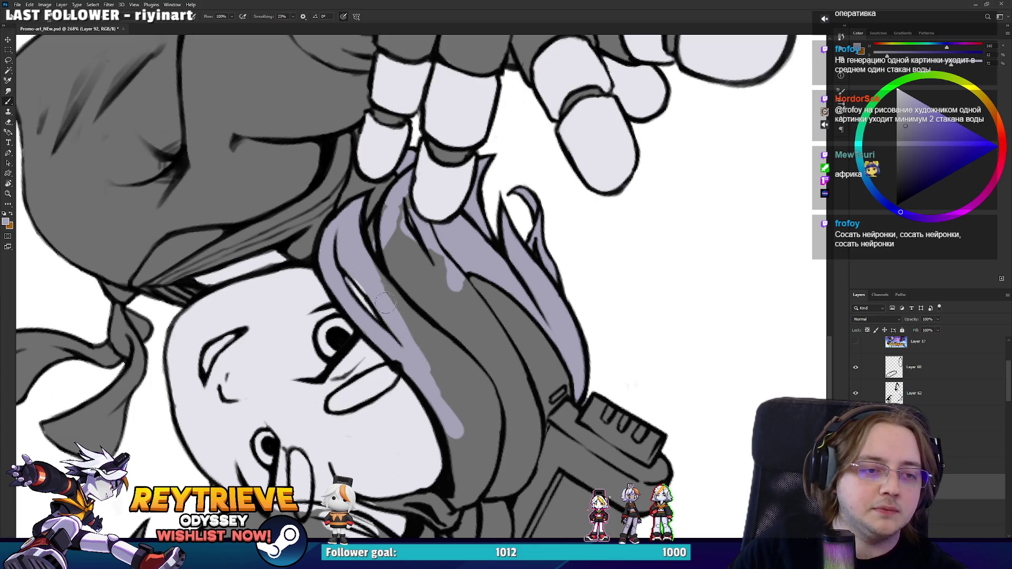
# Step: Cover the remaining grey strands and the shadow strip in the upper hair with lavender
pyautogui.press('e')
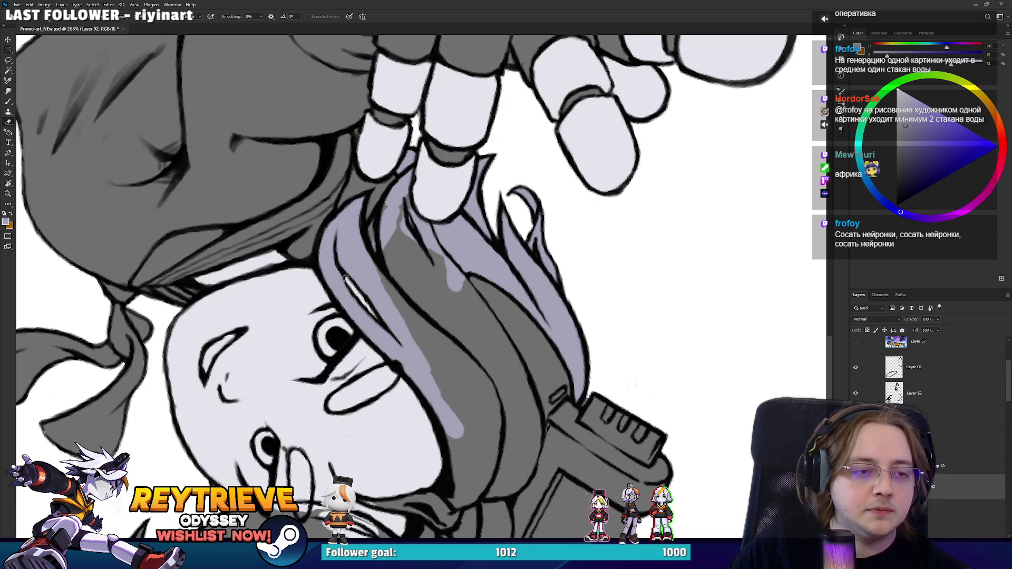
pyautogui.hotkey('ctrl', 'shift', 'r')
pyautogui.press('b')
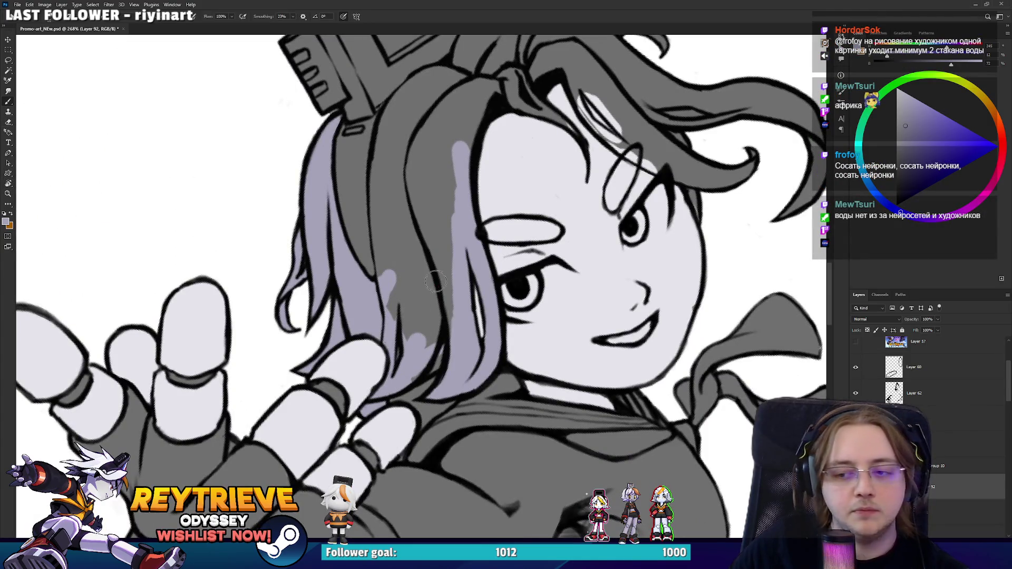
pyautogui.moveTo(448, 322)
pyautogui.mouseDown()
pyautogui.moveTo(432, 337)
pyautogui.moveTo(438, 316)
pyautogui.moveTo(380, 195)
pyautogui.moveTo(414, 137)
pyautogui.moveTo(458, 330)
pyautogui.mouseUp()
pyautogui.press('e')
pyautogui.press('b')
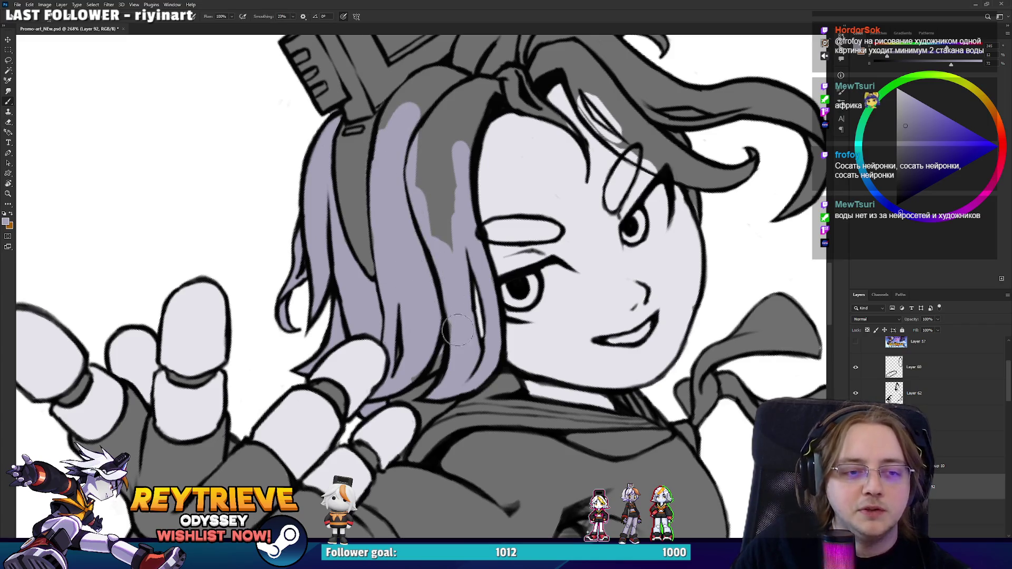
pyautogui.press('e')
pyautogui.press('r')
pyautogui.moveTo(403, 399); pyautogui.dragTo(542, 231)
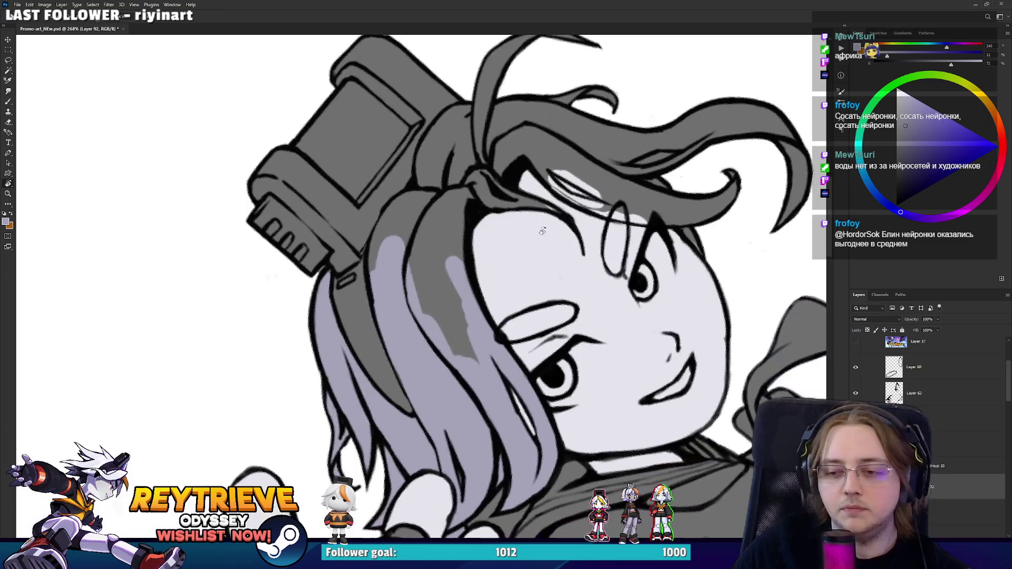
pyautogui.press('b')
pyautogui.moveTo(461, 358)
pyautogui.mouseDown()
pyautogui.moveTo(437, 242)
pyautogui.moveTo(463, 306)
pyautogui.mouseUp()
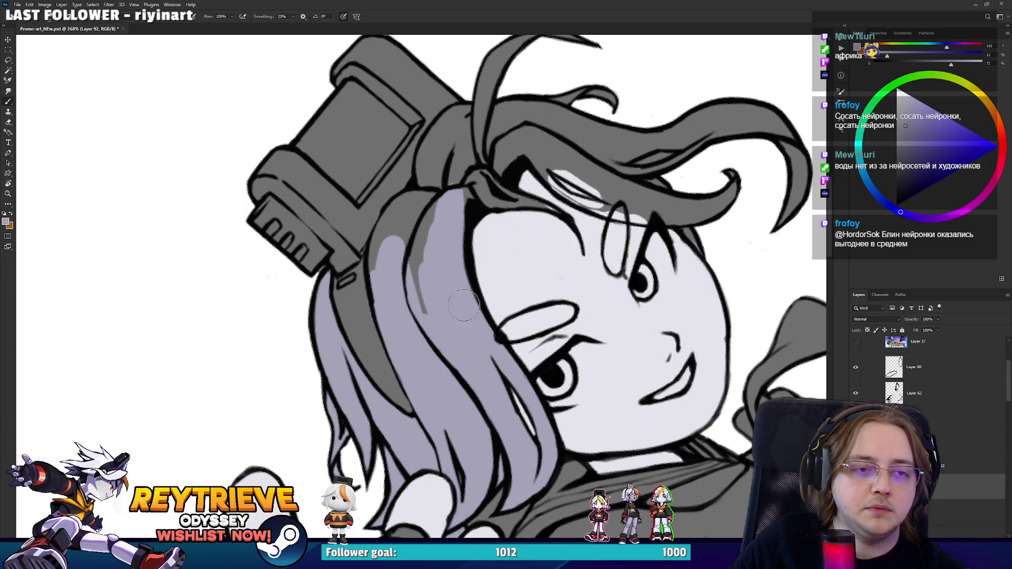
pyautogui.moveTo(453, 229)
pyautogui.mouseDown()
pyautogui.moveTo(406, 221)
pyautogui.moveTo(385, 232)
pyautogui.moveTo(431, 196)
pyautogui.moveTo(458, 132)
pyautogui.moveTo(432, 158)
pyautogui.moveTo(464, 110)
pyautogui.moveTo(491, 126)
pyautogui.mouseUp()
pyautogui.moveTo(496, 148)
pyautogui.mouseDown()
pyautogui.moveTo(479, 208)
pyautogui.moveTo(517, 263)
pyautogui.moveTo(506, 316)
pyautogui.mouseUp()
pyautogui.moveTo(454, 253)
pyautogui.mouseDown()
pyautogui.moveTo(497, 128)
pyautogui.moveTo(489, 215)
pyautogui.moveTo(514, 253)
pyautogui.moveTo(485, 290)
pyautogui.mouseUp()
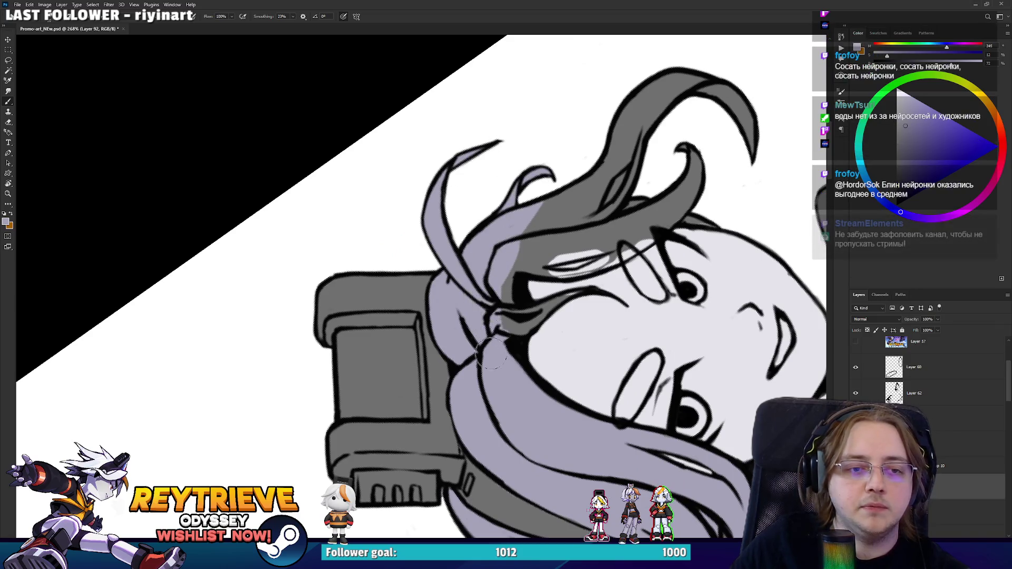
pyautogui.moveTo(557, 218)
pyautogui.mouseDown()
pyautogui.moveTo(483, 289)
pyautogui.moveTo(490, 337)
pyautogui.moveTo(459, 274)
pyautogui.moveTo(459, 158)
pyautogui.moveTo(474, 153)
pyautogui.mouseUp()
pyautogui.press('r')
pyautogui.press('e')
pyautogui.scroll(5, 446, 310)
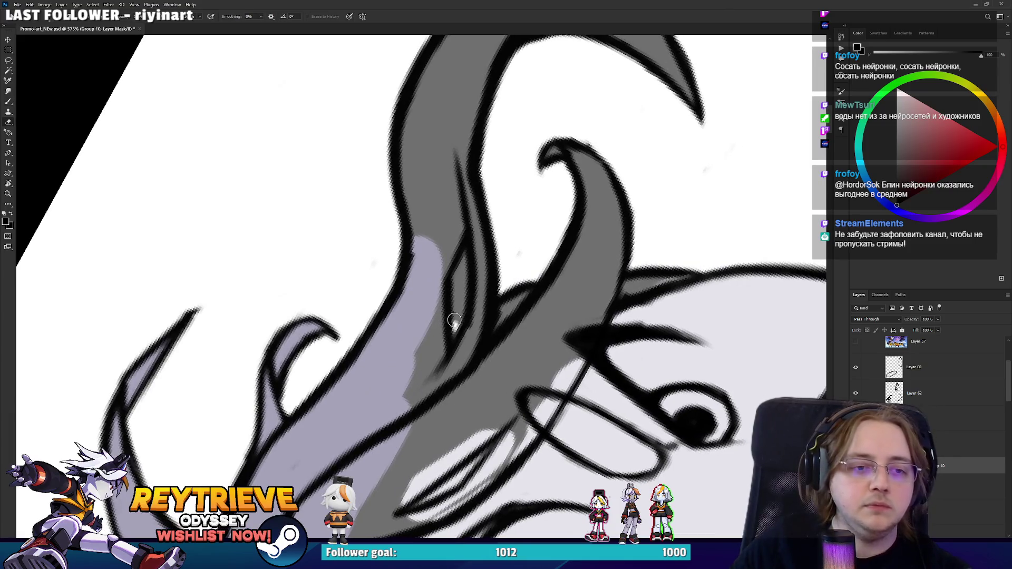
pyautogui.moveTo(454, 320); pyautogui.dragTo(458, 273)
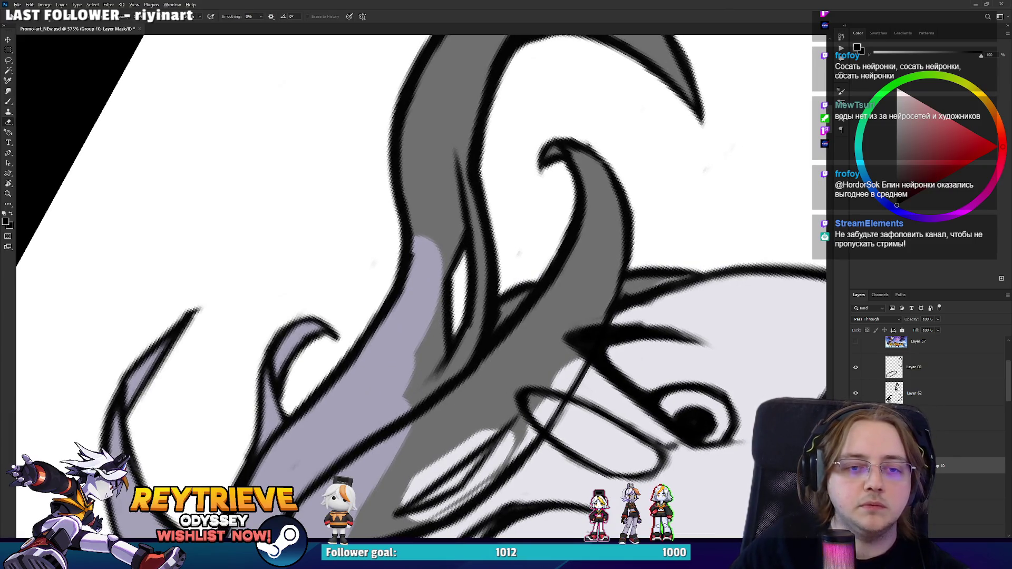
pyautogui.scroll(-4, 516, 327)
pyautogui.press('b')
pyautogui.moveTo(516, 327)
pyautogui.mouseDown()
pyautogui.moveTo(496, 316)
pyautogui.moveTo(474, 401)
pyautogui.moveTo(493, 363)
pyautogui.moveTo(492, 275)
pyautogui.moveTo(527, 195)
pyautogui.moveTo(580, 200)
pyautogui.mouseUp()
pyautogui.moveTo(595, 288); pyautogui.dragTo(565, 174)
pyautogui.moveTo(519, 158)
pyautogui.mouseDown()
pyautogui.moveTo(543, 195)
pyautogui.moveTo(532, 237)
pyautogui.moveTo(479, 285)
pyautogui.moveTo(510, 240)
pyautogui.mouseUp()
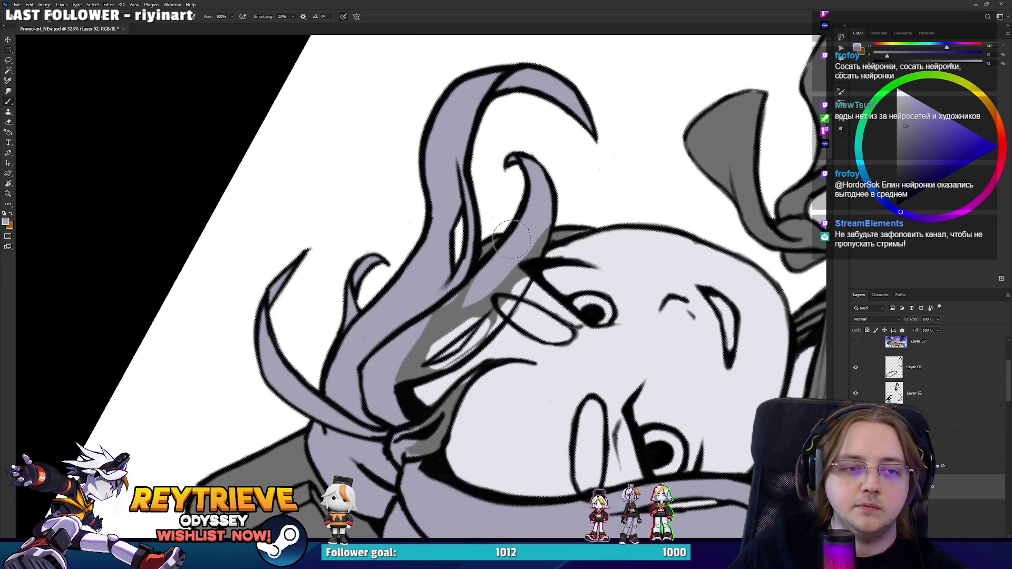
pyautogui.press('r')
pyautogui.moveTo(615, 169)
pyautogui.mouseDown()
pyautogui.moveTo(342, 318)
pyautogui.moveTo(359, 363)
pyautogui.moveTo(390, 237)
pyautogui.moveTo(390, 264)
pyautogui.mouseUp()
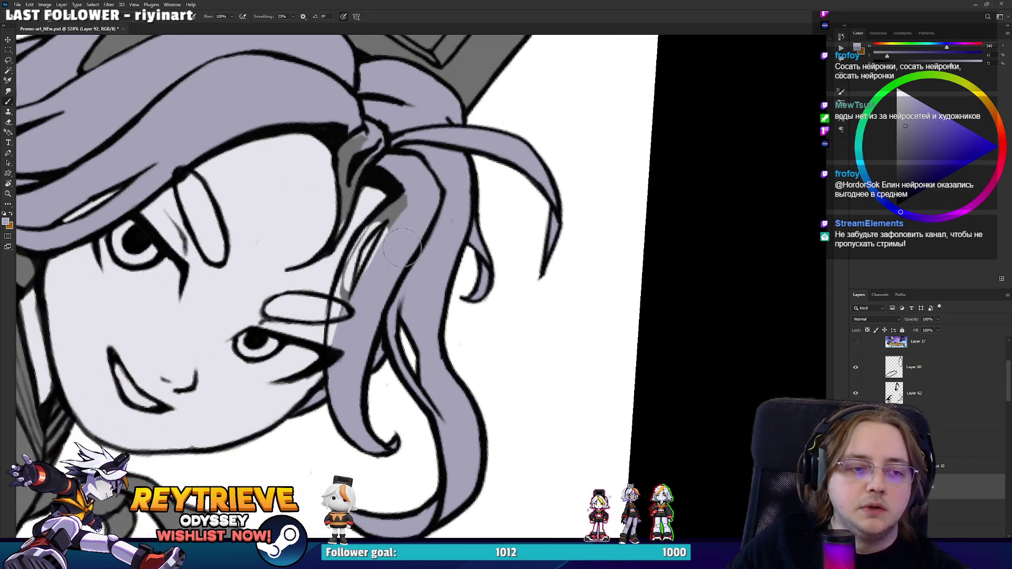
pyautogui.moveTo(337, 335)
pyautogui.mouseDown()
pyautogui.moveTo(358, 237)
pyautogui.moveTo(392, 211)
pyautogui.mouseUp()
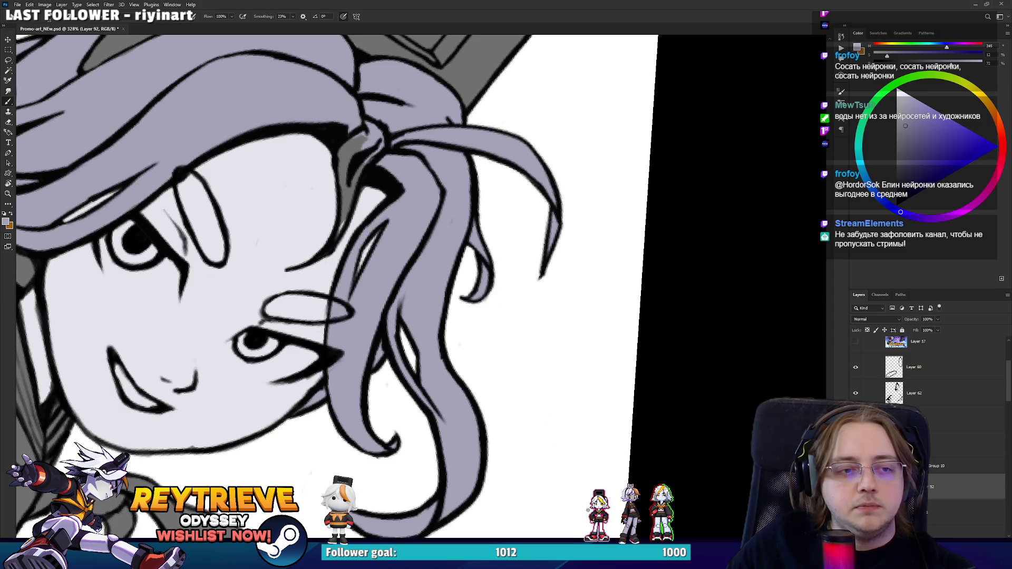
pyautogui.moveTo(344, 273)
pyautogui.mouseDown()
pyautogui.moveTo(442, 353)
pyautogui.moveTo(440, 277)
pyautogui.moveTo(456, 245)
pyautogui.moveTo(448, 232)
pyautogui.moveTo(416, 261)
pyautogui.moveTo(390, 253)
pyautogui.moveTo(421, 169)
pyautogui.mouseUp()
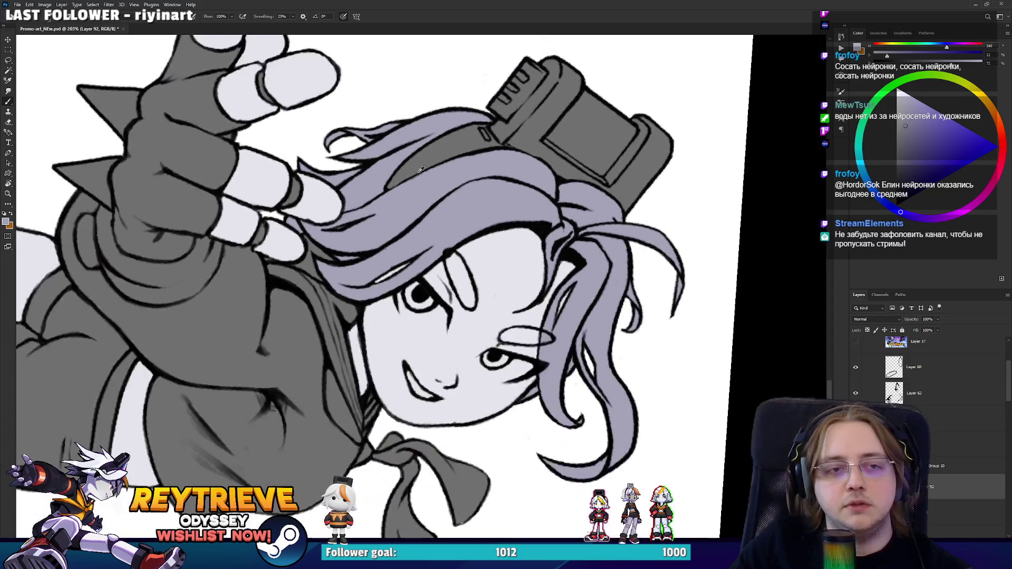
pyautogui.scroll(5, 420, 169)
pyautogui.press('e')
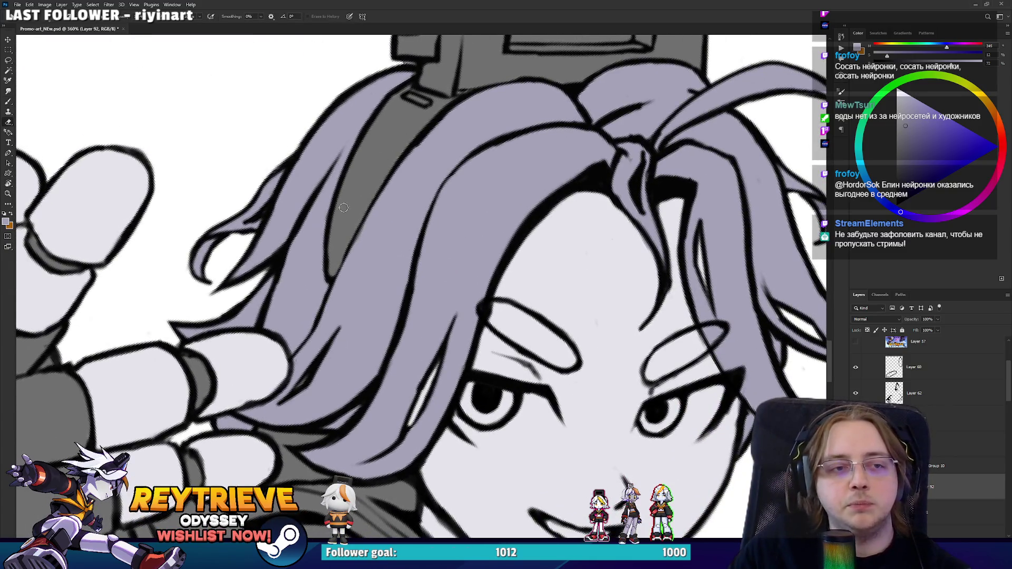
pyautogui.scroll(-5, 389, 189)
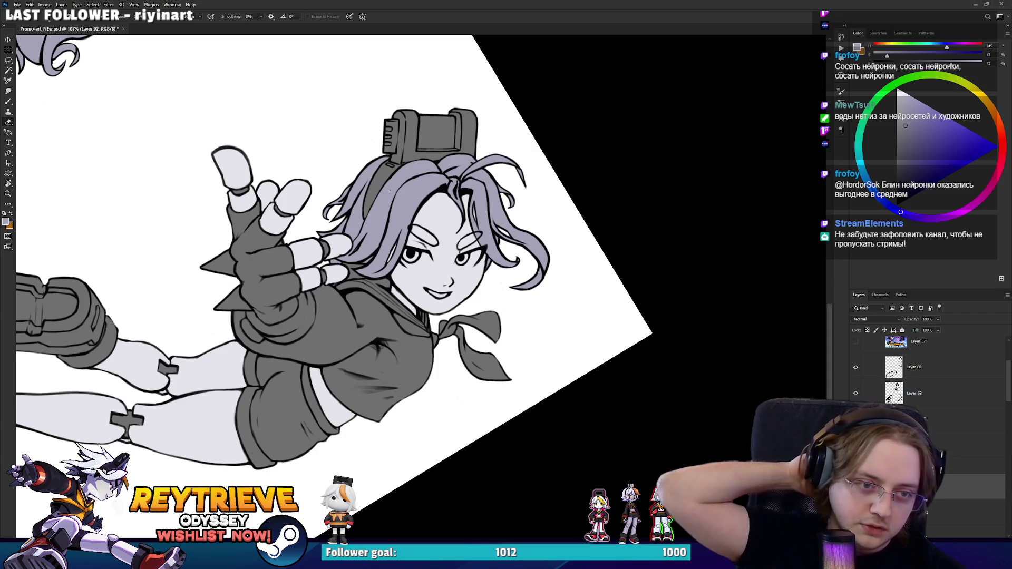
pyautogui.press('r')
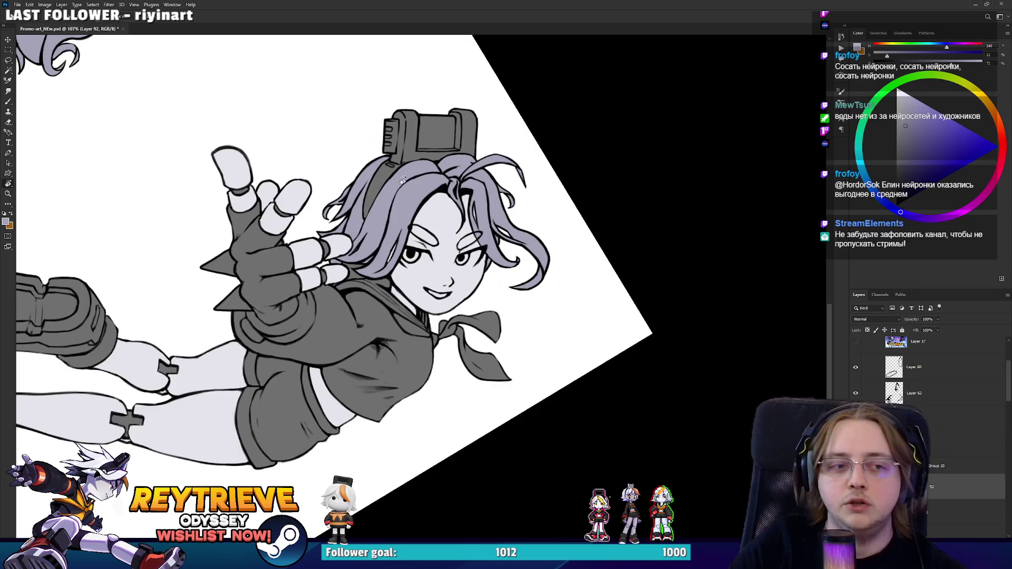
pyautogui.moveTo(389, 189); pyautogui.dragTo(233, 80)
pyautogui.press('Escape')
pyautogui.scroll(-3, 232, 81)
pyautogui.moveTo(327, 174); pyautogui.dragTo(614, 264)
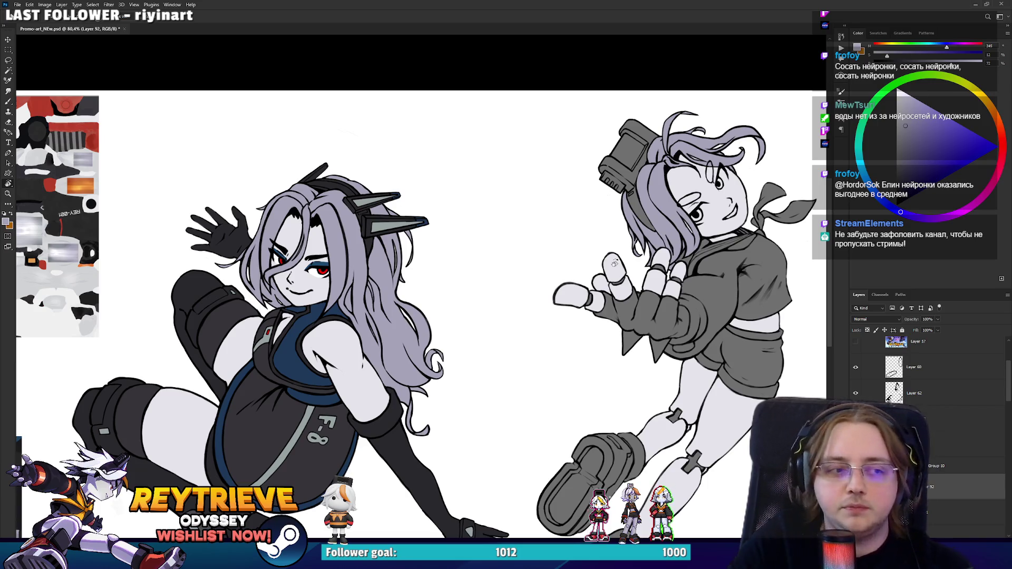
pyautogui.scroll(3, 614, 263)
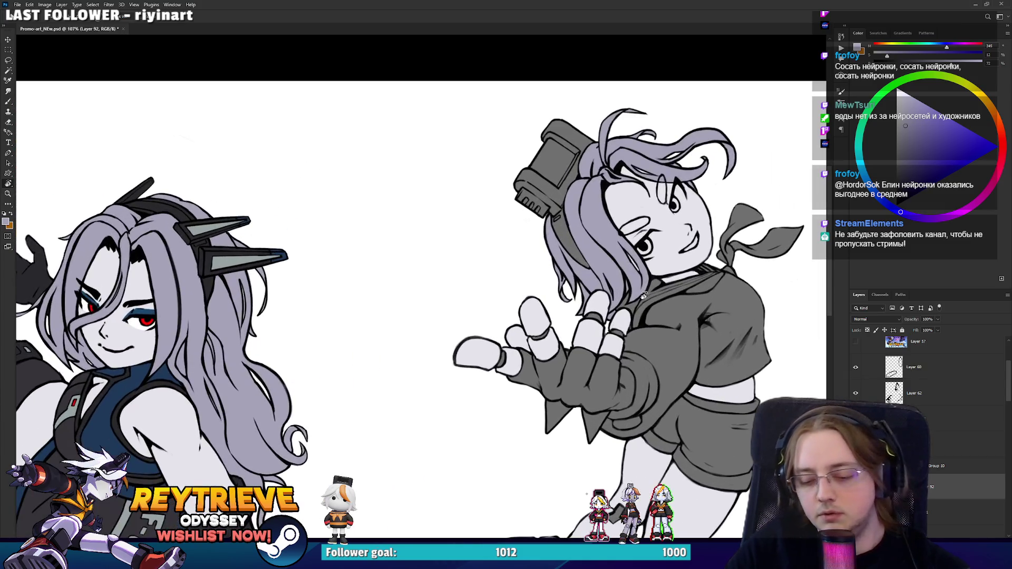
# Step: Raise Lightness and lower Saturation on the left girl's hair layer via Hue/Saturation
pyautogui.hotkey('ctrl', 'u')
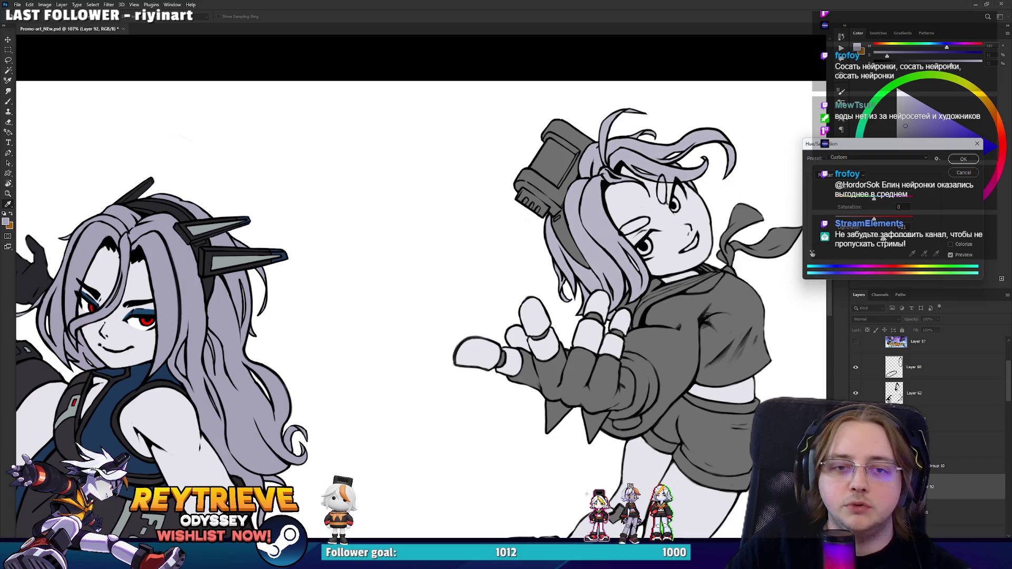
pyautogui.click(954, 159)
pyautogui.keyDown('ctrl'); pyautogui.click(186, 288); pyautogui.keyUp('ctrl')
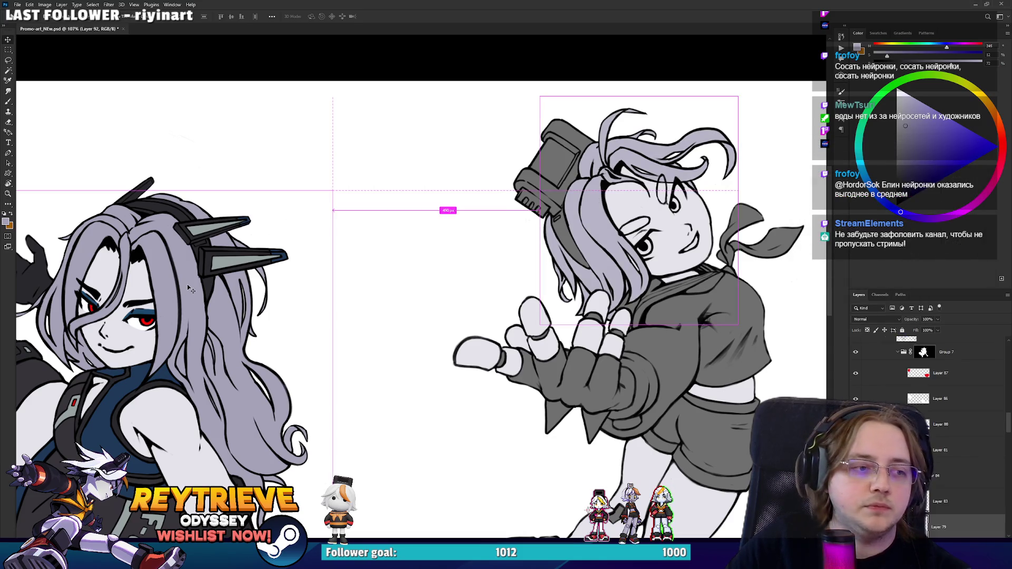
pyautogui.hotkey('ctrl', 'u')
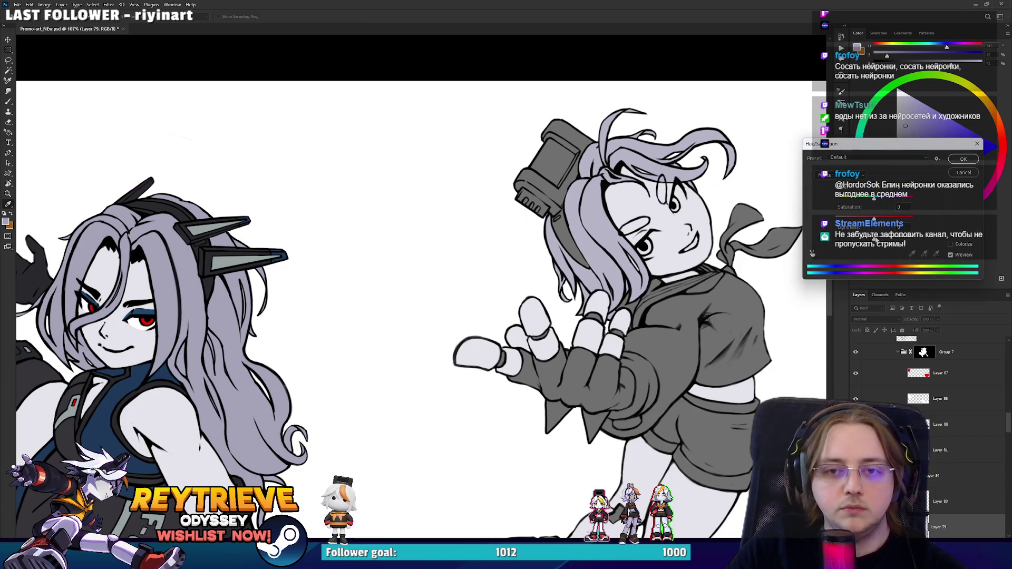
pyautogui.moveTo(875, 239); pyautogui.dragTo(881, 240)
pyautogui.press('Return')
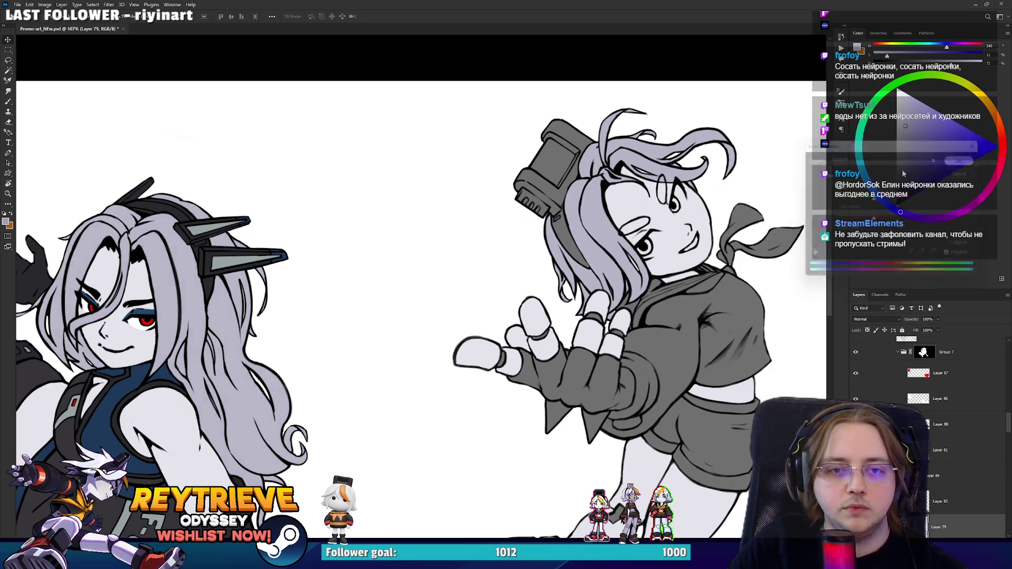
# Step: Select the right girl's face layer, Layer 93, with the Move tool
pyautogui.scroll(-3, 577, 275)
pyautogui.scroll(2, 577, 275)
pyautogui.scroll(3, 577, 275)
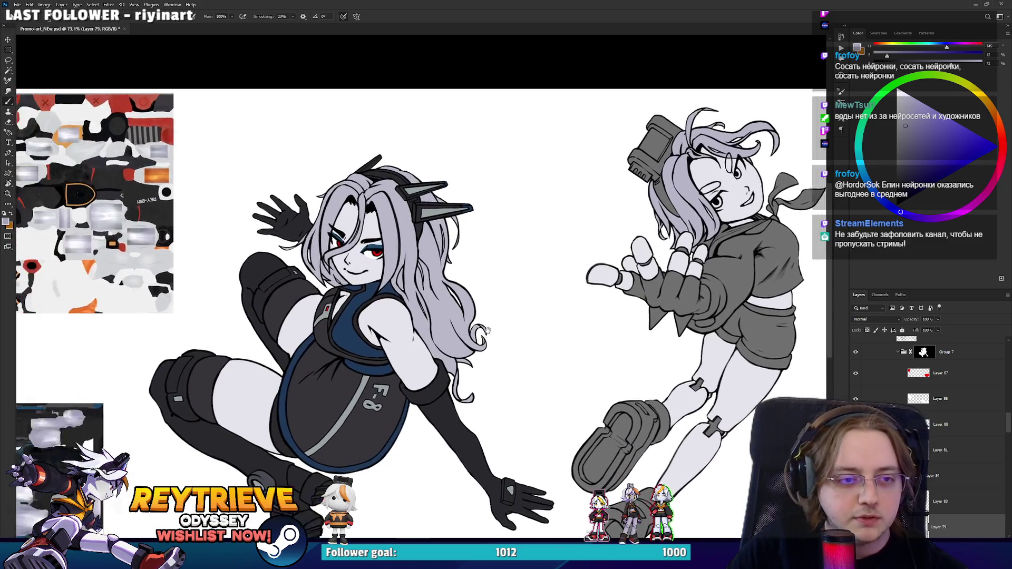
pyautogui.press('b')
pyautogui.scroll(3, 686, 201)
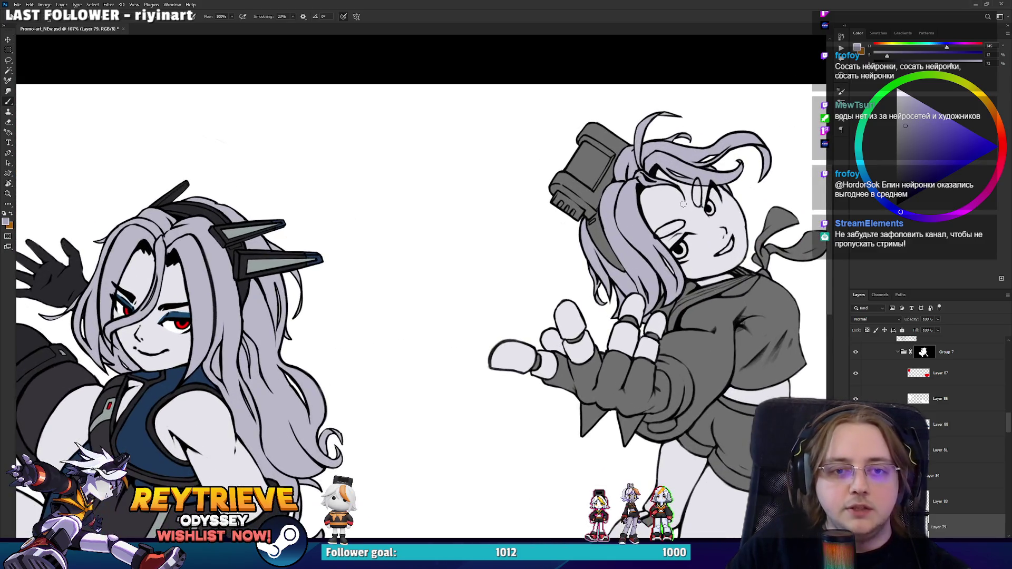
pyautogui.press('v')
pyautogui.keyDown('ctrl'); pyautogui.click(810, 360); pyautogui.keyUp('ctrl')
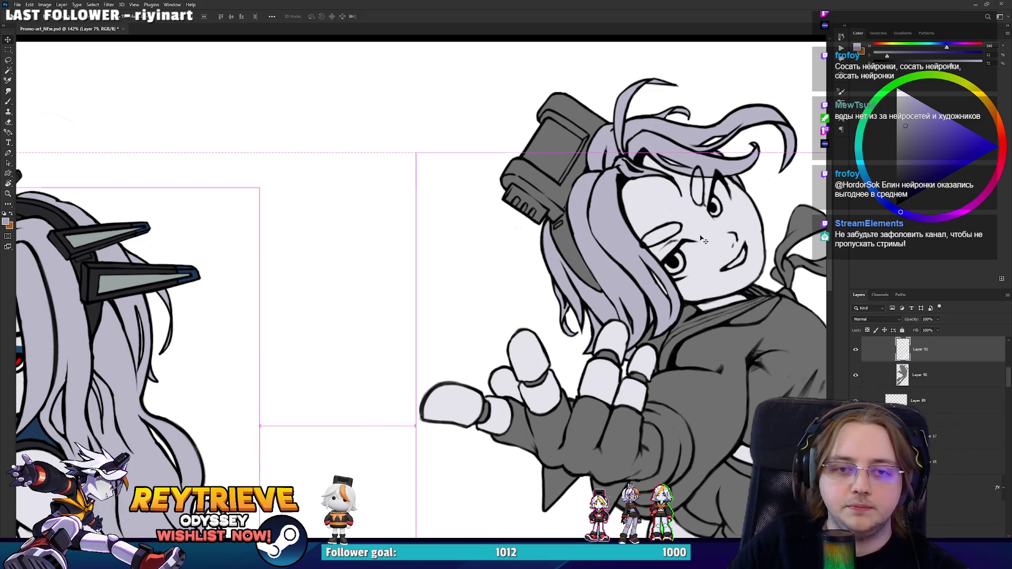
pyautogui.scroll(-5, 810, 360)
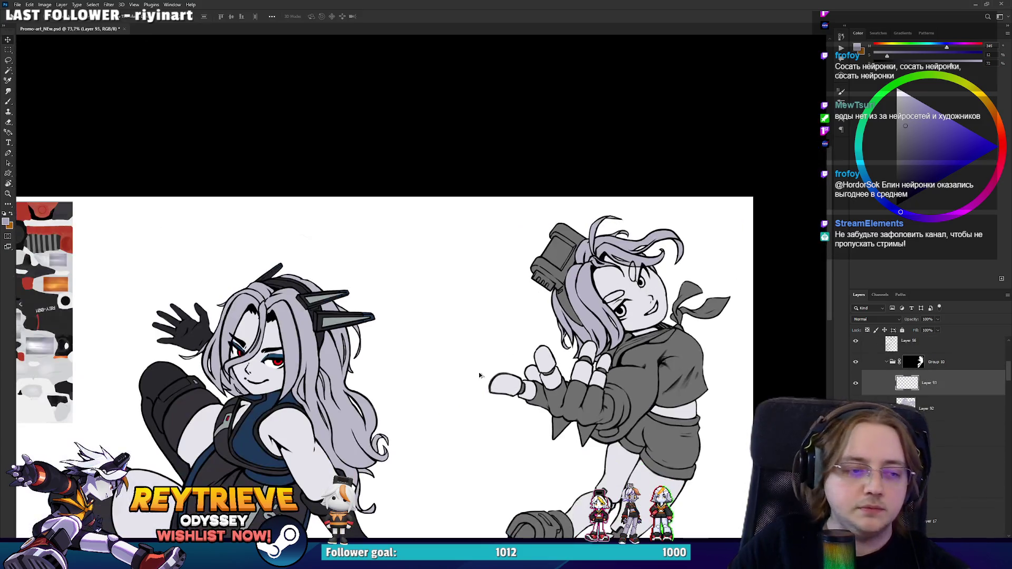
# Step: Sample a dark grey and fill the right girl's forehead eyebrow oval
pyautogui.scroll(3, 335, 137)
pyautogui.press('b')
pyautogui.scroll(2, 335, 137)
pyautogui.scroll(-2, 335, 137)
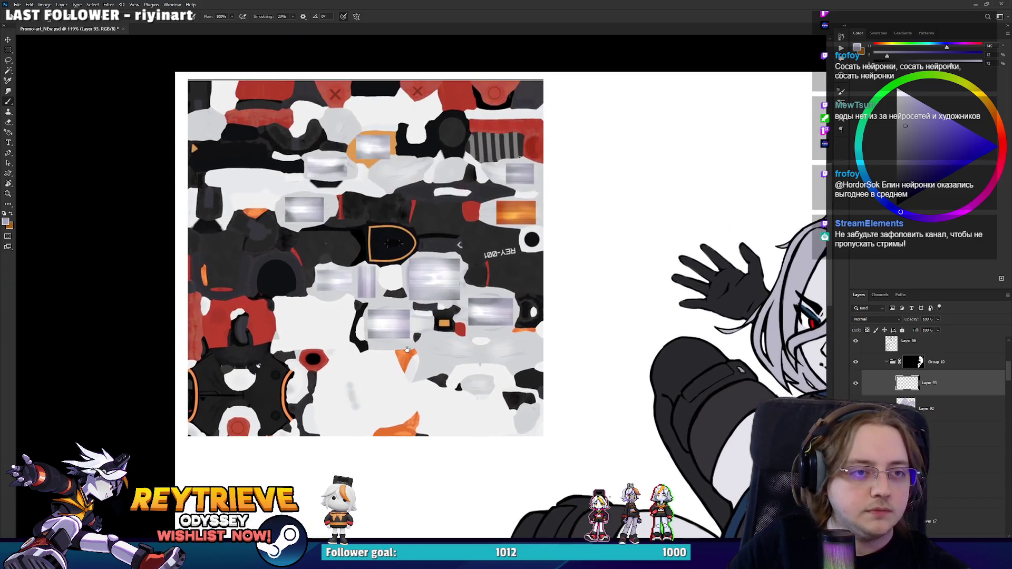
pyautogui.scroll(3, 411, 317)
pyautogui.keyDown('alt'); pyautogui.click(416, 297); pyautogui.keyUp('alt')
pyautogui.scroll(-3, 420, 299)
pyautogui.moveTo(420, 299); pyautogui.dragTo(40, 107)
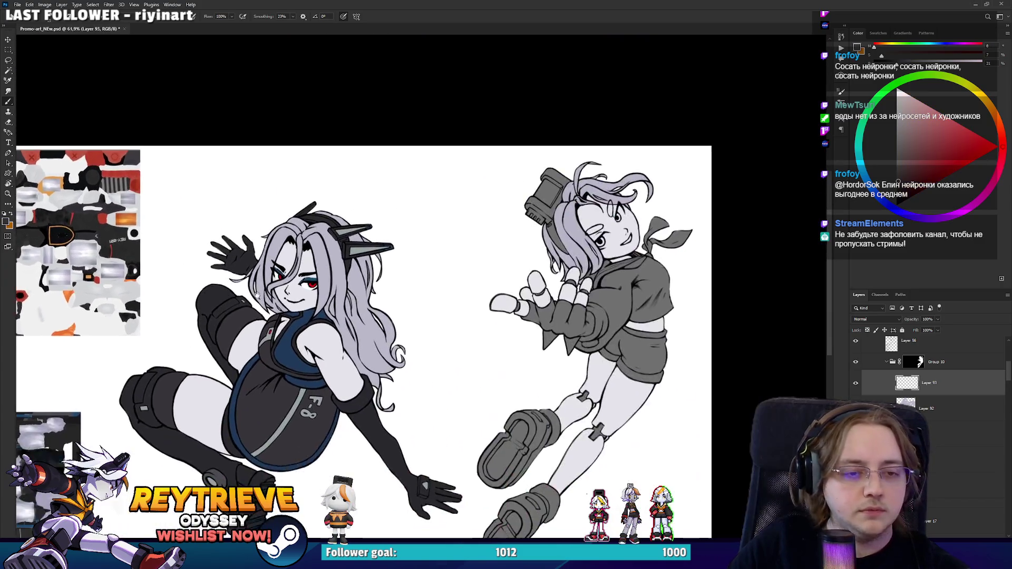
pyautogui.scroll(5, 589, 223)
pyautogui.moveTo(550, 255)
pyautogui.mouseDown()
pyautogui.moveTo(548, 266)
pyautogui.moveTo(547, 211)
pyautogui.moveTo(552, 248)
pyautogui.moveTo(552, 230)
pyautogui.moveTo(516, 248)
pyautogui.mouseUp()
# Step: Fill the second eyebrow oval with the same dark grey
pyautogui.press('r')
pyautogui.click(469, 337)
pyautogui.moveTo(469, 338); pyautogui.dragTo(506, 294)
pyautogui.scroll(-4, 506, 295)
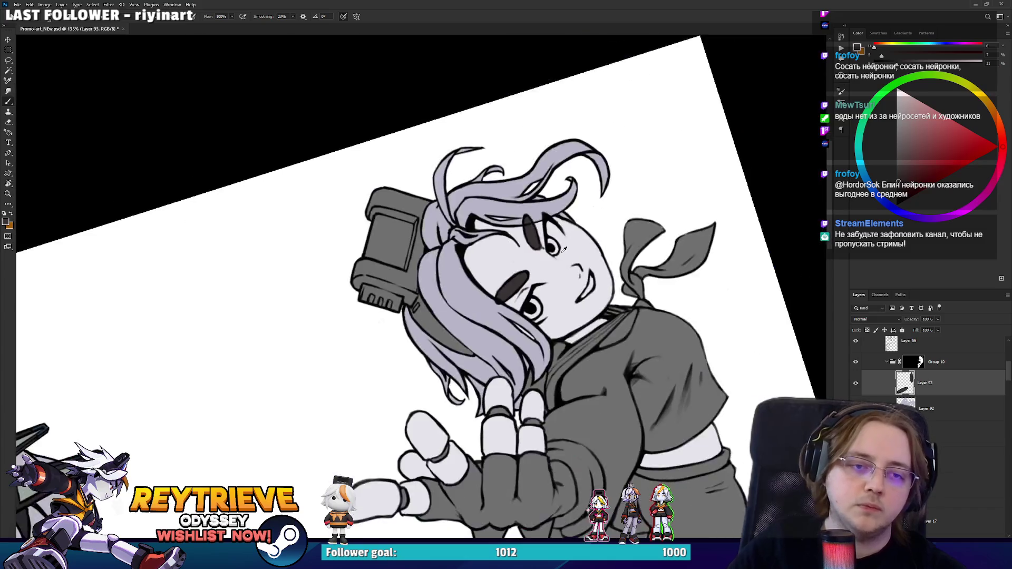
pyautogui.scroll(-5, 564, 249)
# Step: Reset the view to the whole illustration and add a new empty Layer 94
pyautogui.press('Escape')
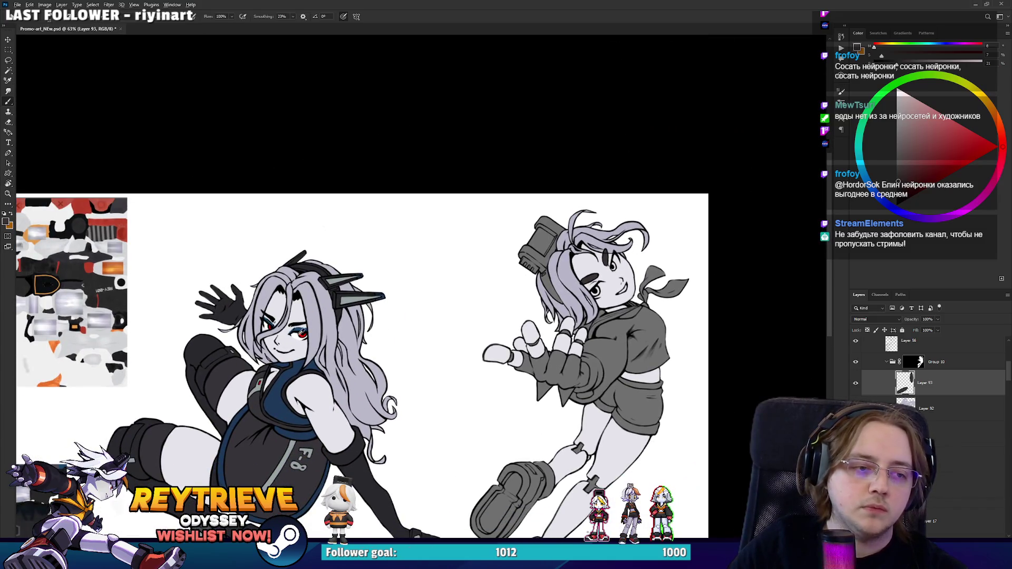
pyautogui.hotkey('ctrl', 'shift', 'alt', 'n')
pyautogui.scroll(3, 690, 282)
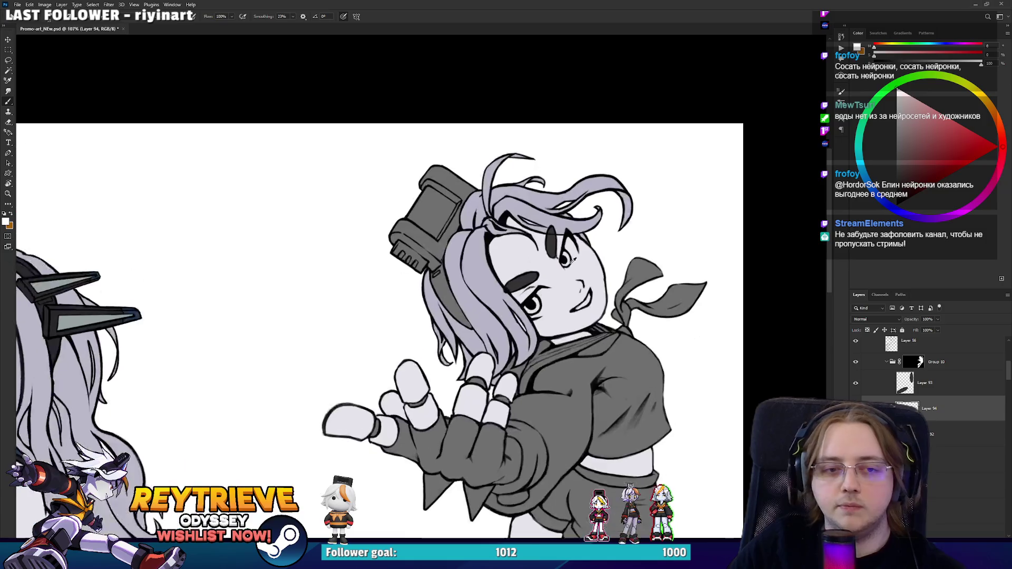
# Step: Paint white highlight strokes inside the right girl's upper and lower eyes on Layer 94
pyautogui.scroll(8, 559, 249)
pyautogui.moveTo(641, 206)
pyautogui.mouseDown()
pyautogui.moveTo(621, 232)
pyautogui.moveTo(630, 222)
pyautogui.moveTo(643, 282)
pyautogui.moveTo(632, 316)
pyautogui.mouseUp()
pyautogui.moveTo(651, 260)
pyautogui.mouseDown()
pyautogui.moveTo(670, 190)
pyautogui.moveTo(622, 263)
pyautogui.moveTo(664, 200)
pyautogui.moveTo(640, 216)
pyautogui.moveTo(633, 190)
pyautogui.moveTo(622, 264)
pyautogui.moveTo(639, 169)
pyautogui.moveTo(632, 211)
pyautogui.mouseUp()
pyautogui.moveTo(623, 269)
pyautogui.mouseDown()
pyautogui.moveTo(655, 158)
pyautogui.moveTo(622, 105)
pyautogui.mouseUp()
pyautogui.moveTo(521, 369)
pyautogui.mouseDown()
pyautogui.moveTo(535, 342)
pyautogui.moveTo(541, 355)
pyautogui.moveTo(553, 221)
pyautogui.moveTo(572, 274)
pyautogui.moveTo(547, 293)
pyautogui.moveTo(497, 293)
pyautogui.moveTo(469, 339)
pyautogui.mouseUp()
# Step: Rotate and re-centre the view around the eye and mouth, toggling between brush and eraser
pyautogui.moveTo(534, 312)
pyautogui.mouseDown()
pyautogui.moveTo(601, 238)
pyautogui.moveTo(612, 263)
pyautogui.moveTo(625, 241)
pyautogui.moveTo(593, 300)
pyautogui.moveTo(564, 275)
pyautogui.moveTo(528, 269)
pyautogui.moveTo(418, 287)
pyautogui.moveTo(453, 343)
pyautogui.moveTo(497, 377)
pyautogui.moveTo(497, 264)
pyautogui.mouseUp()
pyautogui.press('r')
pyautogui.press('b')
pyautogui.press('r')
pyautogui.press('e')
pyautogui.press('r')
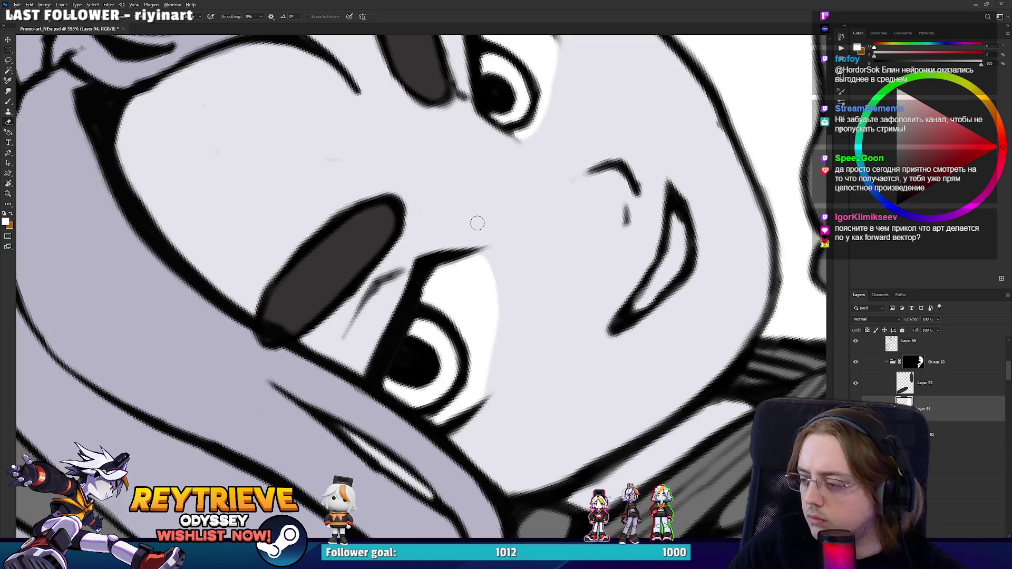
pyautogui.scroll(-5, 477, 223)
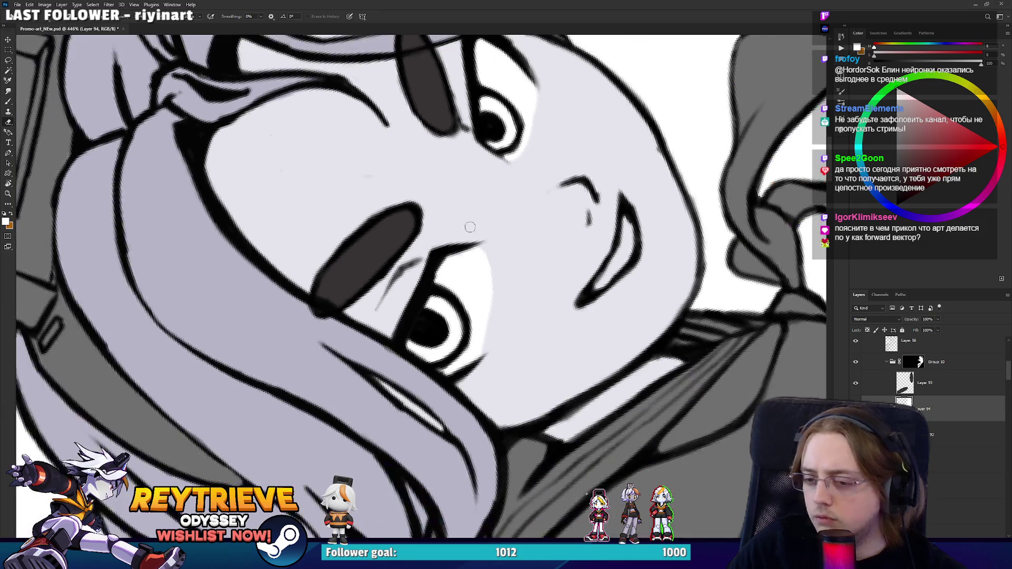
pyautogui.scroll(3, 464, 220)
pyautogui.moveTo(461, 219)
pyautogui.mouseDown()
pyautogui.moveTo(379, 337)
pyautogui.moveTo(356, 310)
pyautogui.mouseUp()
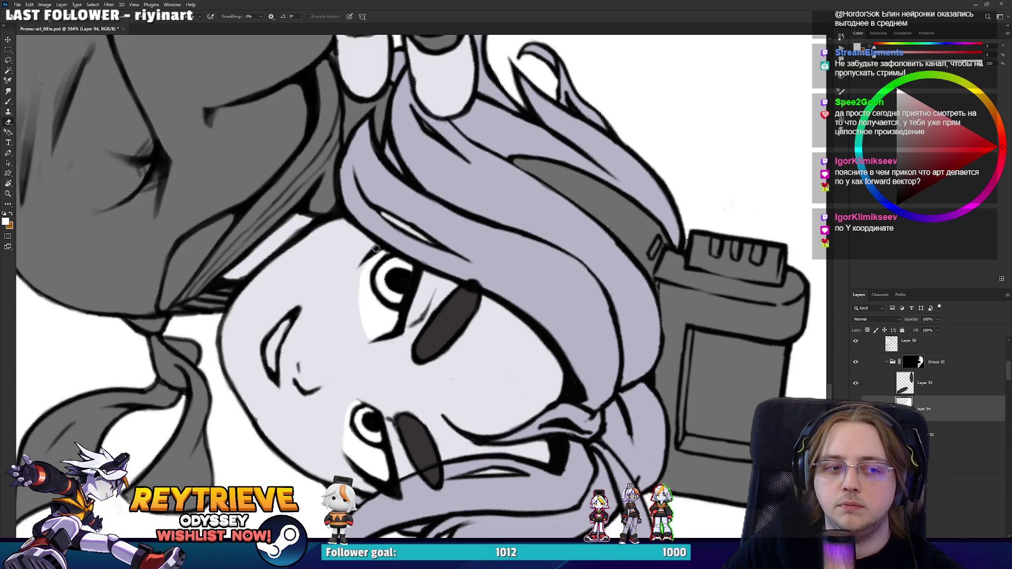
# Step: Turn the face upright and brush a light stroke inside the right girl's mouth
pyautogui.moveTo(325, 310)
pyautogui.mouseDown()
pyautogui.moveTo(416, 369)
pyautogui.moveTo(492, 339)
pyautogui.mouseUp()
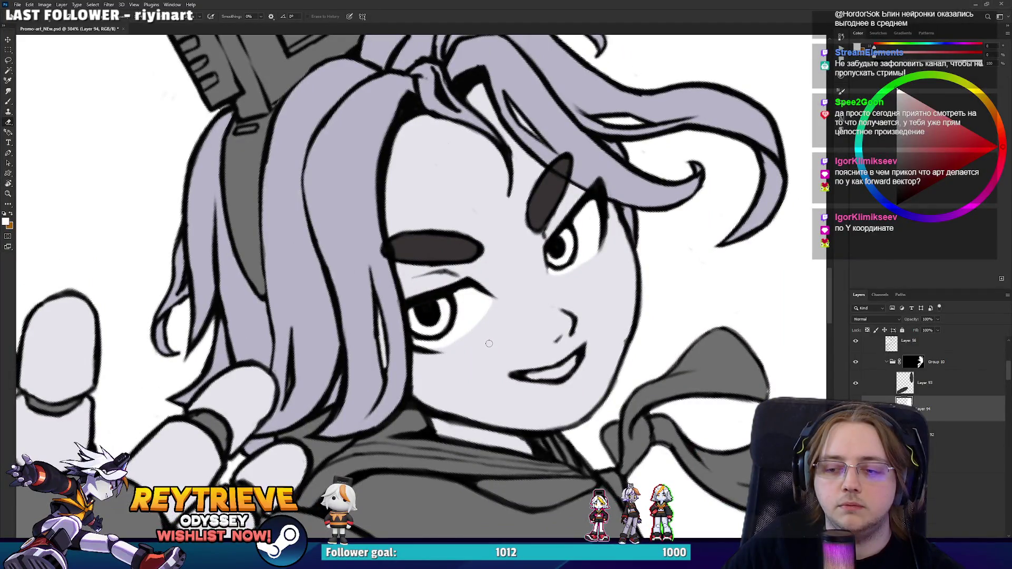
pyautogui.moveTo(489, 344); pyautogui.dragTo(474, 295)
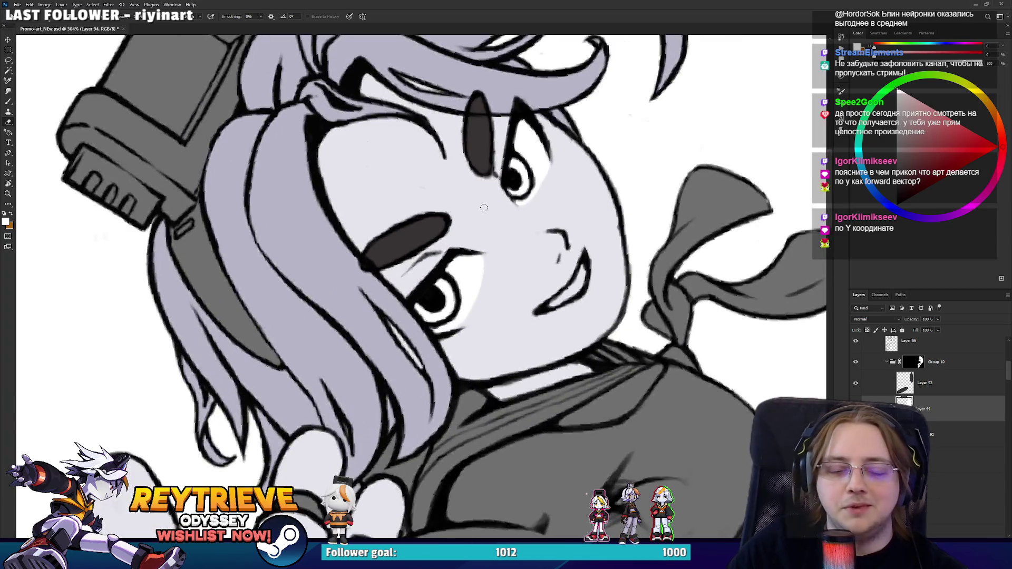
pyautogui.press('b')
pyautogui.moveTo(559, 301); pyautogui.dragTo(582, 272)
pyautogui.press('e')
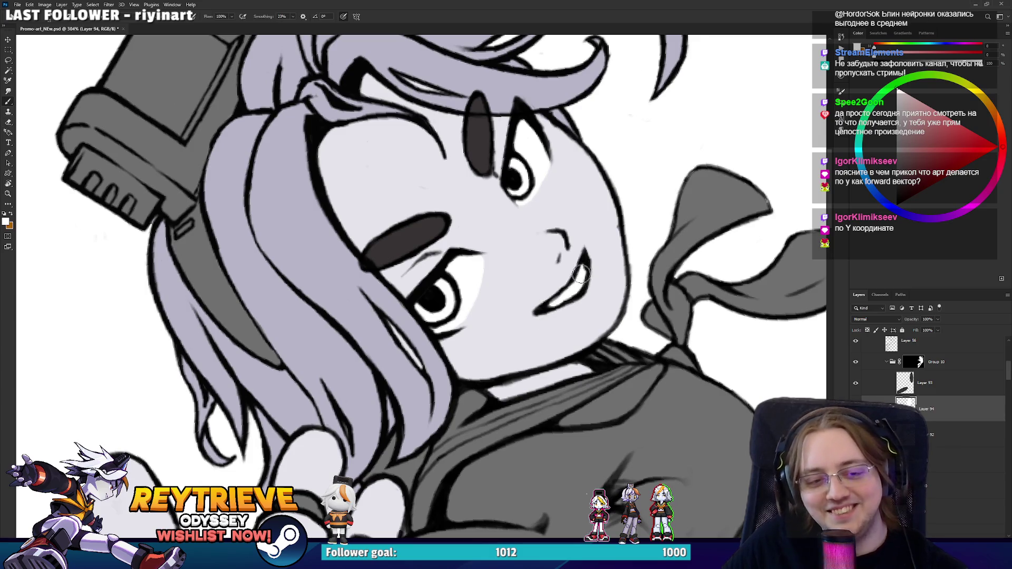
# Step: Reset the view rotation to level and sample the red from the left girl's eye
pyautogui.press('r')
pyautogui.moveTo(577, 255); pyautogui.dragTo(596, 307)
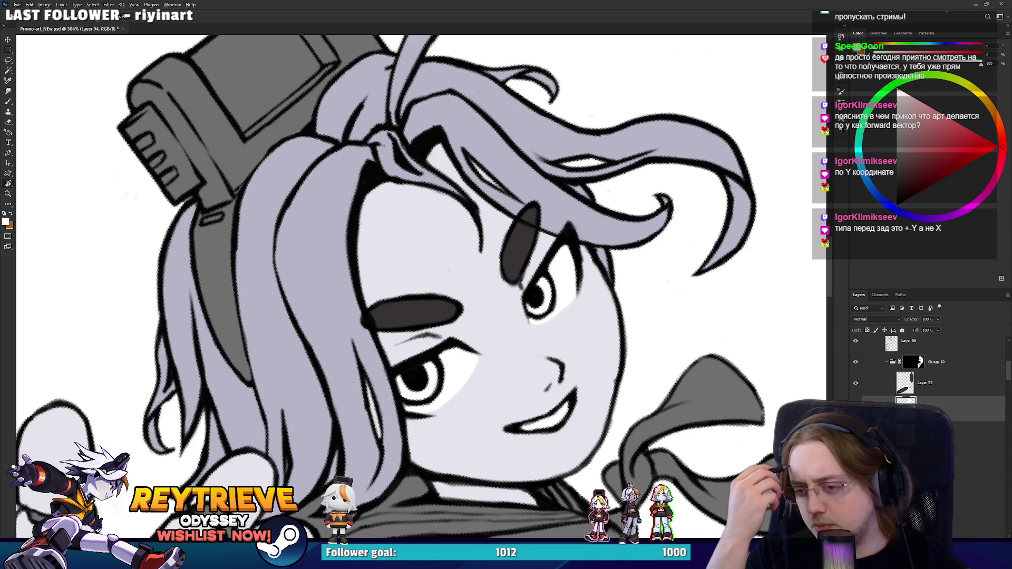
pyautogui.moveTo(337, 316)
pyautogui.mouseDown()
pyautogui.moveTo(320, 336)
pyautogui.moveTo(474, 210)
pyautogui.moveTo(359, 253)
pyautogui.moveTo(369, 221)
pyautogui.moveTo(380, 232)
pyautogui.mouseUp()
pyautogui.press('b')
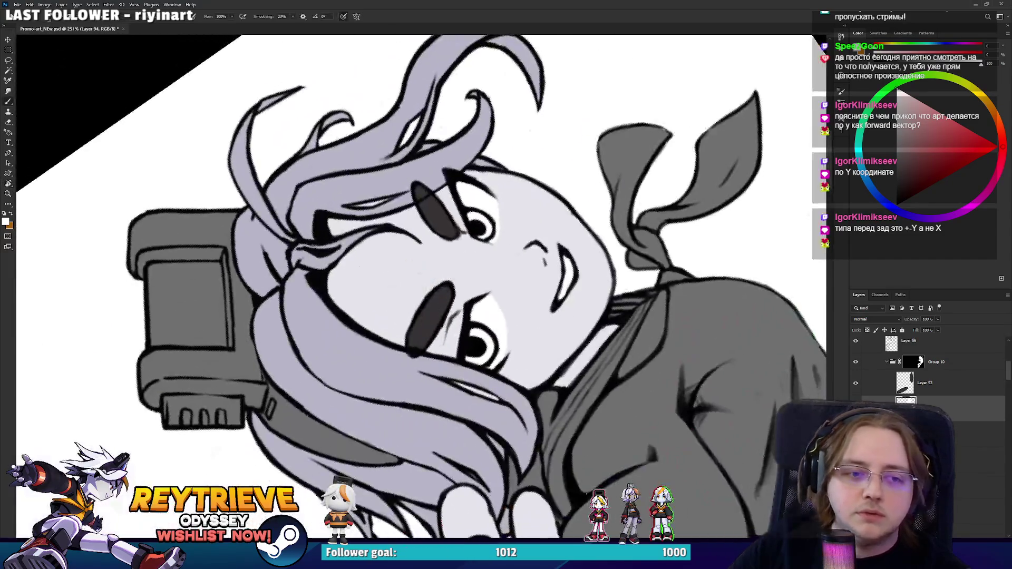
pyautogui.scroll(-5, 380, 231)
pyautogui.press('Escape')
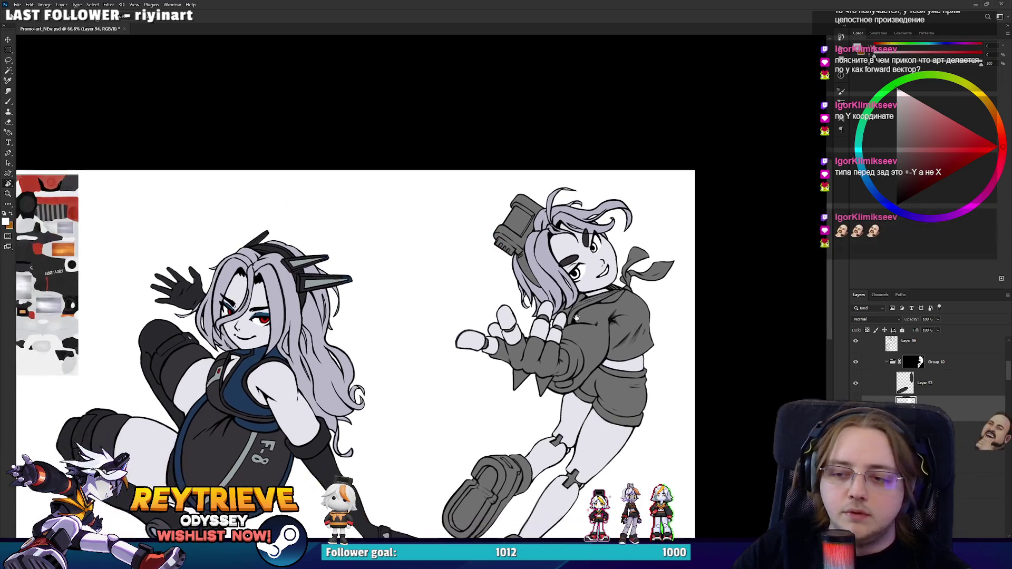
pyautogui.keyDown('alt'); pyautogui.click(270, 316); pyautogui.keyUp('alt')
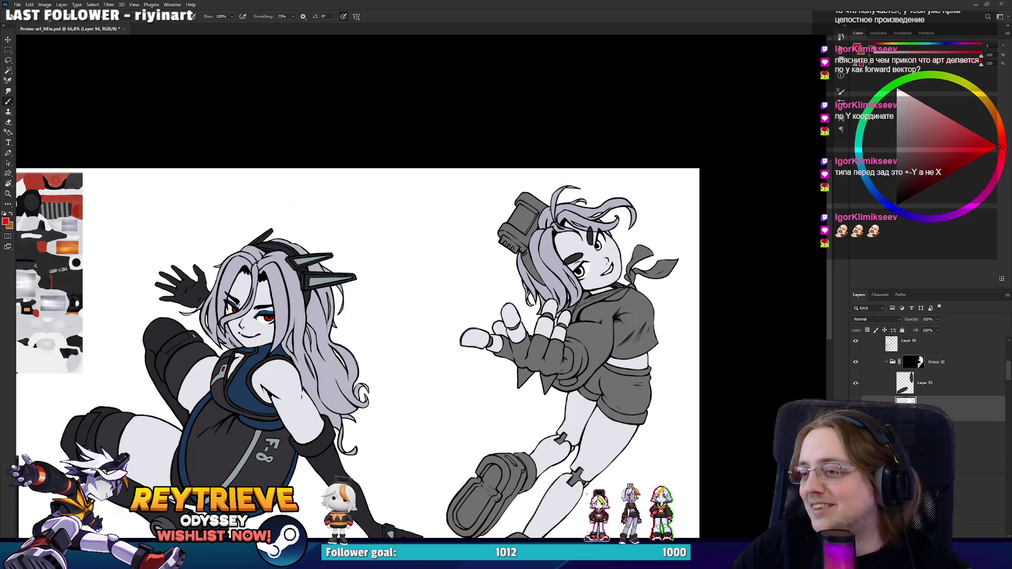
# Step: Choose orange on the colour wheel and paint both of the right girl's irises
pyautogui.scroll(5, 590, 267)
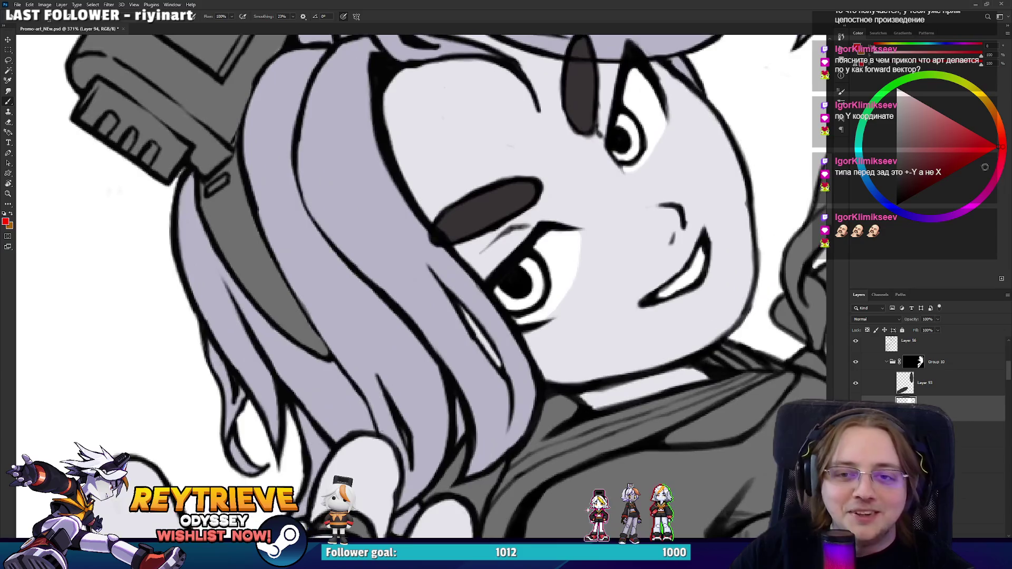
pyautogui.click(997, 117)
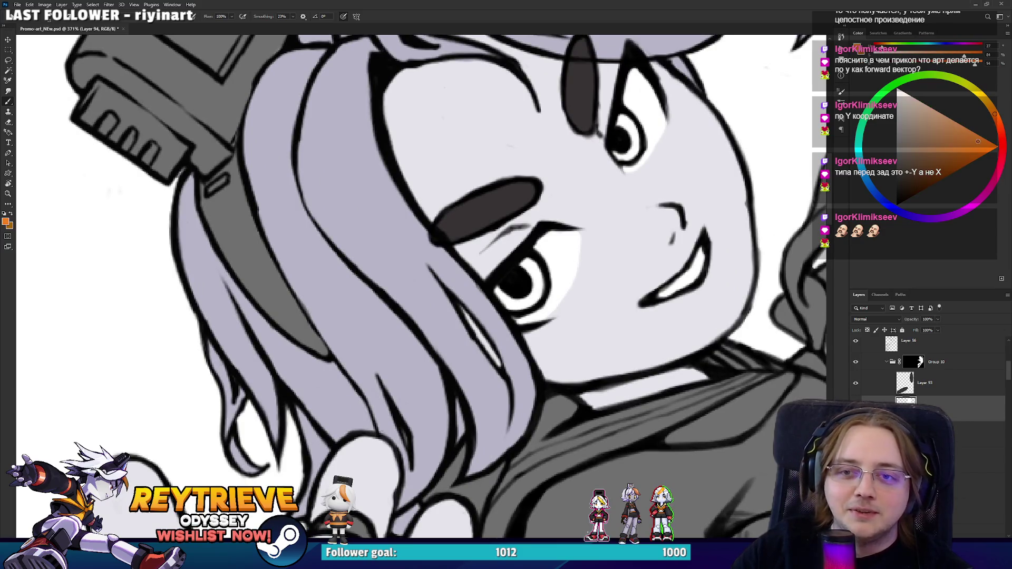
pyautogui.scroll(2, 627, 163)
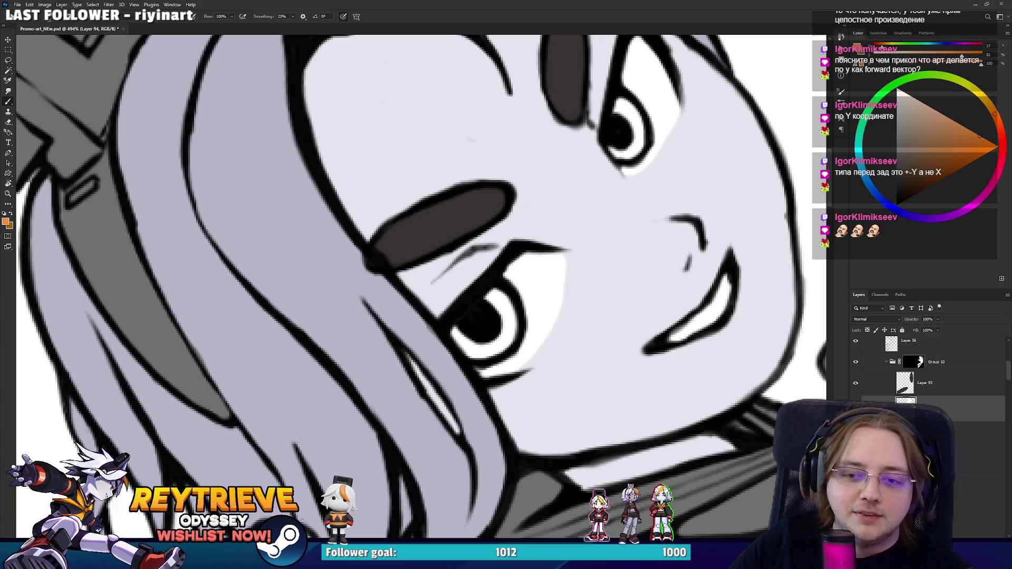
pyautogui.moveTo(503, 295)
pyautogui.mouseDown()
pyautogui.moveTo(506, 338)
pyautogui.moveTo(464, 348)
pyautogui.moveTo(467, 322)
pyautogui.moveTo(501, 308)
pyautogui.mouseUp()
pyautogui.moveTo(616, 121)
pyautogui.mouseDown()
pyautogui.moveTo(580, 221)
pyautogui.moveTo(595, 248)
pyautogui.mouseUp()
pyautogui.moveTo(601, 208)
pyautogui.mouseDown()
pyautogui.moveTo(579, 217)
pyautogui.moveTo(590, 248)
pyautogui.moveTo(560, 223)
pyautogui.mouseUp()
pyautogui.press('e')
# Step: On a new layer, brush a yellow-orange tone over the upper and lower irises
pyautogui.hotkey('ctrl', 'shift', 'alt', 'n')
pyautogui.press('b')
pyautogui.moveTo(988, 118); pyautogui.dragTo(990, 102)
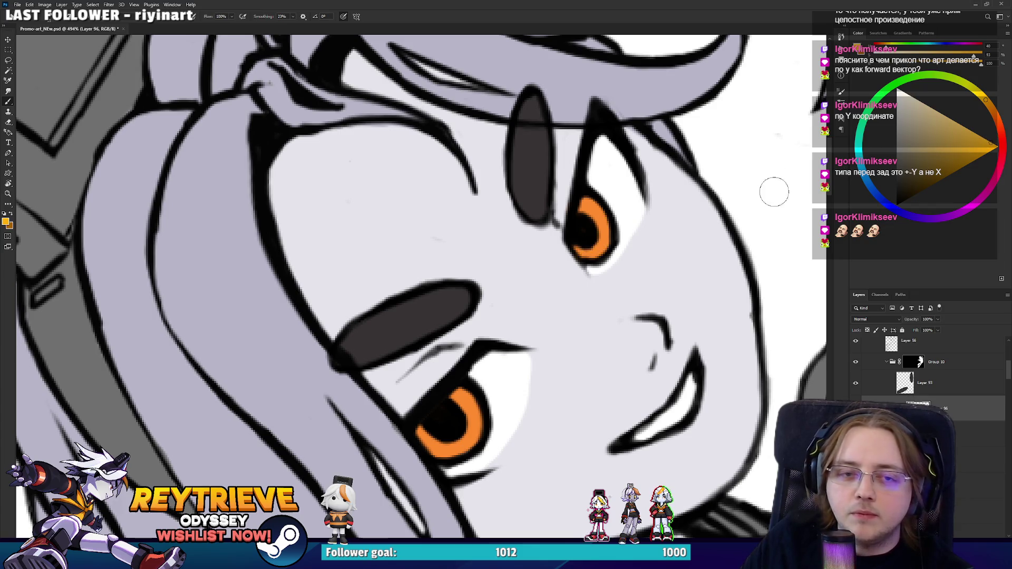
pyautogui.moveTo(611, 214)
pyautogui.mouseDown()
pyautogui.moveTo(599, 232)
pyautogui.moveTo(607, 245)
pyautogui.mouseUp()
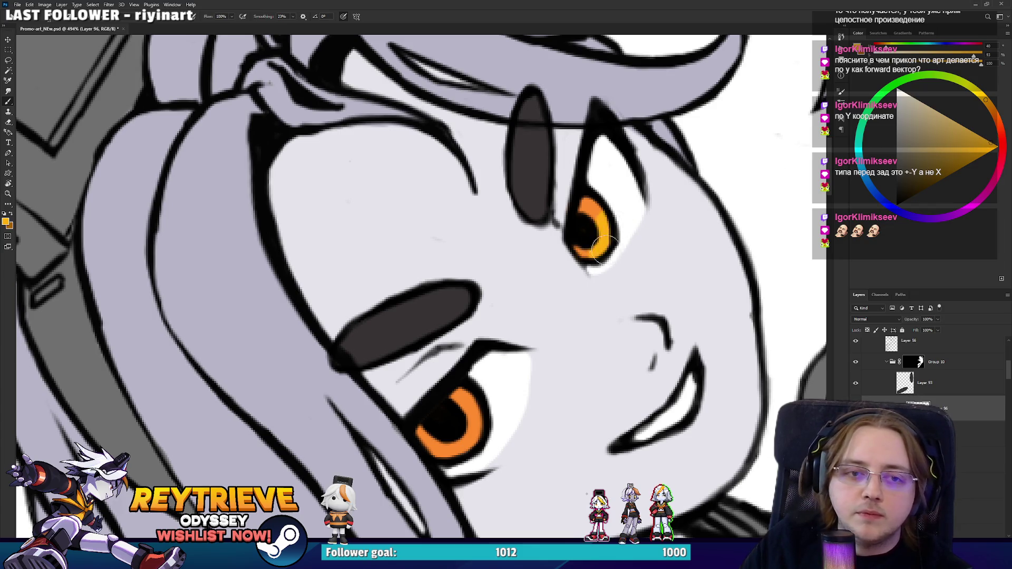
pyautogui.moveTo(483, 419)
pyautogui.mouseDown()
pyautogui.moveTo(463, 425)
pyautogui.moveTo(477, 432)
pyautogui.mouseUp()
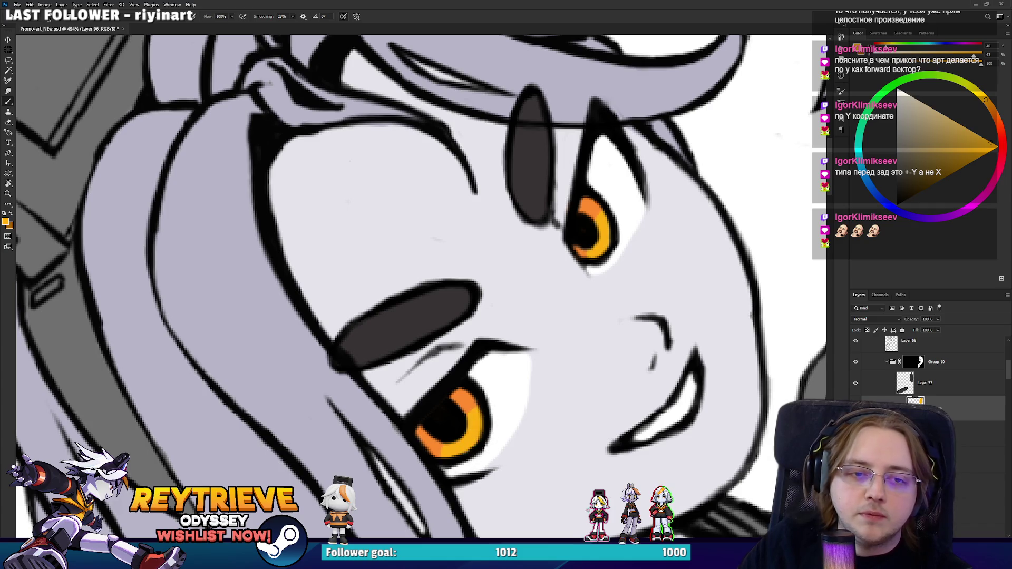
pyautogui.scroll(-10, 607, 262)
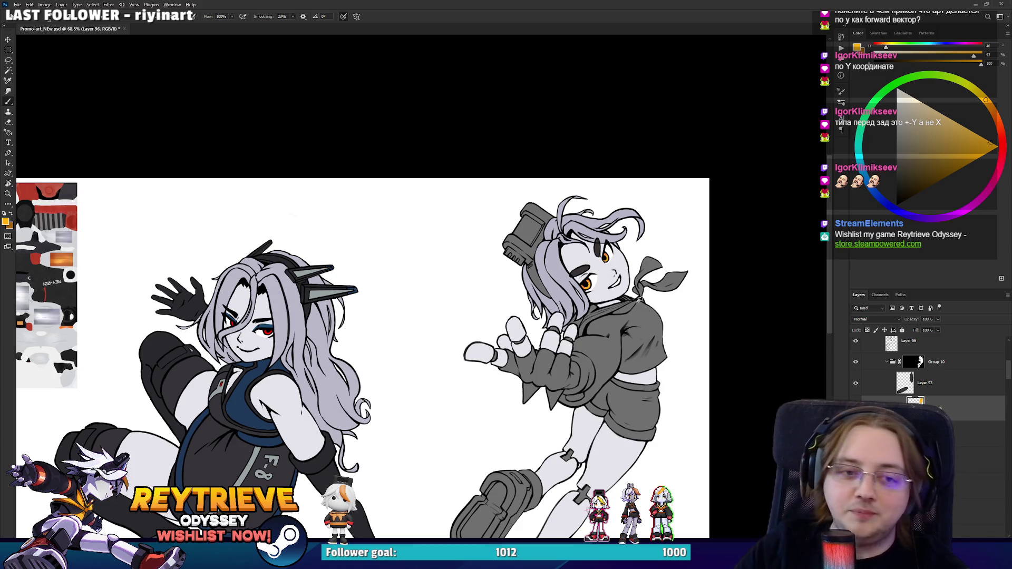
# Step: Add a new layer for eye details and darken the eyelid edge above the iris
pyautogui.scroll(-1, 639, 300)
pyautogui.scroll(5, 638, 300)
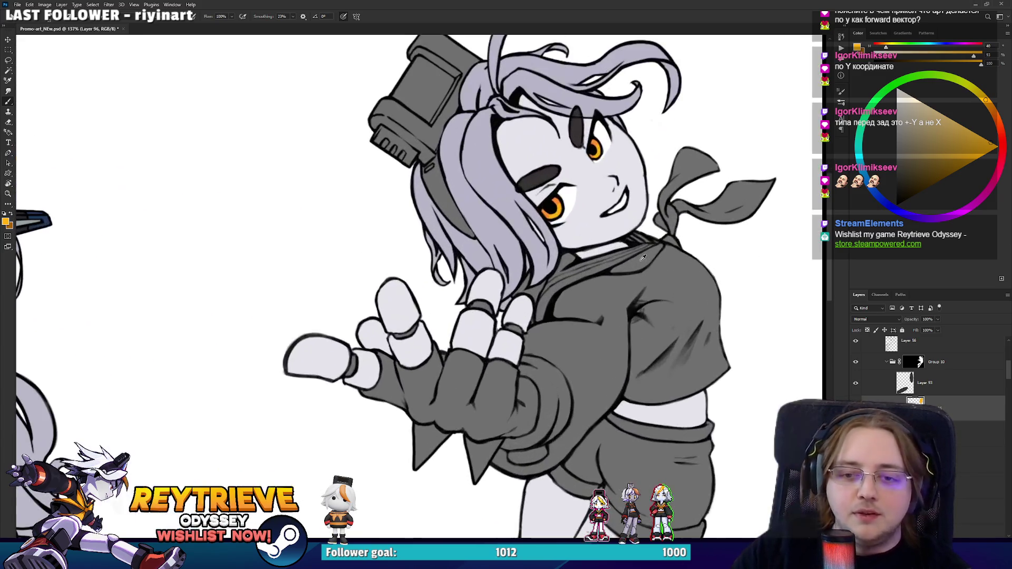
pyautogui.hotkey('ctrl', 'shift', 'alt', 'n')
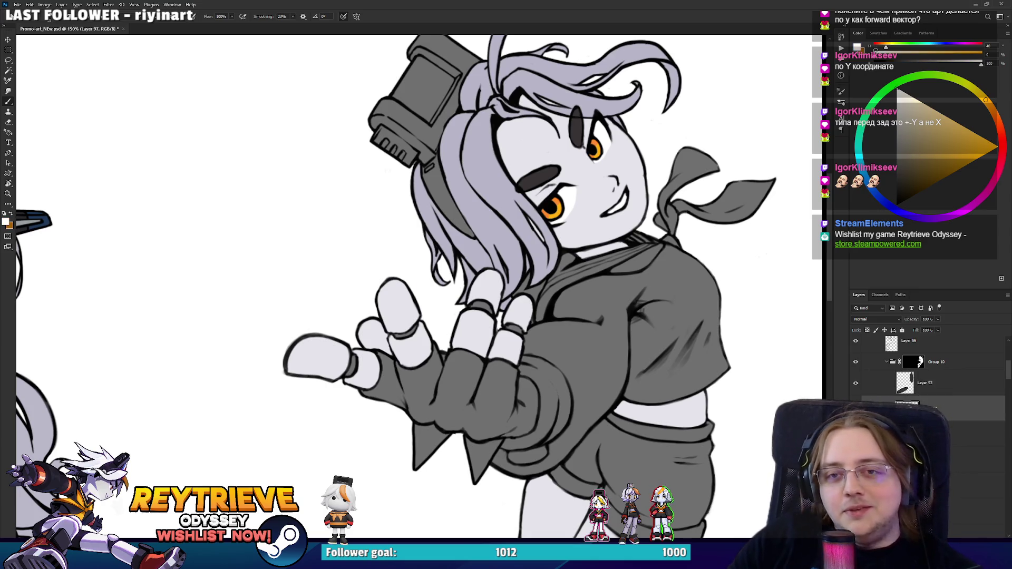
pyautogui.scroll(3, 620, 214)
pyautogui.scroll(5, 620, 213)
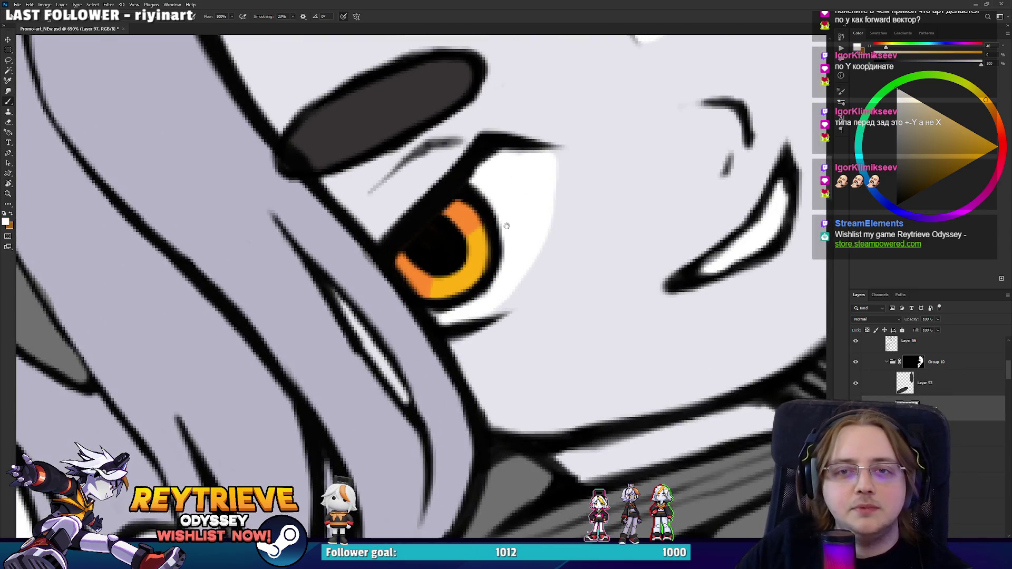
pyautogui.scroll(2, 520, 153)
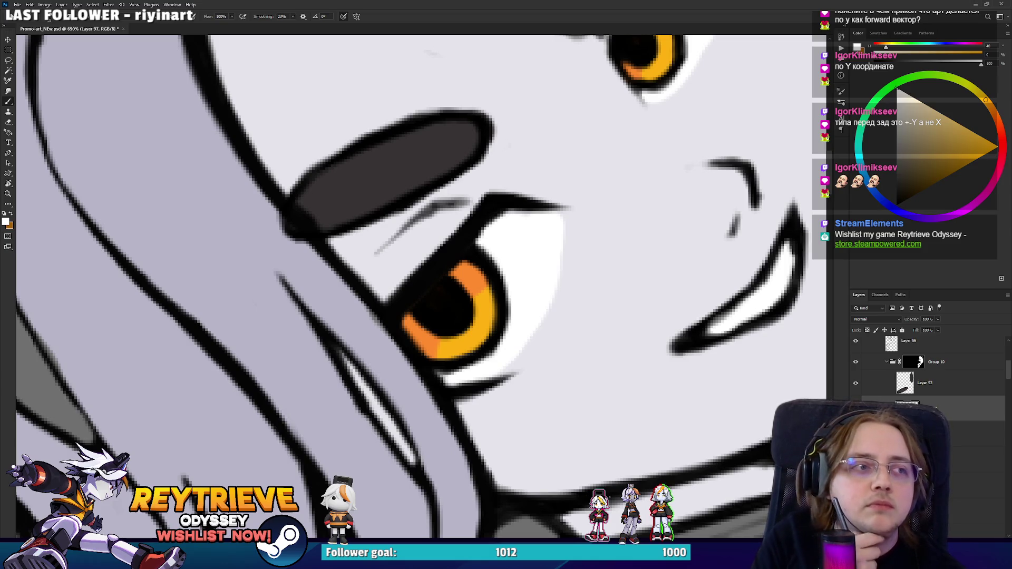
pyautogui.moveTo(481, 257); pyautogui.dragTo(493, 264)
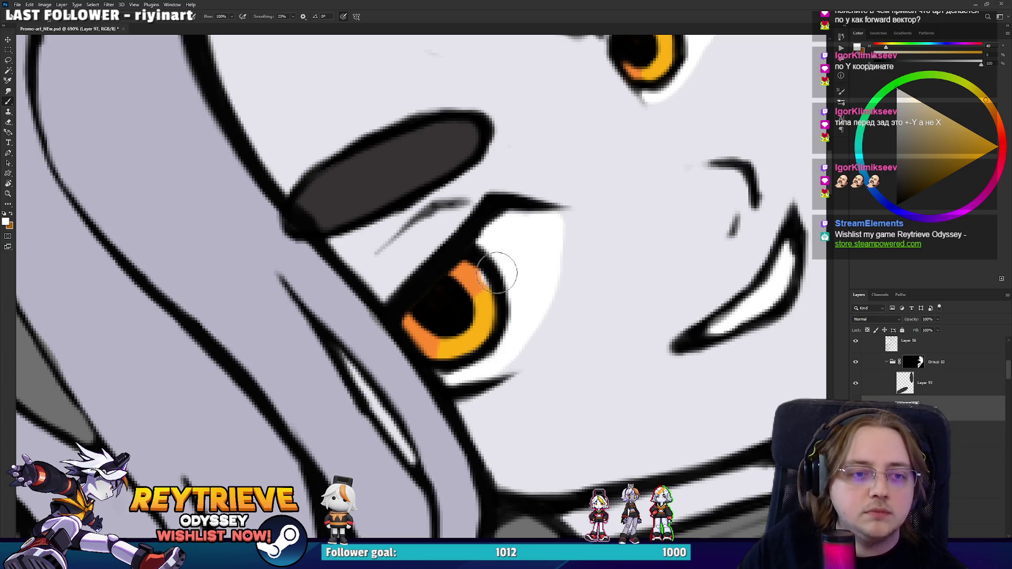
pyautogui.scroll(2, 944, 381)
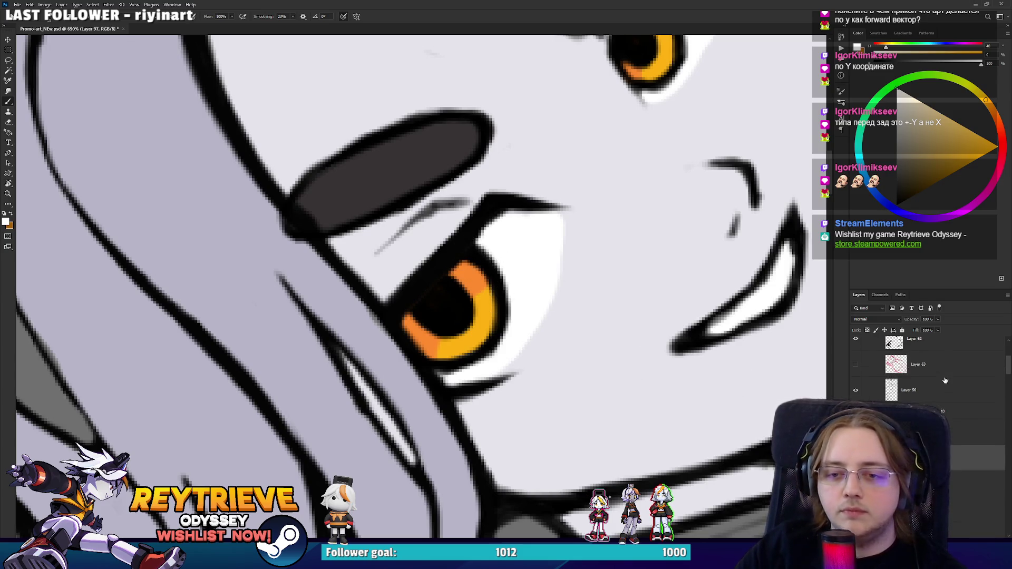
# Step: Raise Layer 97 in the stack, dot a white catchlight on the iris, and un-maximize the window
pyautogui.moveTo(950, 461); pyautogui.dragTo(953, 389)
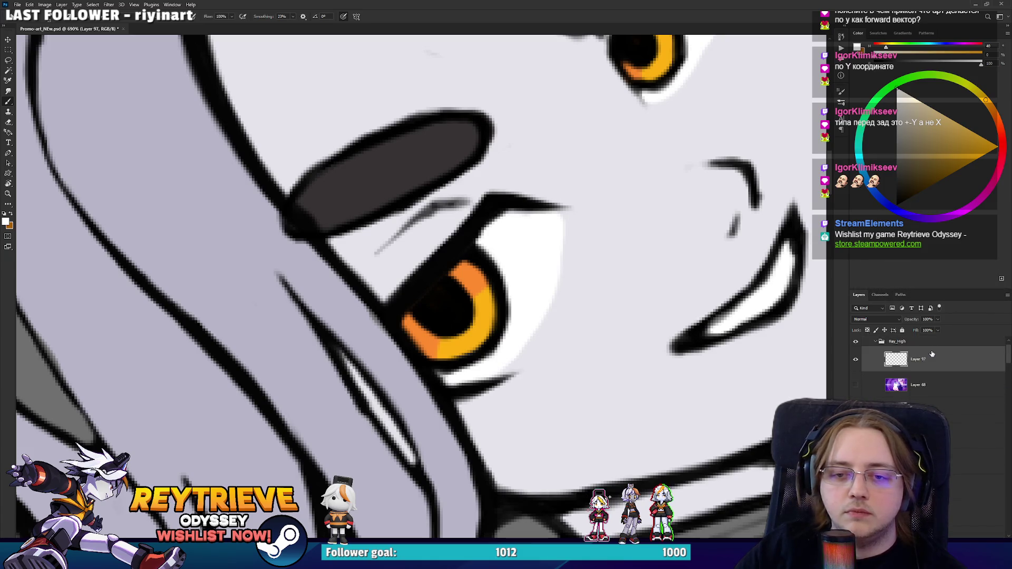
pyautogui.click(491, 270)
pyautogui.moveTo(492, 271); pyautogui.dragTo(488, 275)
pyautogui.scroll(-3, 532, 260)
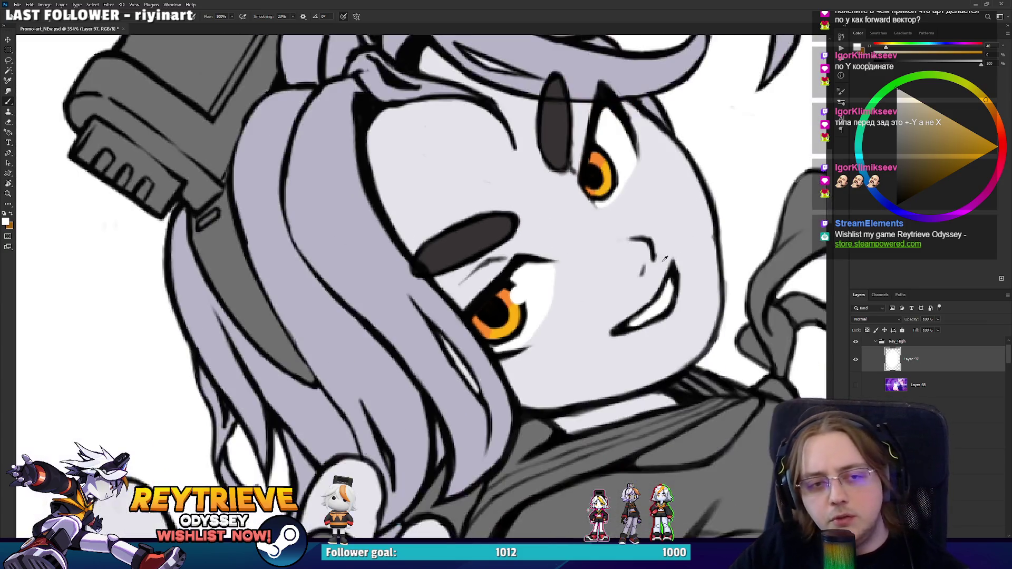
pyautogui.moveTo(825, 5)
pyautogui.mouseDown()
pyautogui.moveTo(556, 100)
pyautogui.moveTo(827, 67)
pyautogui.mouseUp()
pyautogui.moveTo(864, 65)
pyautogui.mouseDown()
pyautogui.moveTo(704, 87)
pyautogui.moveTo(658, 77)
pyautogui.moveTo(828, 45)
pyautogui.moveTo(947, 46)
pyautogui.moveTo(934, 45)
pyautogui.moveTo(934, 11)
pyautogui.mouseUp()
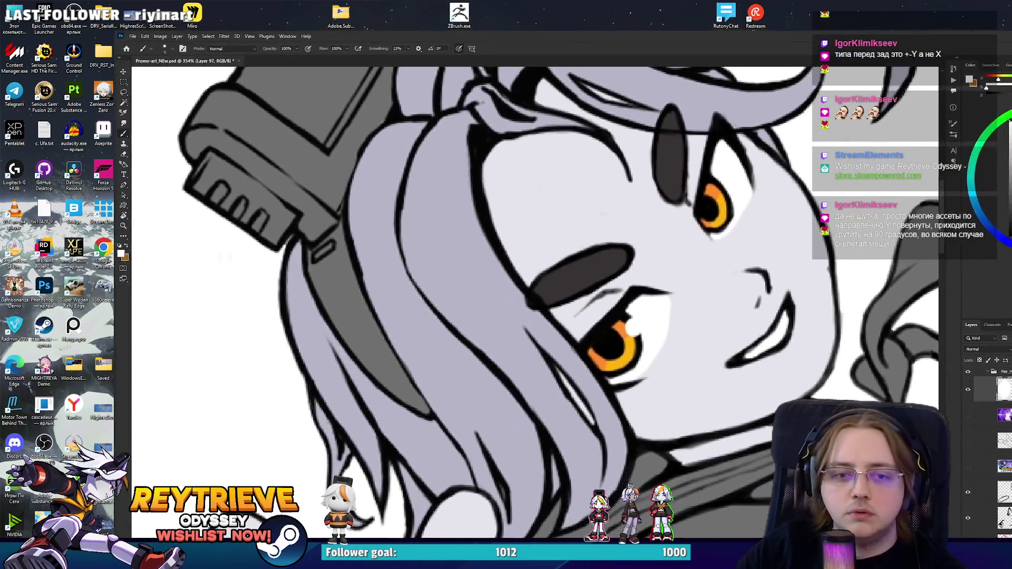
# Step: Snap and reposition the window, then sample the right girl's pale lavender face colour
pyautogui.press('super+Right')
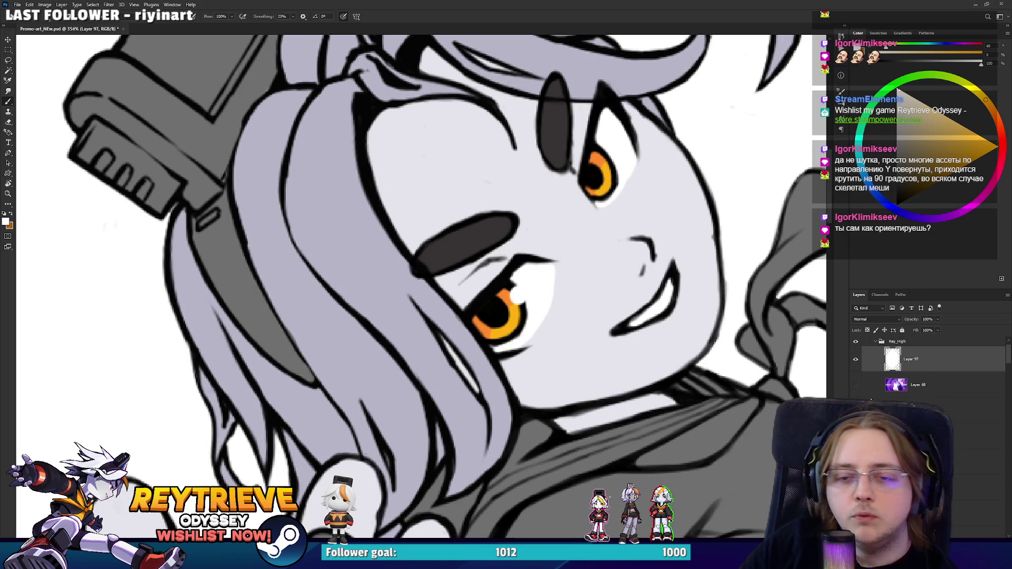
pyautogui.scroll(-12, 595, 195)
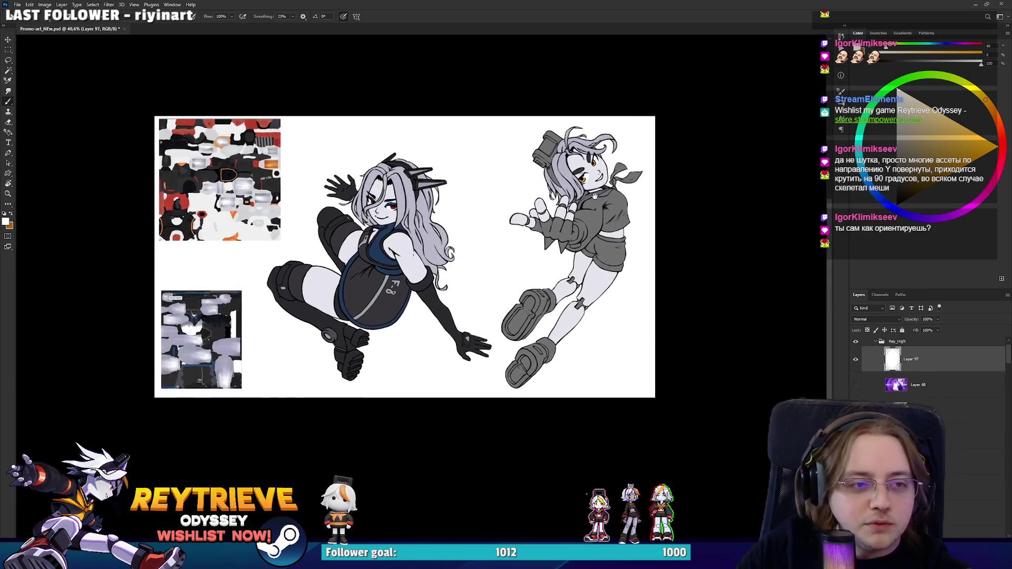
pyautogui.scroll(3, 595, 196)
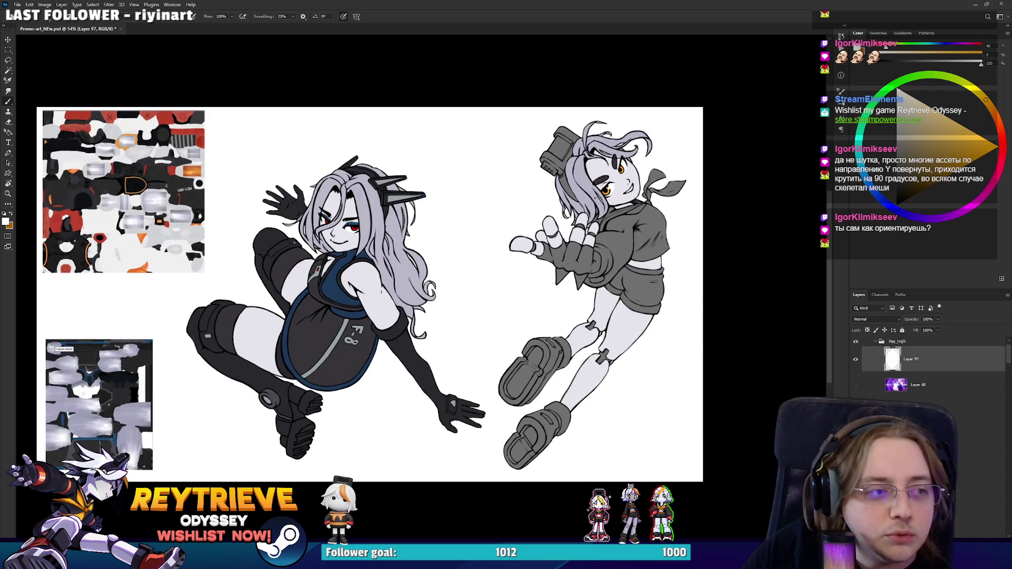
pyautogui.moveTo(748, 4)
pyautogui.mouseDown()
pyautogui.moveTo(704, 92)
pyautogui.moveTo(909, 41)
pyautogui.mouseUp()
pyautogui.moveTo(790, 42)
pyautogui.mouseDown()
pyautogui.moveTo(980, 38)
pyautogui.moveTo(681, 28)
pyautogui.moveTo(968, 19)
pyautogui.moveTo(928, 18)
pyautogui.moveTo(335, 44)
pyautogui.mouseUp()
pyautogui.keyDown('alt'); pyautogui.click(615, 215); pyautogui.keyUp('alt')
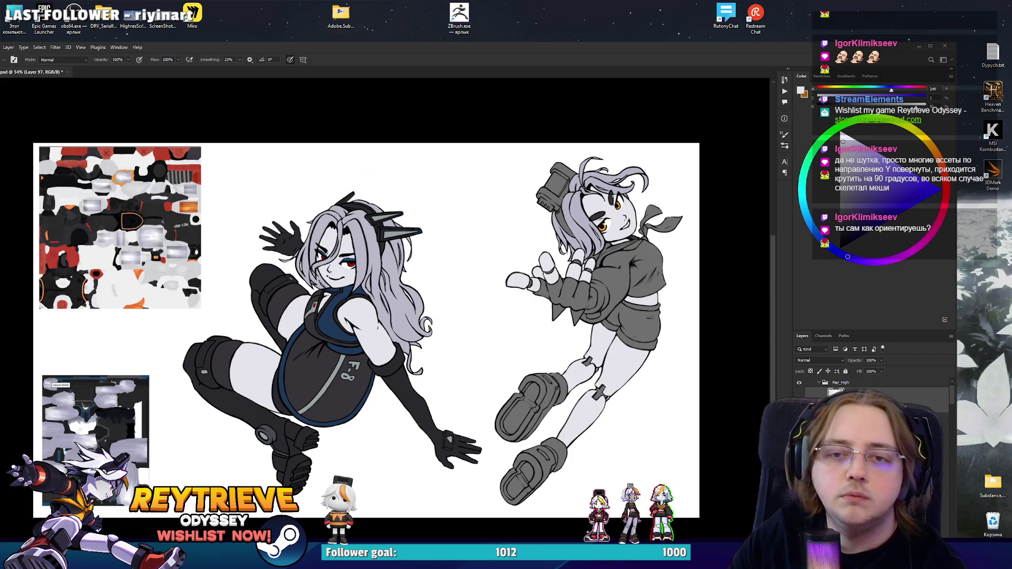
# Step: Maximize the Photoshop window again and save the illustration with Ctrl+S
pyautogui.press('super+Right')
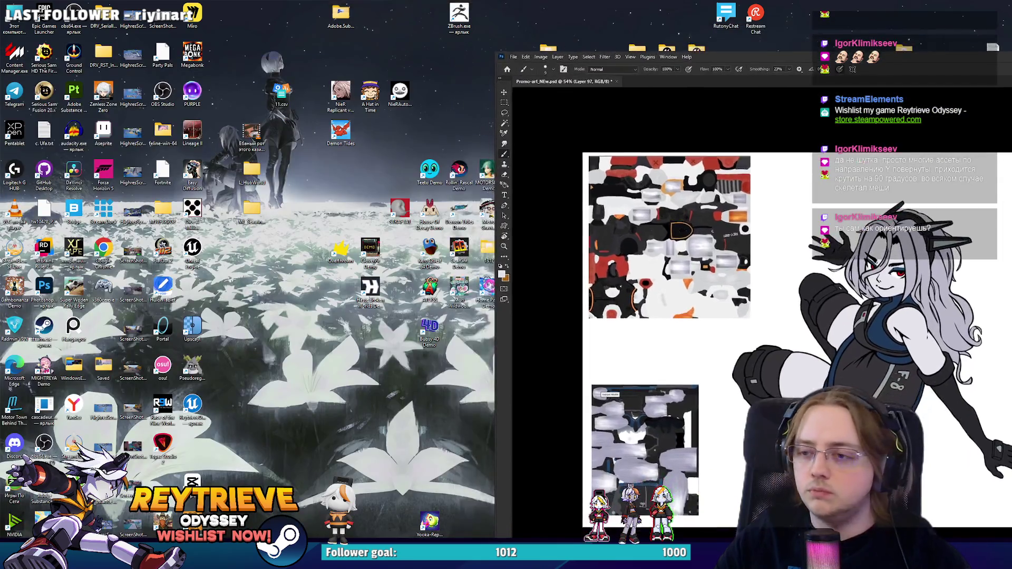
pyautogui.press('super+Up')
pyautogui.scroll(5, 563, 264)
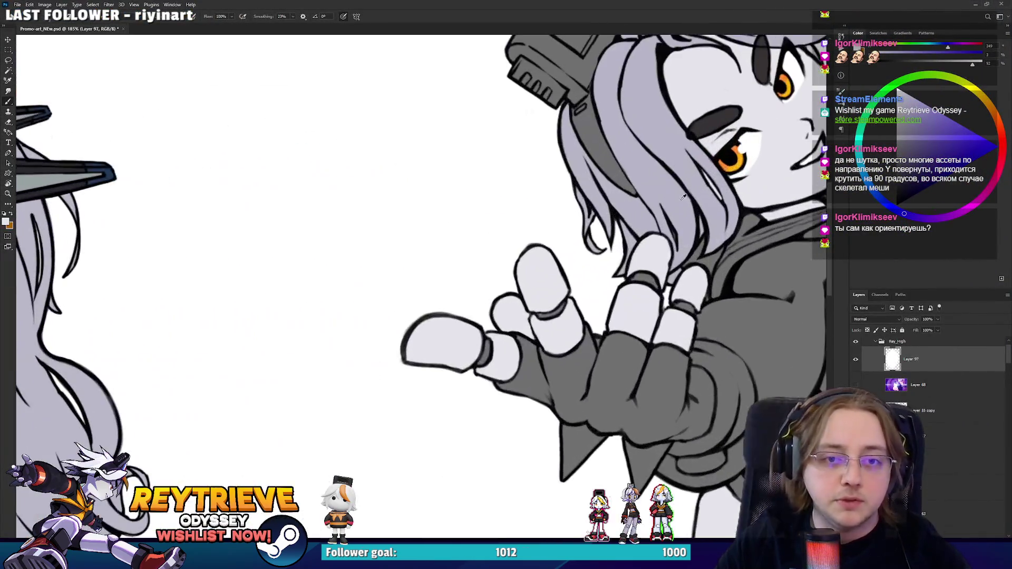
pyautogui.scroll(1, 563, 263)
pyautogui.scroll(-6, 632, 200)
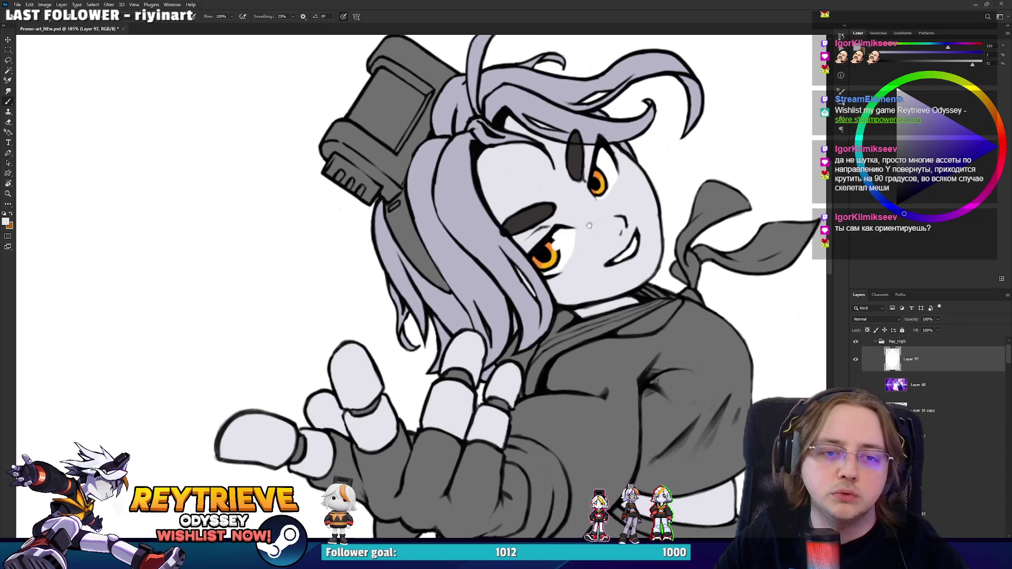
pyautogui.scroll(1, 590, 228)
pyautogui.hotkey('ctrl', 's')
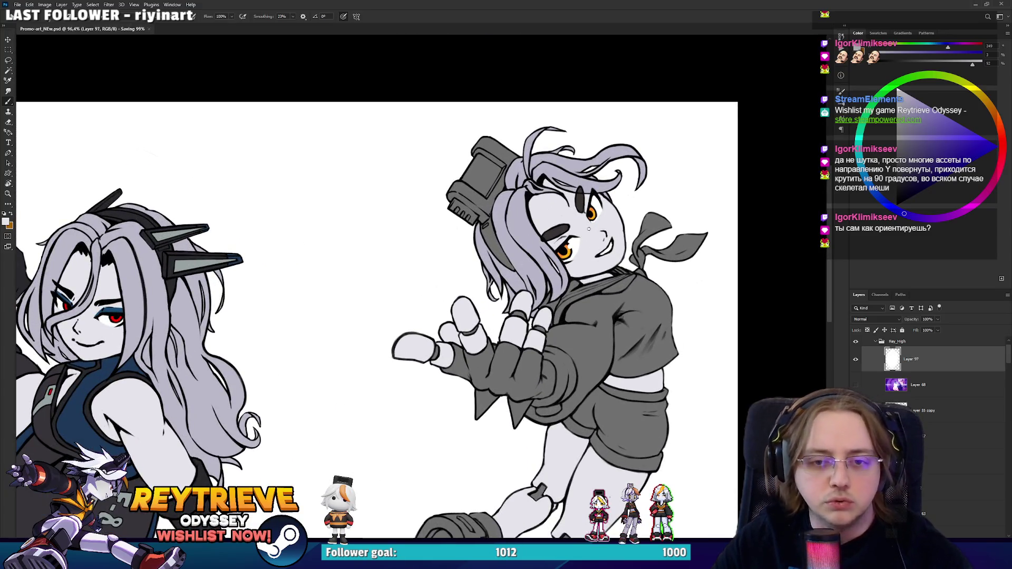
pyautogui.scroll(3, 603, 211)
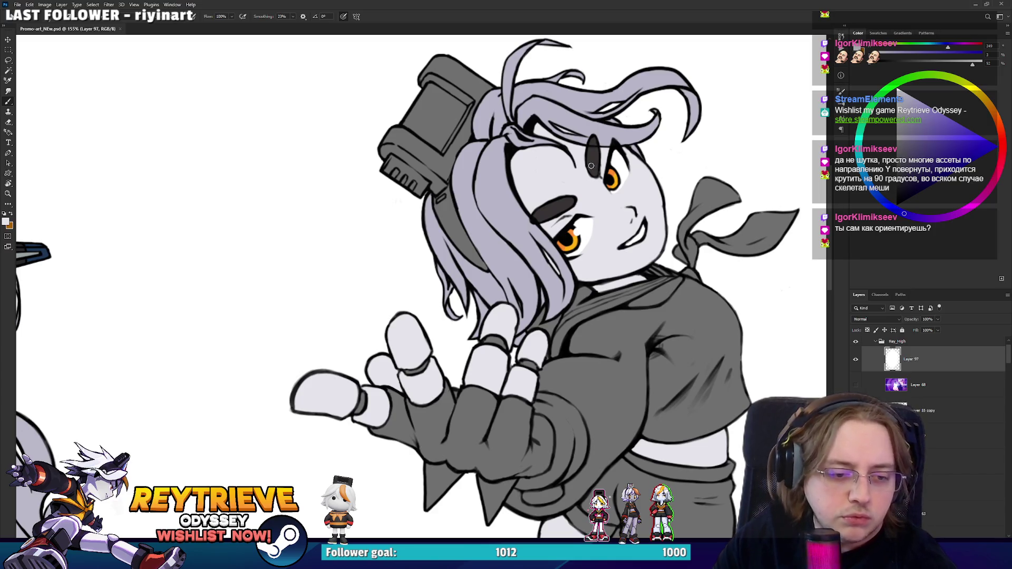
# Step: Check the brush settings, fit the artwork on screen, and add Layer 98 above Layer 97
pyautogui.rightClick(589, 164)
pyautogui.press('Escape')
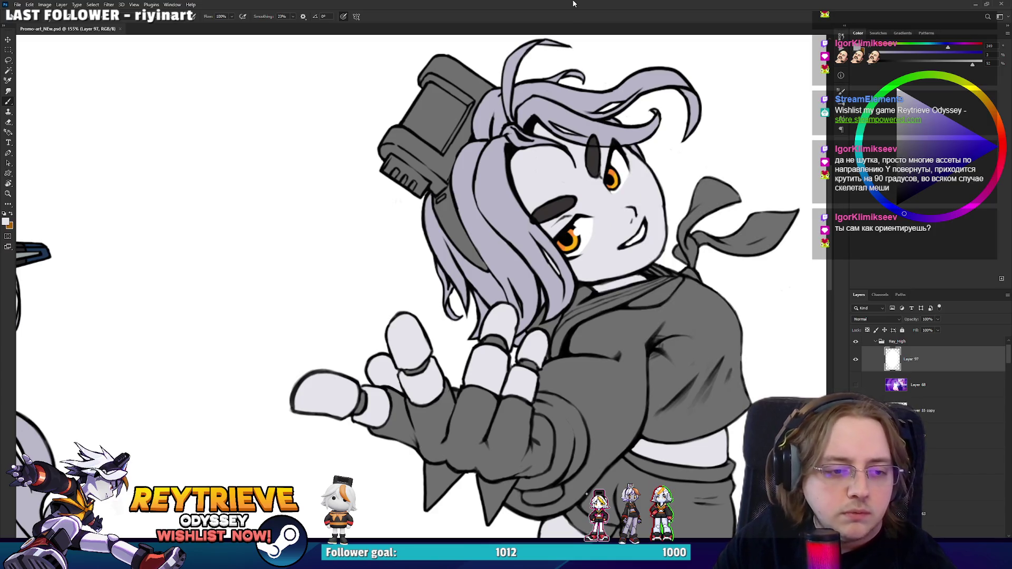
pyautogui.hotkey('ctrl', '0')
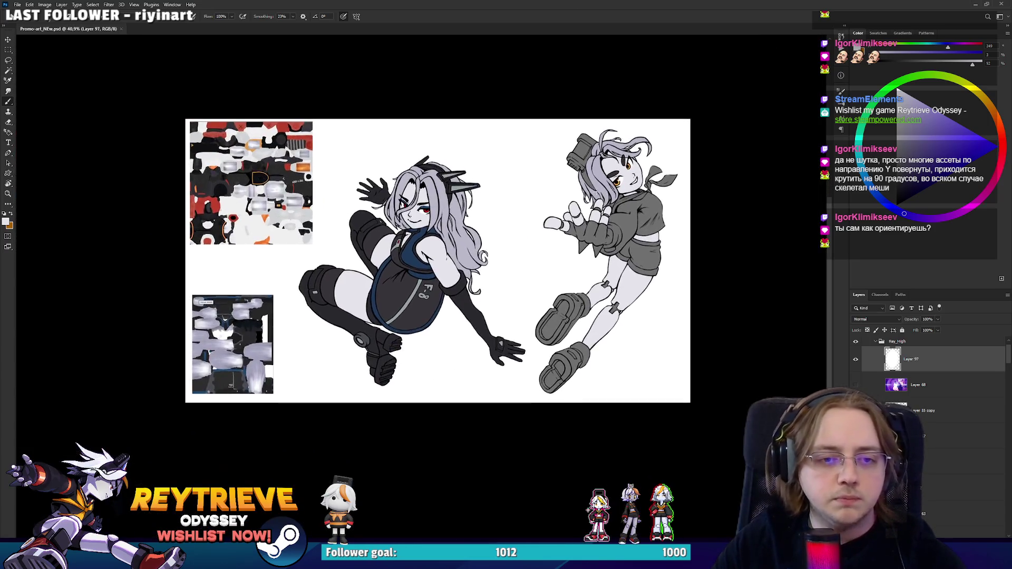
pyautogui.scroll(3, 551, 229)
pyautogui.moveTo(590, 276); pyautogui.dragTo(616, 244)
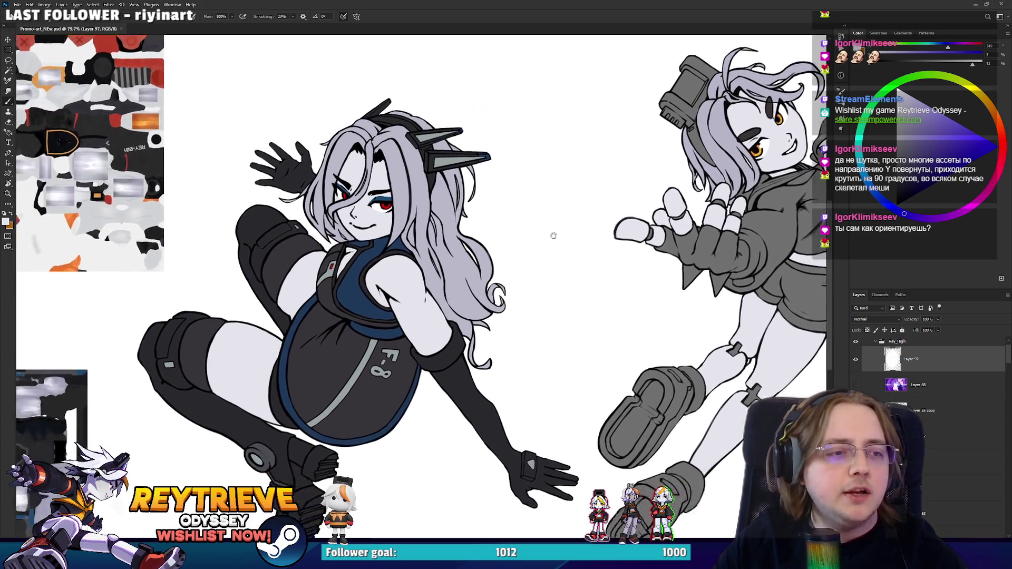
pyautogui.moveTo(553, 235)
pyautogui.mouseDown()
pyautogui.moveTo(603, 210)
pyautogui.moveTo(573, 211)
pyautogui.mouseUp()
pyautogui.scroll(-1, 573, 211)
pyautogui.scroll(2, 573, 211)
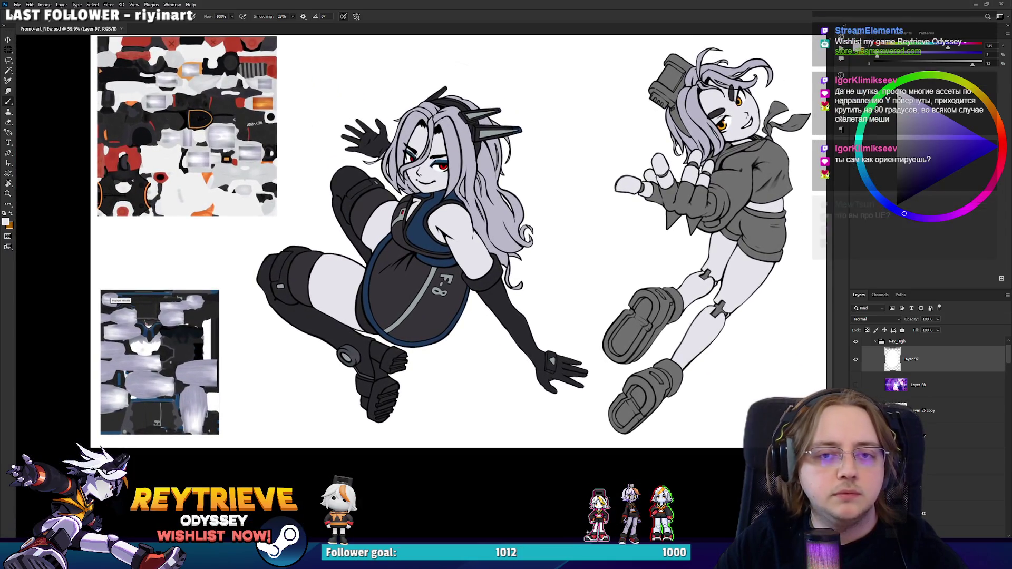
pyautogui.hotkey('ctrl', 'shift', 'alt', 'n')
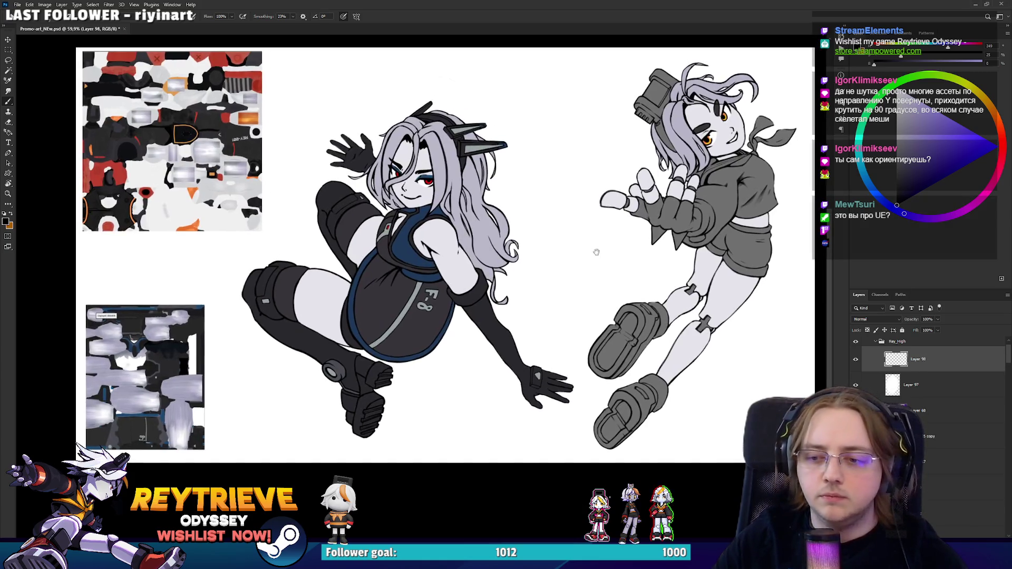
# Step: Eyedropper red from the texture sheet, zoom to the right girl, and select Layer 99 in the Layers panel
pyautogui.moveTo(596, 251); pyautogui.dragTo(671, 236)
pyautogui.moveTo(373, 271)
pyautogui.mouseDown()
pyautogui.moveTo(432, 270)
pyautogui.moveTo(366, 270)
pyautogui.moveTo(373, 530)
pyautogui.mouseUp()
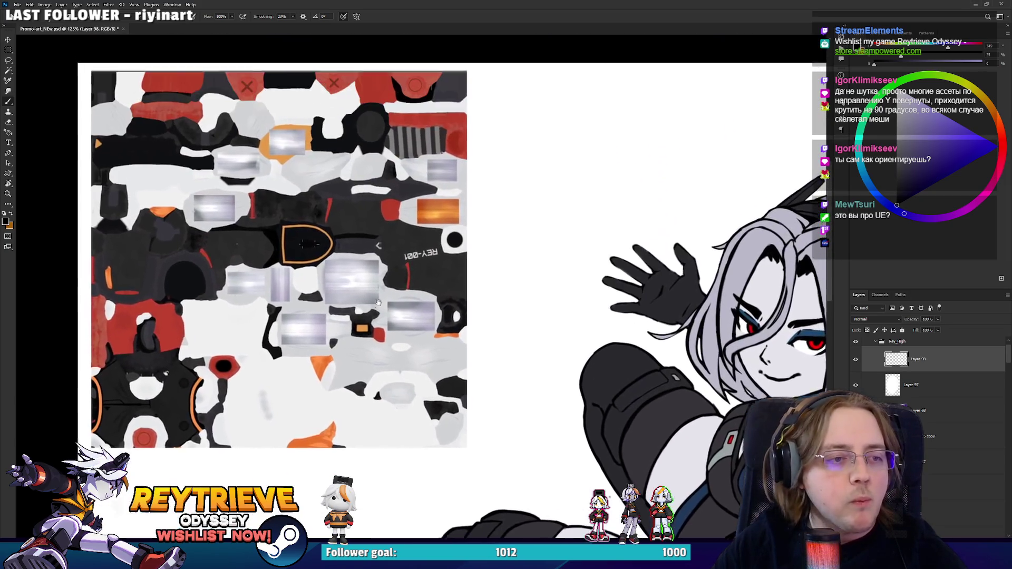
pyautogui.keyDown('alt'); pyautogui.click(165, 330); pyautogui.keyUp('alt')
pyautogui.moveTo(208, 318)
pyautogui.mouseDown()
pyautogui.moveTo(137, 316)
pyautogui.moveTo(474, 316)
pyautogui.mouseUp()
pyautogui.scroll(-3, 959, 401)
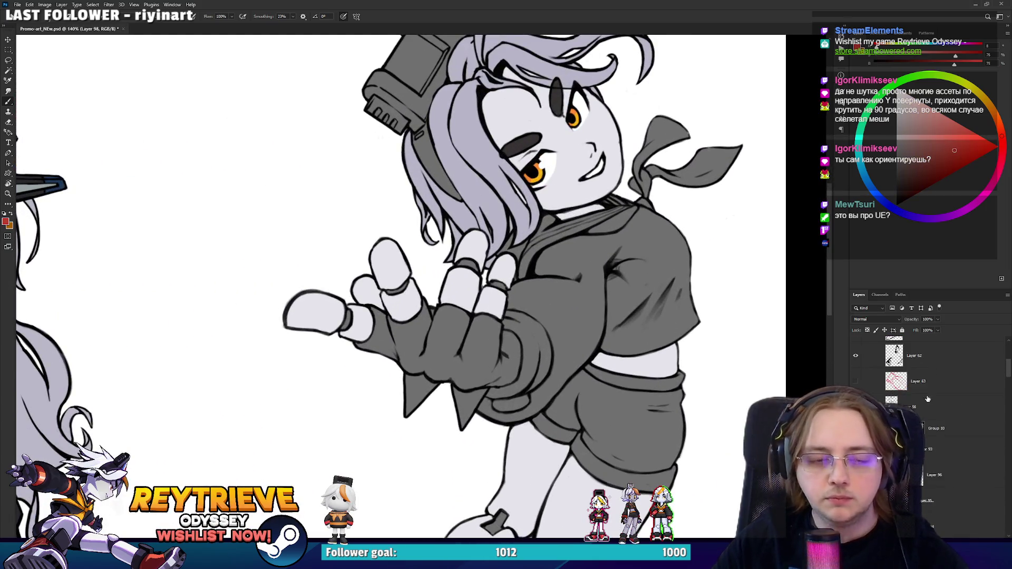
pyautogui.scroll(-2, 922, 390)
pyautogui.scroll(-3, 921, 390)
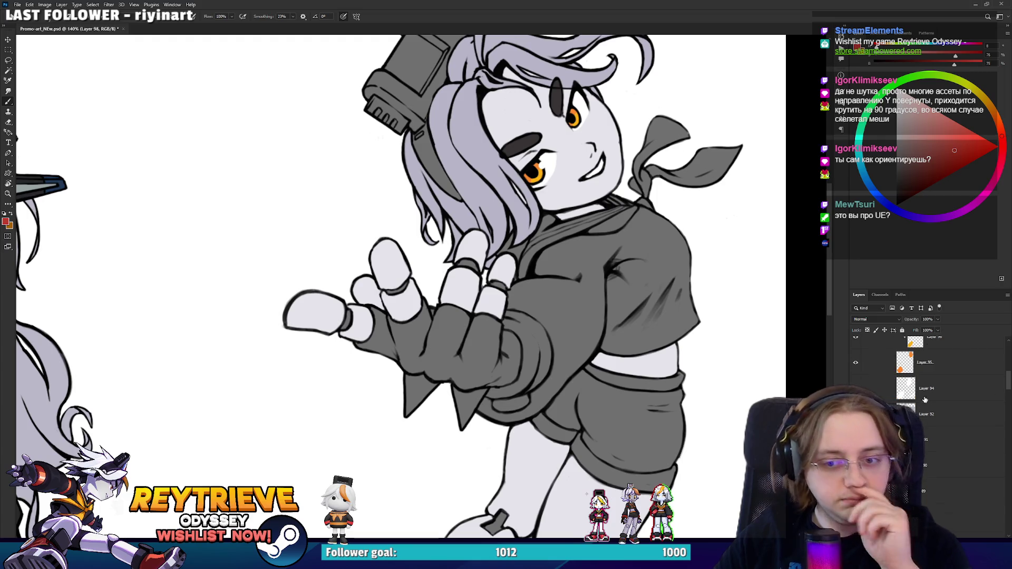
pyautogui.click(933, 400)
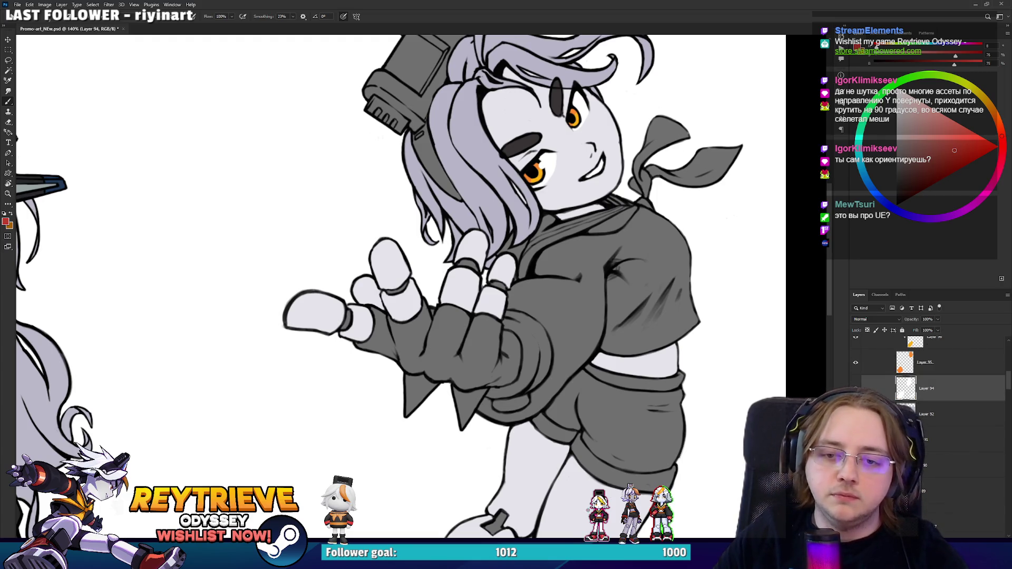
pyautogui.click(927, 449)
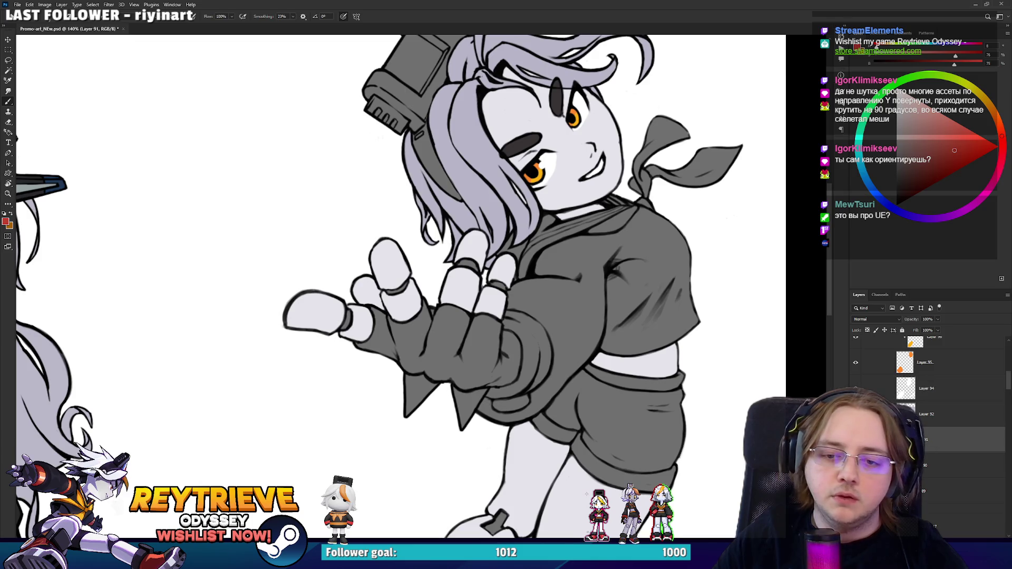
pyautogui.scroll(3, 542, 346)
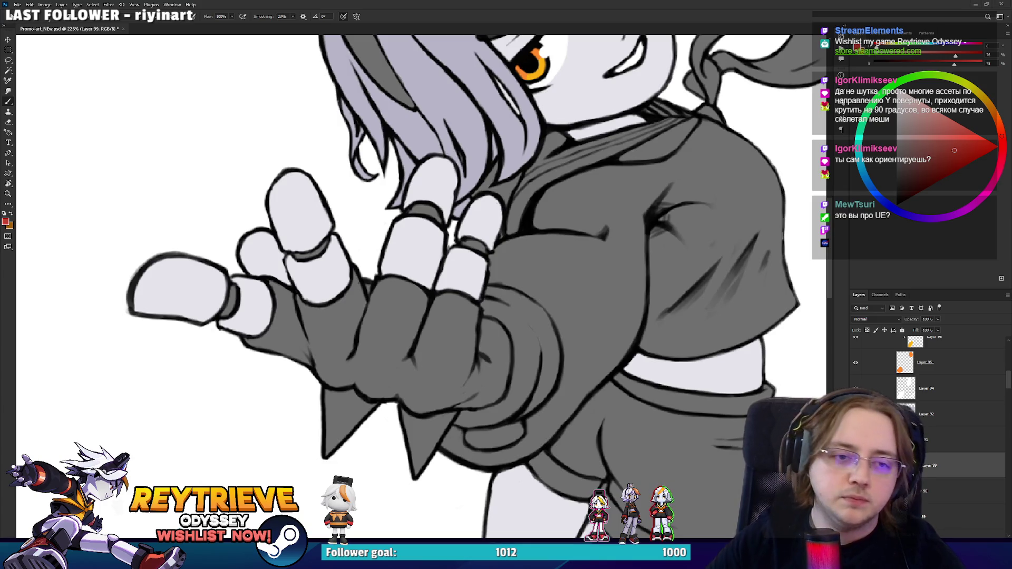
# Step: Try a red stroke on the forearm, undo it, and centre the view on the forearm
pyautogui.moveTo(515, 312); pyautogui.dragTo(535, 344)
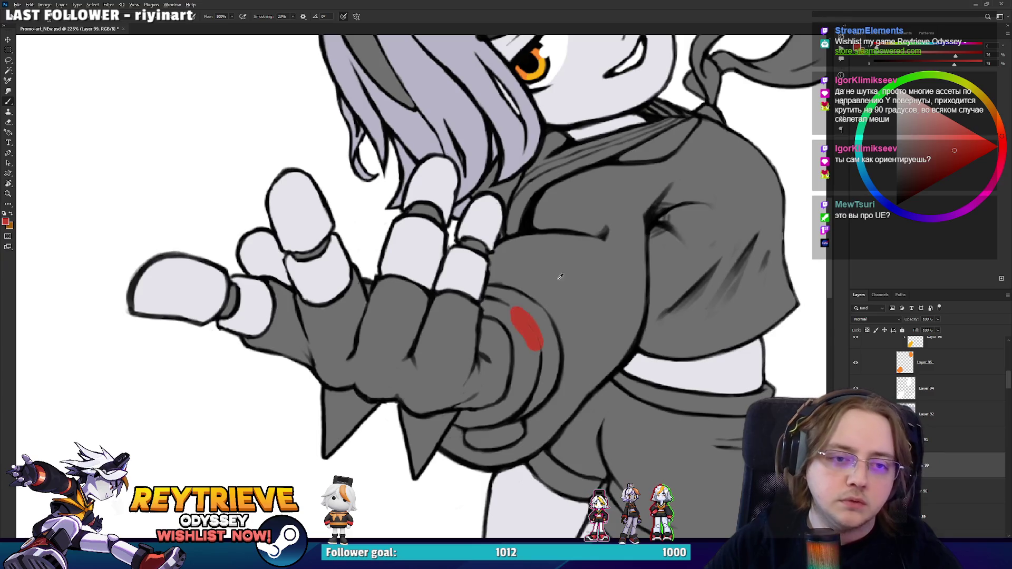
pyautogui.keyDown('alt'); pyautogui.click(556, 285); pyautogui.keyUp('alt')
pyautogui.hotkey('ctrl', 'z')
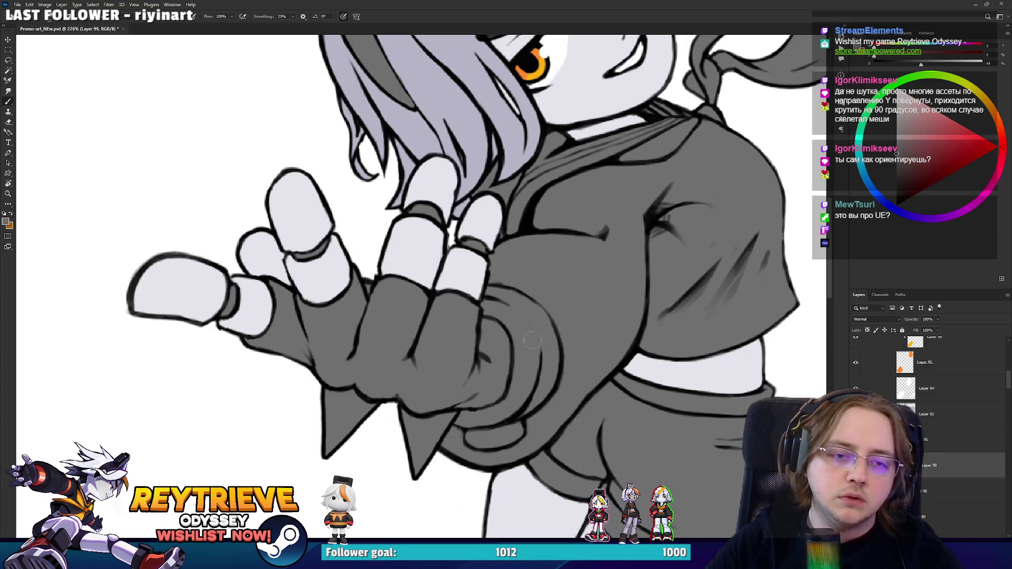
pyautogui.scroll(-5, 506, 263)
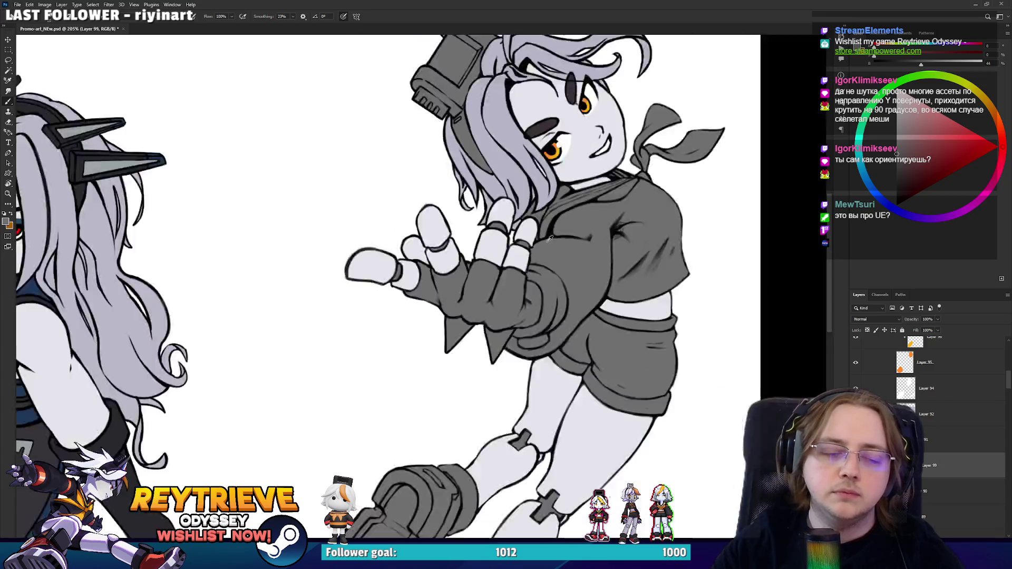
pyautogui.scroll(5, 487, 247)
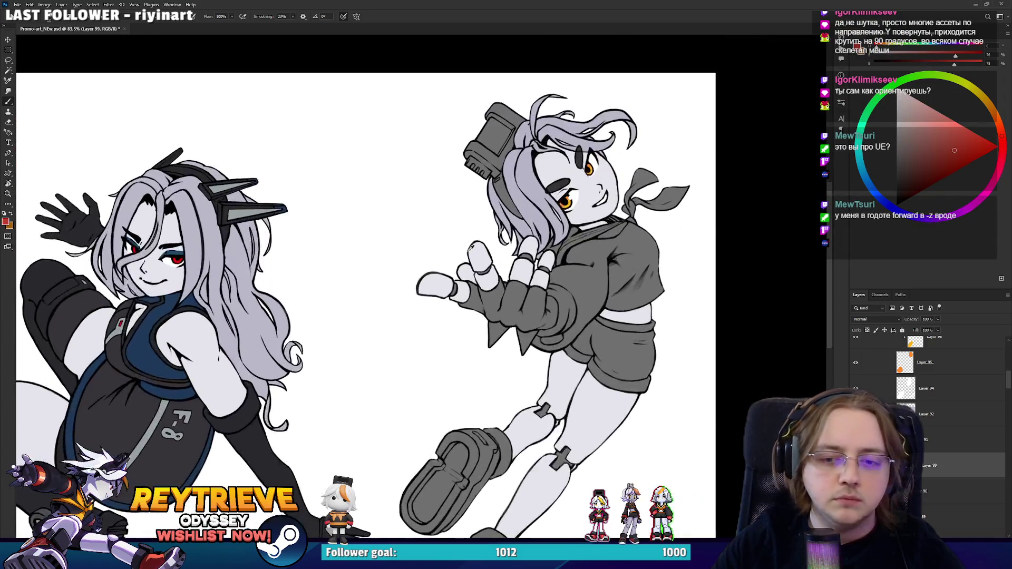
pyautogui.scroll(2, 621, 267)
pyautogui.scroll(3, 550, 359)
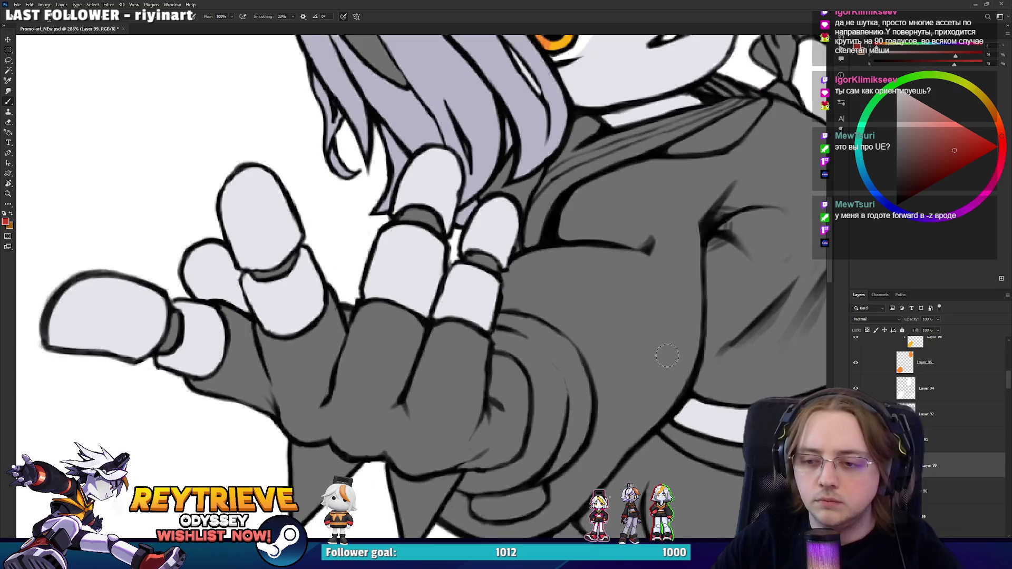
pyautogui.moveTo(550, 359)
pyautogui.mouseDown()
pyautogui.moveTo(457, 299)
pyautogui.moveTo(522, 224)
pyautogui.mouseUp()
# Step: Paint the red band along the forearm behind the gloved hand, cleaning edges with the eraser
pyautogui.press('r')
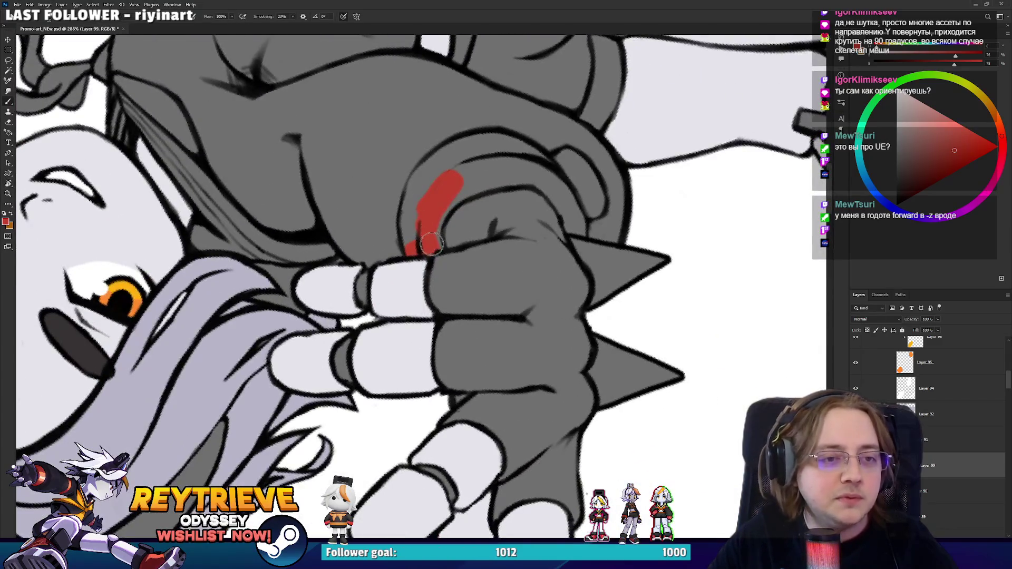
pyautogui.moveTo(428, 250)
pyautogui.mouseDown()
pyautogui.moveTo(416, 194)
pyautogui.moveTo(425, 282)
pyautogui.moveTo(354, 284)
pyautogui.moveTo(322, 240)
pyautogui.moveTo(352, 273)
pyautogui.mouseUp()
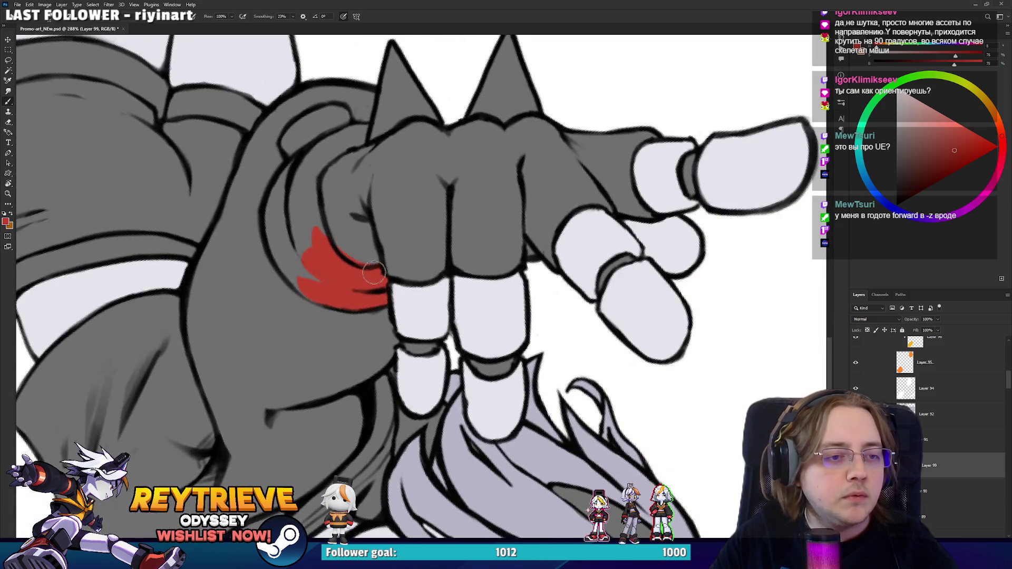
pyautogui.press('e')
pyautogui.press('b')
pyautogui.moveTo(316, 279)
pyautogui.mouseDown()
pyautogui.moveTo(301, 227)
pyautogui.moveTo(317, 287)
pyautogui.moveTo(279, 215)
pyautogui.mouseUp()
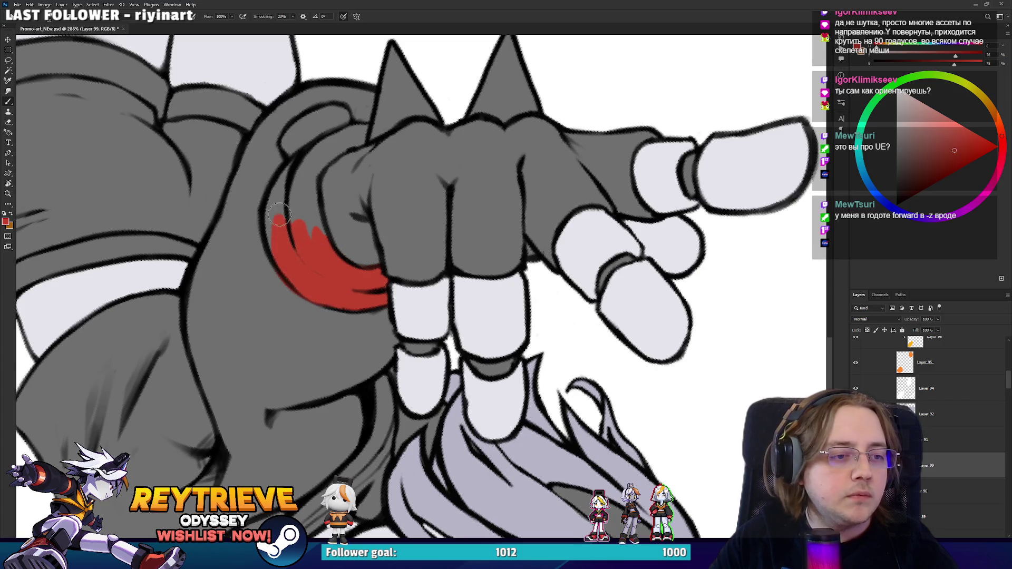
pyautogui.press('e')
pyautogui.press('b')
pyautogui.moveTo(295, 264)
pyautogui.mouseDown()
pyautogui.moveTo(279, 211)
pyautogui.moveTo(300, 169)
pyautogui.moveTo(325, 250)
pyautogui.moveTo(373, 332)
pyautogui.moveTo(358, 316)
pyautogui.moveTo(364, 332)
pyautogui.moveTo(393, 282)
pyautogui.moveTo(390, 327)
pyautogui.moveTo(415, 379)
pyautogui.moveTo(396, 347)
pyautogui.moveTo(418, 287)
pyautogui.moveTo(404, 295)
pyautogui.mouseUp()
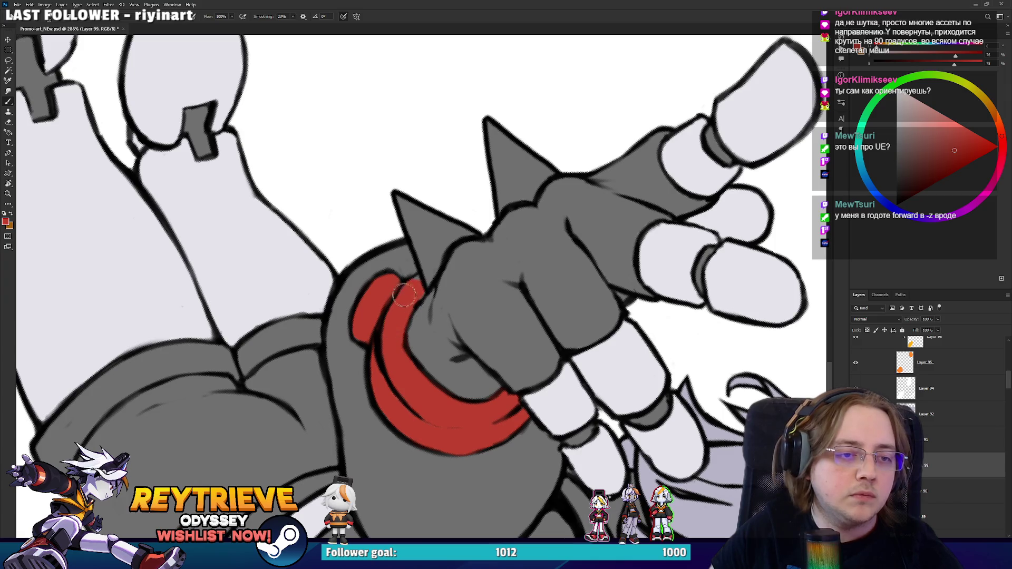
# Step: Rotate and zoom out to view the whole character with her new red cuff
pyautogui.press('r')
pyautogui.scroll(-5, 418, 283)
pyautogui.moveTo(403, 331); pyautogui.dragTo(421, 287)
pyautogui.scroll(2, 420, 287)
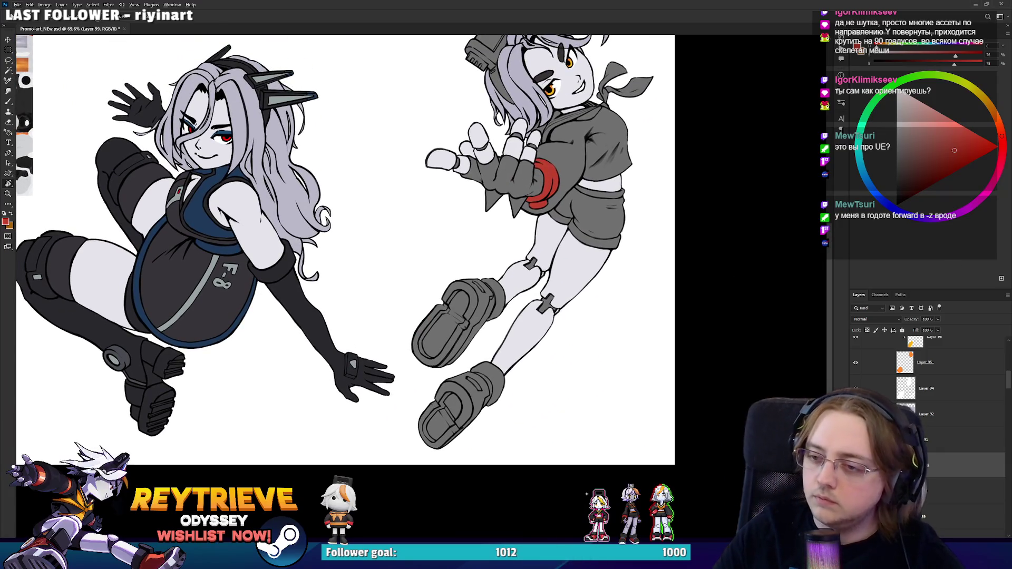
pyautogui.scroll(5, 521, 419)
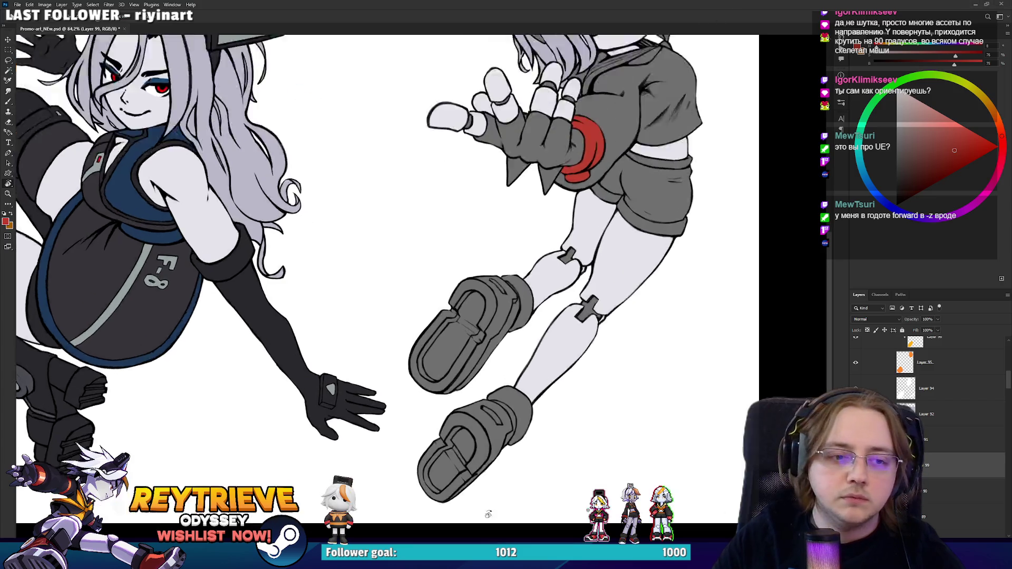
# Step: Rotate the view so the boots lie horizontally and start red trim on the lower boot's inner edge
pyautogui.moveTo(636, 355)
pyautogui.mouseDown()
pyautogui.moveTo(533, 334)
pyautogui.moveTo(526, 310)
pyautogui.moveTo(522, 321)
pyautogui.mouseUp()
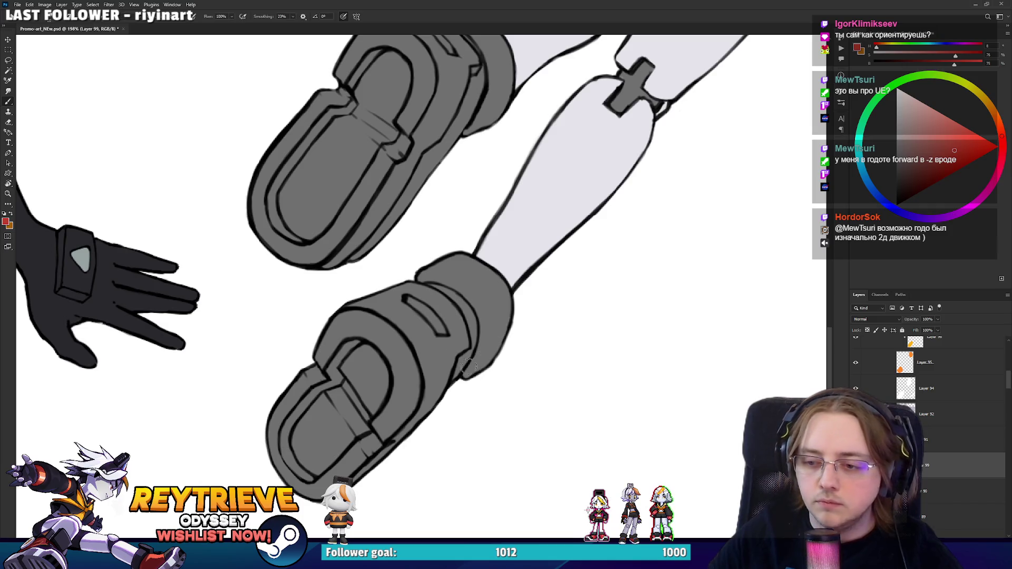
pyautogui.scroll(1, 456, 345)
pyautogui.moveTo(454, 387); pyautogui.dragTo(467, 357)
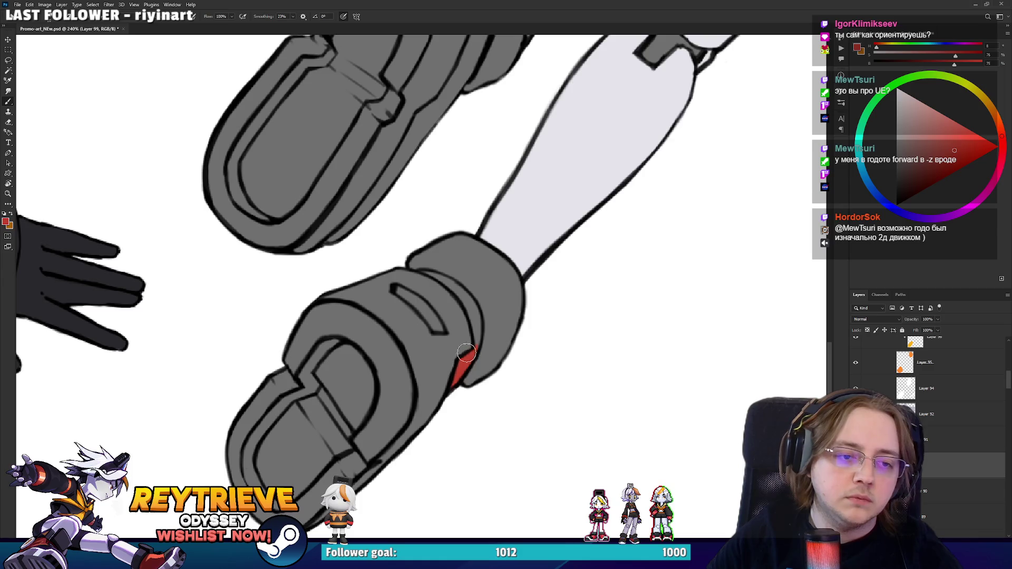
pyautogui.moveTo(473, 307)
pyautogui.mouseDown()
pyautogui.moveTo(421, 337)
pyautogui.moveTo(385, 288)
pyautogui.moveTo(379, 259)
pyautogui.mouseUp()
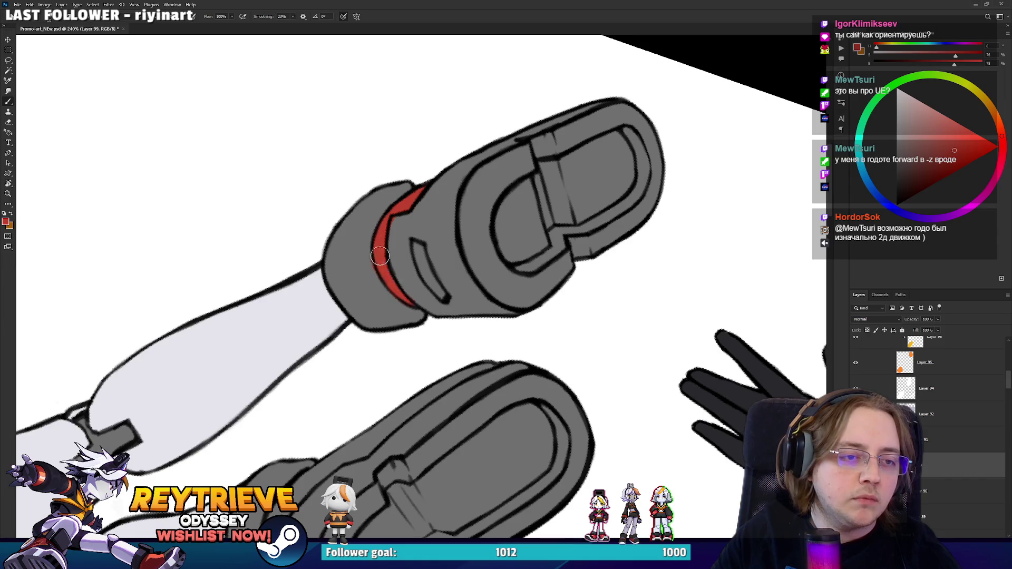
pyautogui.press('e')
pyautogui.moveTo(396, 218)
pyautogui.mouseDown()
pyautogui.moveTo(418, 283)
pyautogui.moveTo(409, 301)
pyautogui.moveTo(443, 322)
pyautogui.moveTo(501, 316)
pyautogui.moveTo(517, 297)
pyautogui.moveTo(495, 284)
pyautogui.mouseUp()
pyautogui.press('b')
pyautogui.press('r')
pyautogui.press('b')
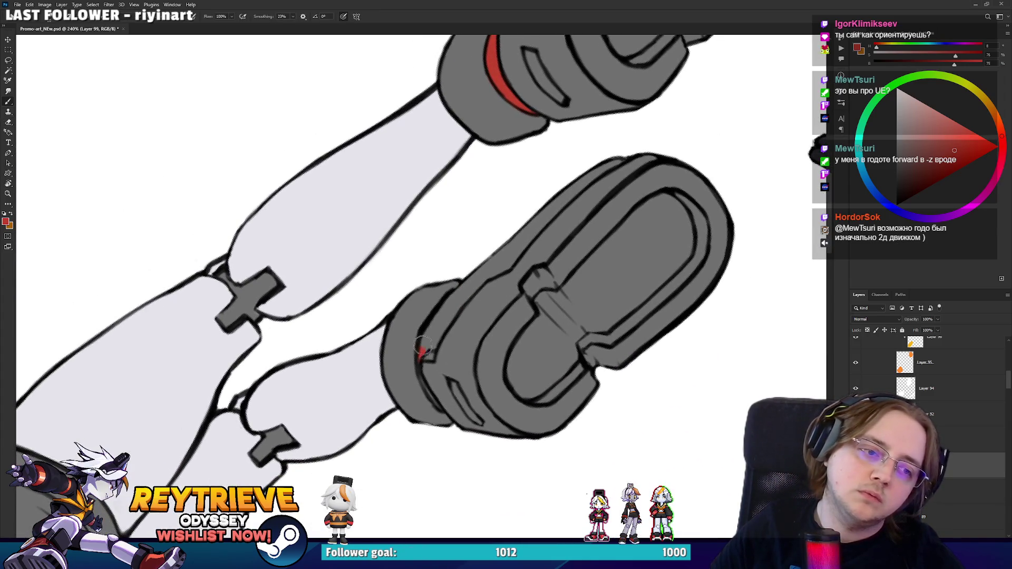
# Step: Paint and thicken red stripes along the edges of both boots
pyautogui.moveTo(425, 348); pyautogui.dragTo(474, 269)
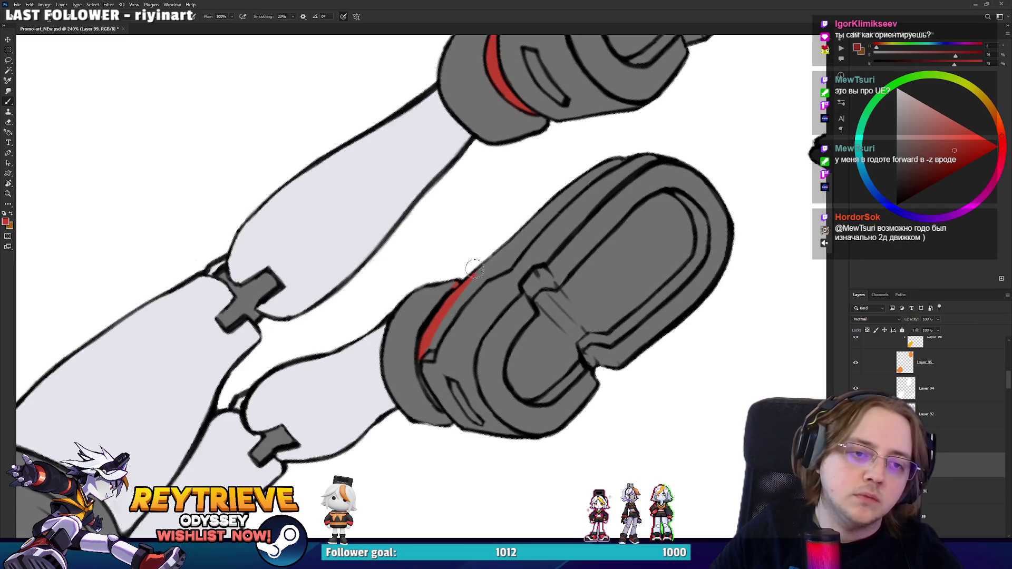
pyautogui.moveTo(548, 212)
pyautogui.mouseDown()
pyautogui.moveTo(500, 266)
pyautogui.moveTo(508, 245)
pyautogui.mouseUp()
pyautogui.press('e')
pyautogui.press('b')
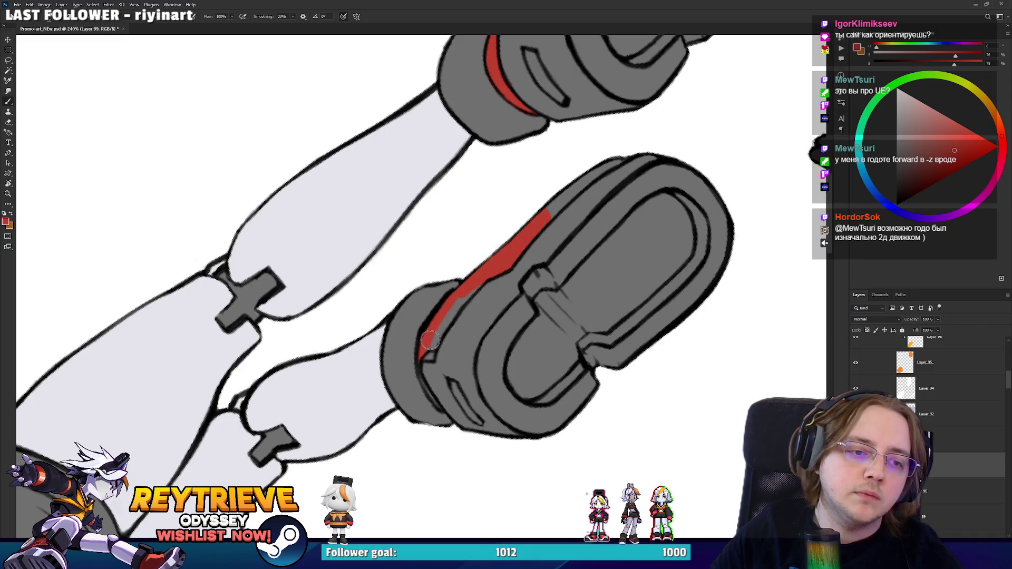
pyautogui.moveTo(428, 343); pyautogui.dragTo(468, 293)
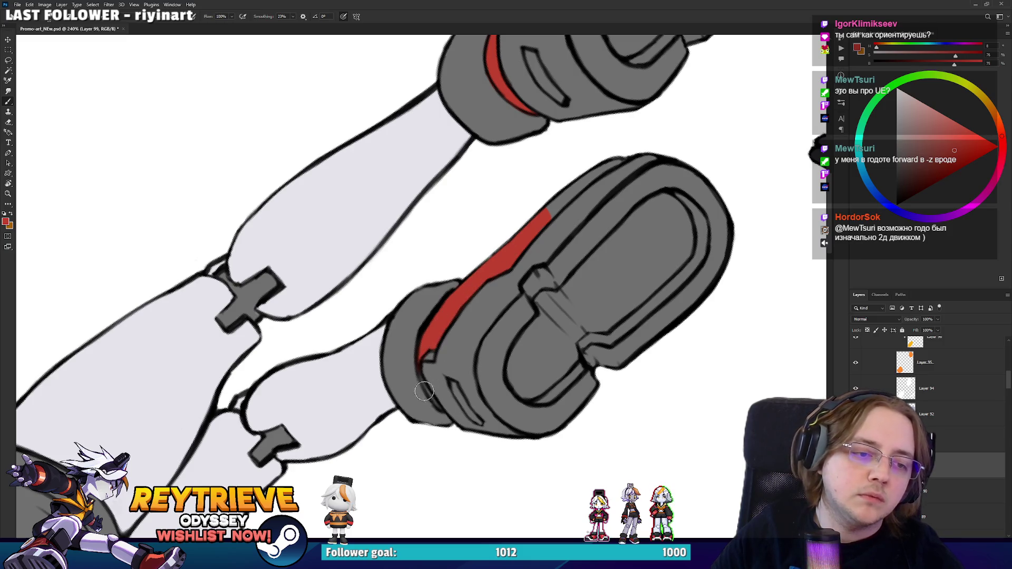
pyautogui.moveTo(420, 364); pyautogui.dragTo(437, 402)
pyautogui.press('e')
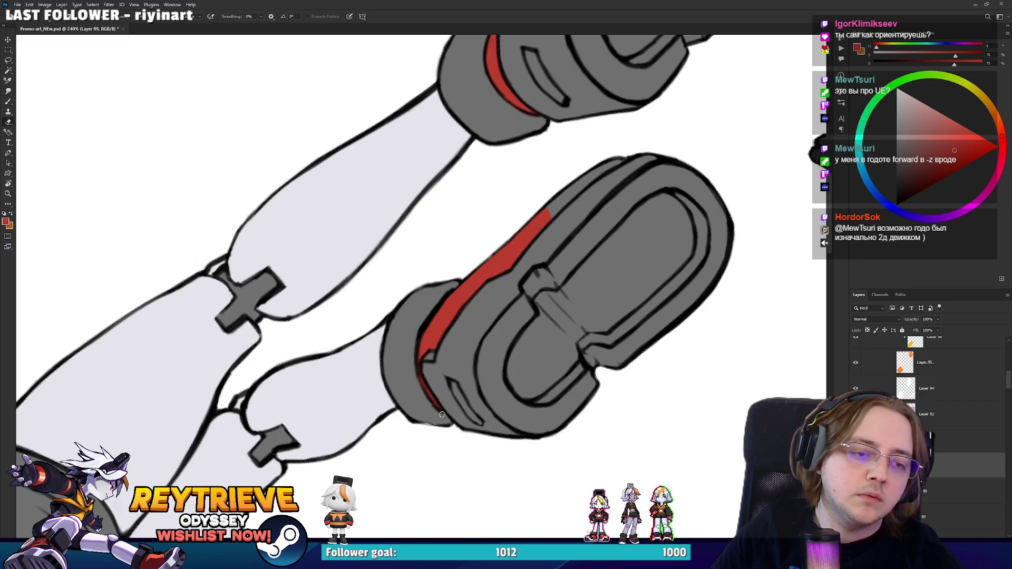
# Step: Level the canvas, frame both characters, and compare with the Unreal Engine character model
pyautogui.scroll(-5, 441, 414)
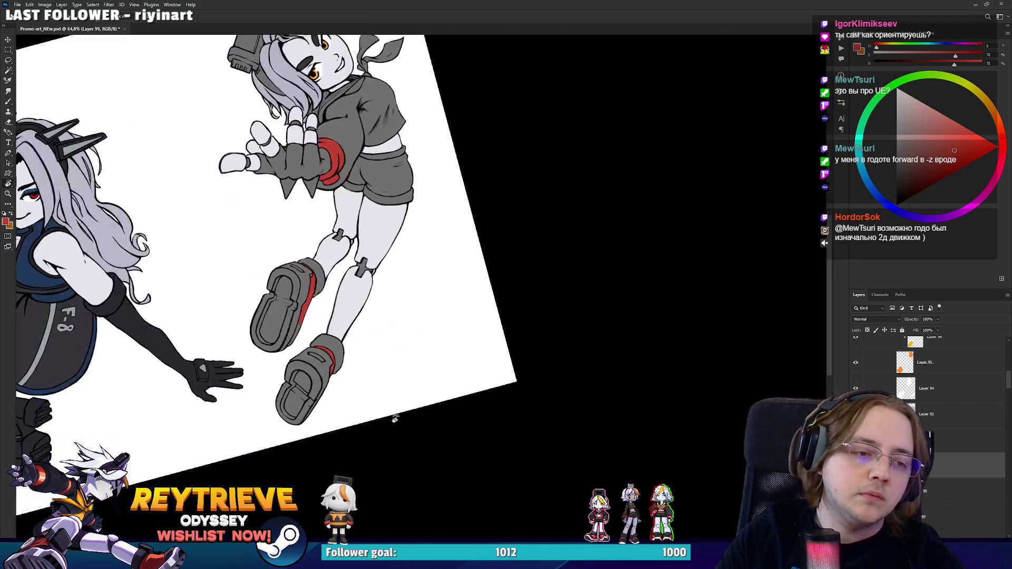
pyautogui.scroll(-2, 395, 418)
pyautogui.press('Escape')
pyautogui.scroll(1, 661, 305)
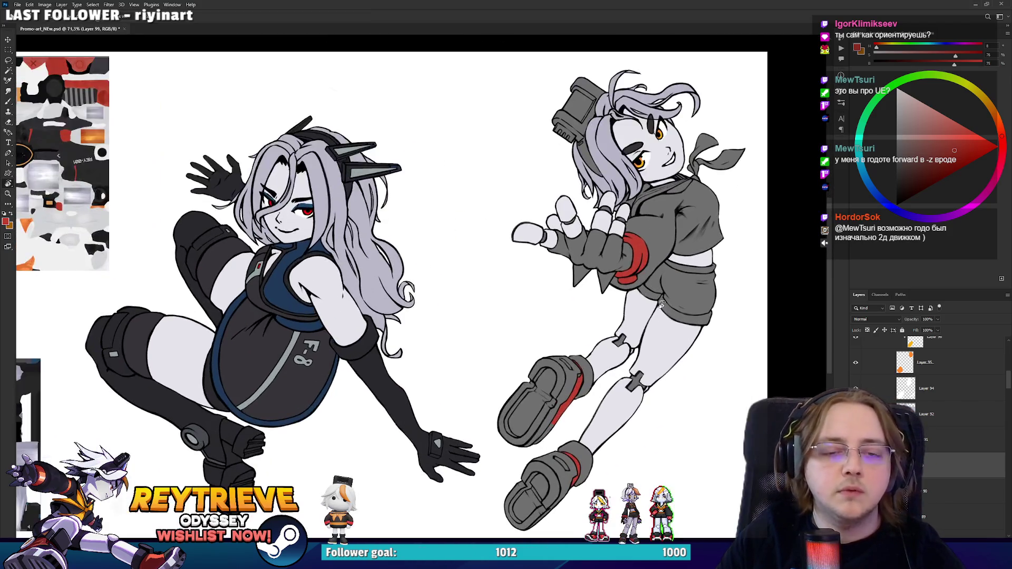
pyautogui.moveTo(661, 305); pyautogui.dragTo(703, 291)
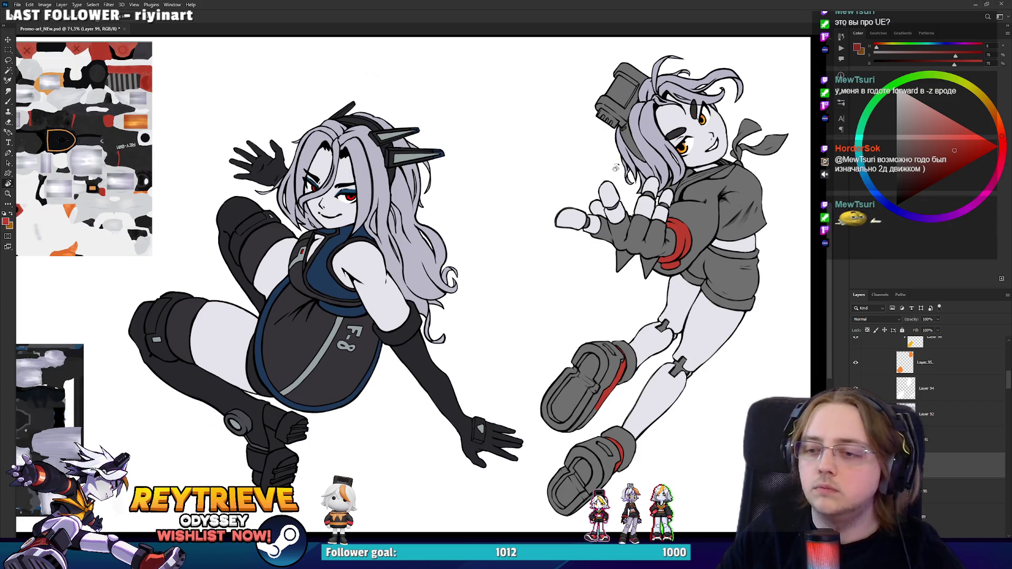
pyautogui.hotkey('alt', 'Tab')
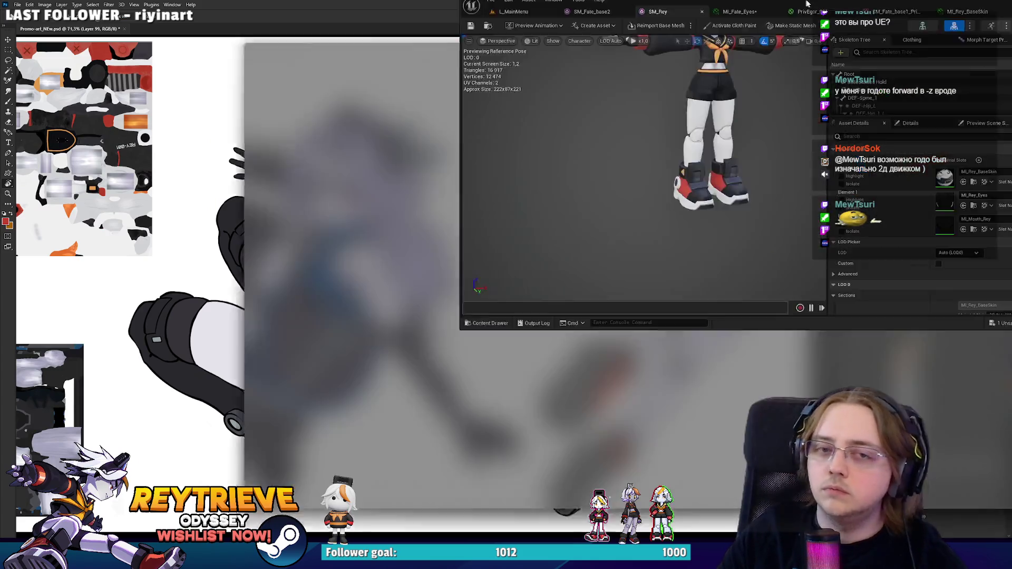
pyautogui.press('f')
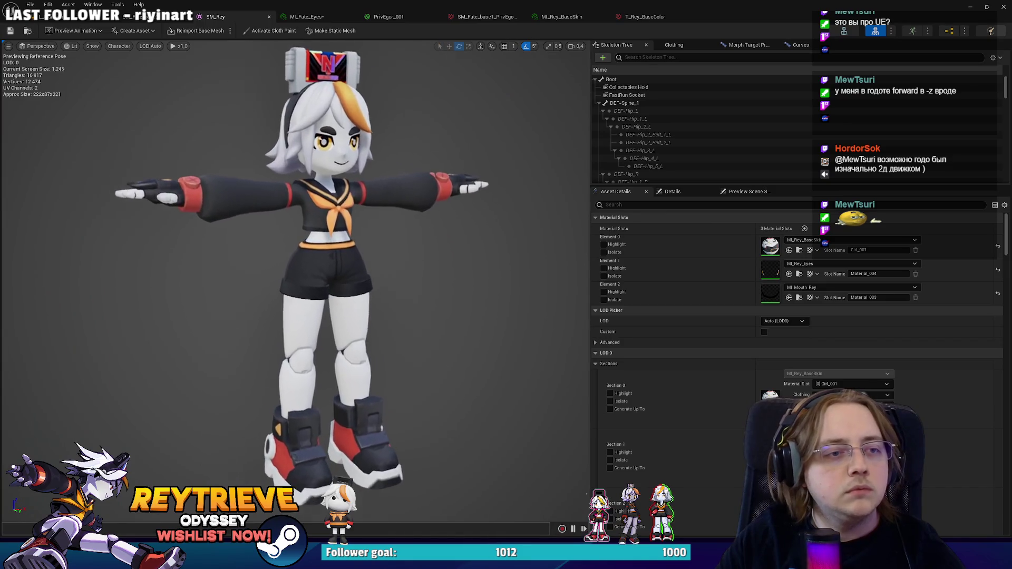
pyautogui.hotkey('alt', 'Tab')
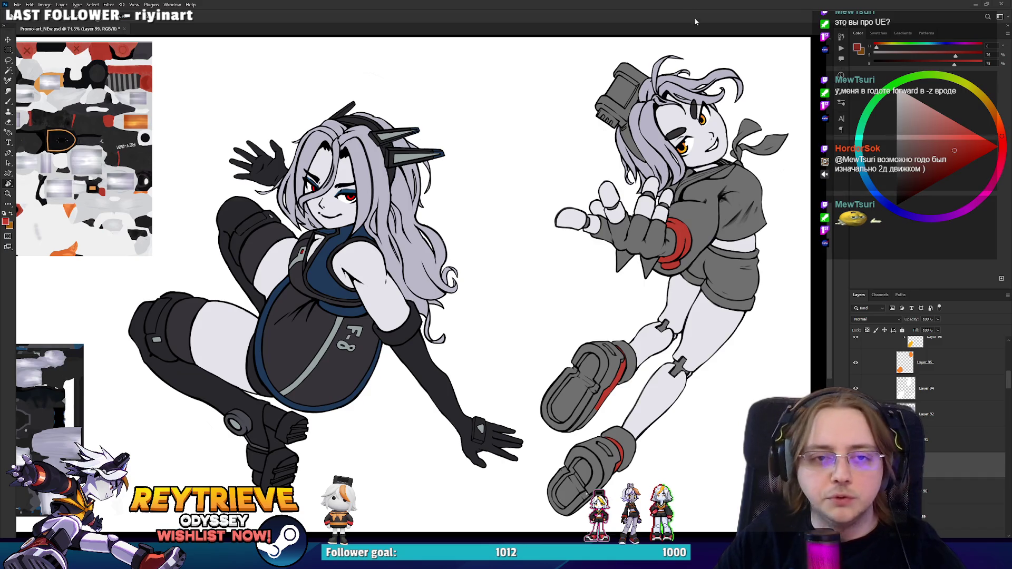
# Step: Zoom to the right girl's shoes, select Layer 91, and sample the leg's light grey with the Brush
pyautogui.scroll(2, 692, 293)
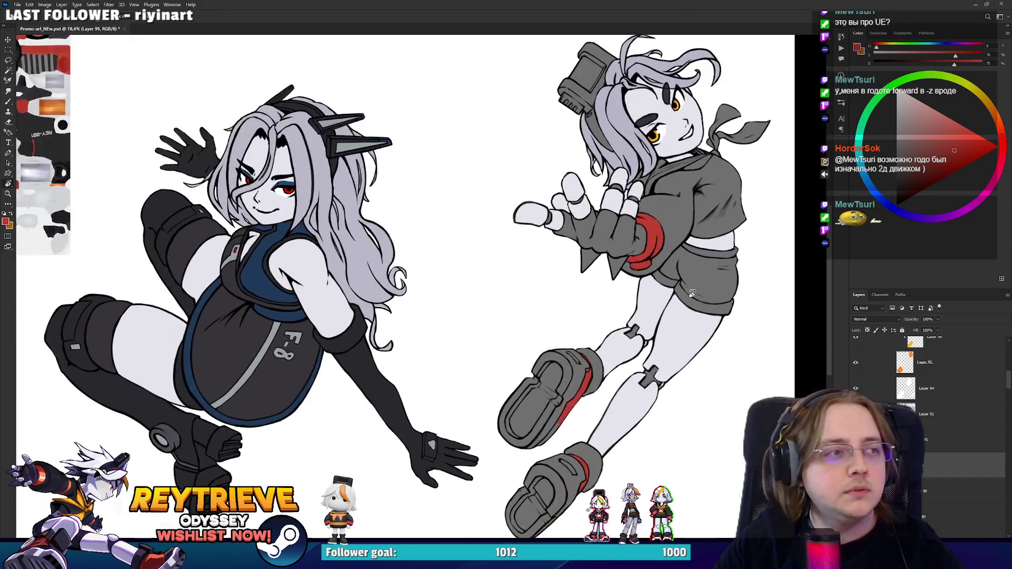
pyautogui.scroll(2, 701, 316)
pyautogui.scroll(-2, 711, 339)
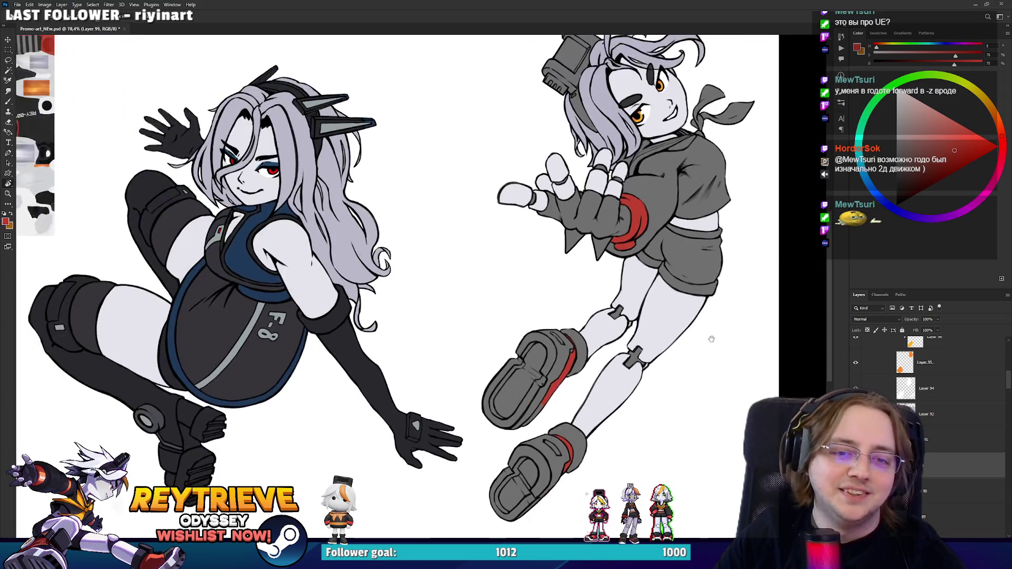
pyautogui.scroll(5, 685, 316)
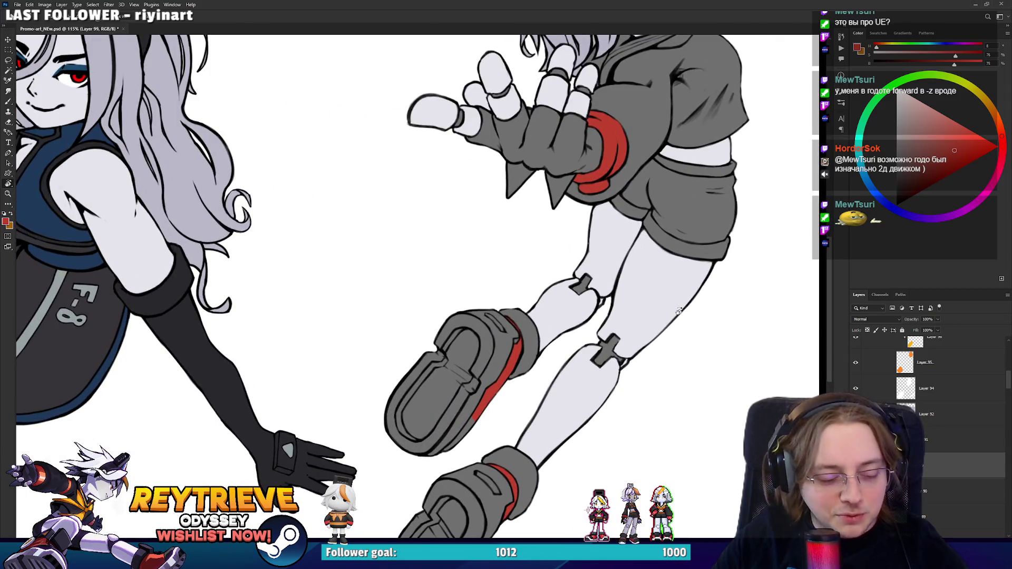
pyautogui.moveTo(658, 326)
pyautogui.mouseDown()
pyautogui.moveTo(726, 276)
pyautogui.moveTo(721, 302)
pyautogui.mouseUp()
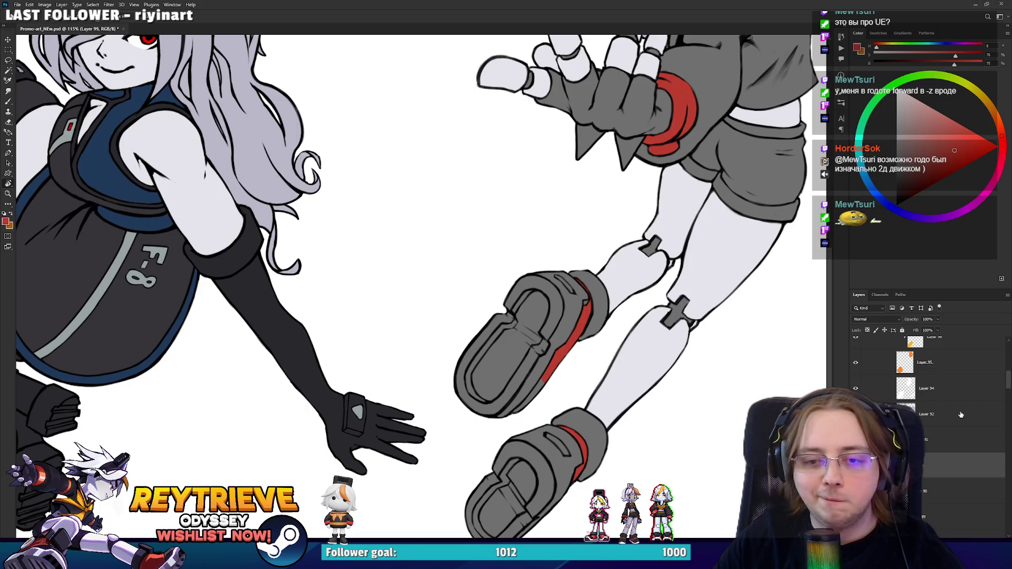
pyautogui.scroll(1, 954, 420)
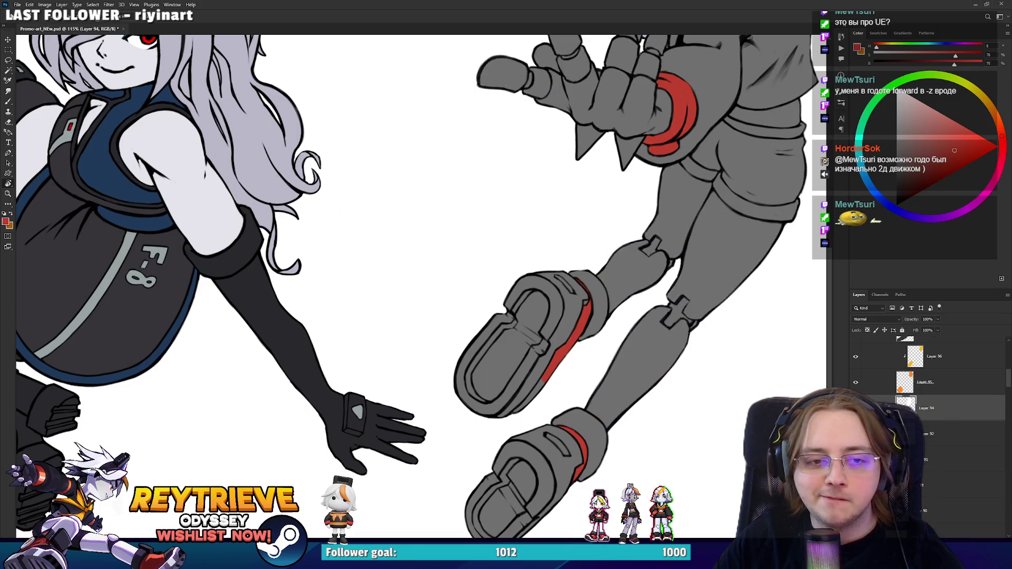
pyautogui.click(931, 461)
pyautogui.press('b')
pyautogui.keyDown('alt'); pyautogui.click(724, 280); pyautogui.keyUp('alt')
pyautogui.scroll(3, 617, 384)
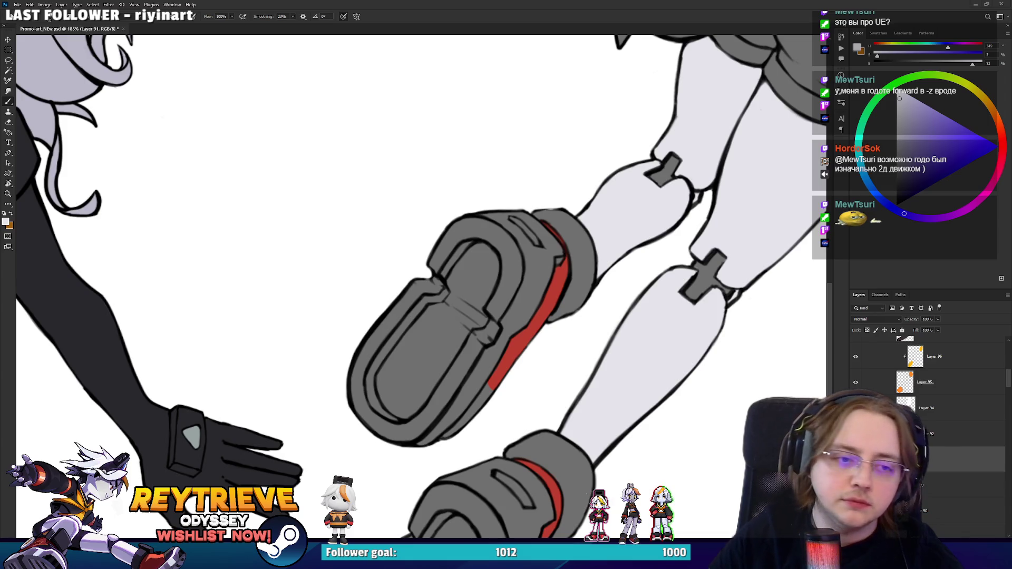
# Step: Paint light grey along the lower shoe's inner edge and right rim, rotating the view
pyautogui.moveTo(447, 396)
pyautogui.mouseDown()
pyautogui.moveTo(472, 363)
pyautogui.moveTo(435, 424)
pyautogui.moveTo(477, 367)
pyautogui.moveTo(458, 369)
pyautogui.moveTo(495, 306)
pyautogui.moveTo(522, 300)
pyautogui.moveTo(510, 325)
pyautogui.moveTo(529, 285)
pyautogui.moveTo(524, 309)
pyautogui.moveTo(540, 253)
pyautogui.moveTo(523, 257)
pyautogui.moveTo(474, 211)
pyautogui.moveTo(440, 278)
pyautogui.moveTo(416, 298)
pyautogui.moveTo(429, 269)
pyautogui.moveTo(422, 235)
pyautogui.moveTo(438, 210)
pyautogui.moveTo(369, 338)
pyautogui.moveTo(334, 343)
pyautogui.moveTo(332, 300)
pyautogui.moveTo(417, 283)
pyautogui.moveTo(329, 266)
pyautogui.mouseUp()
pyautogui.press('r')
pyautogui.press('r')
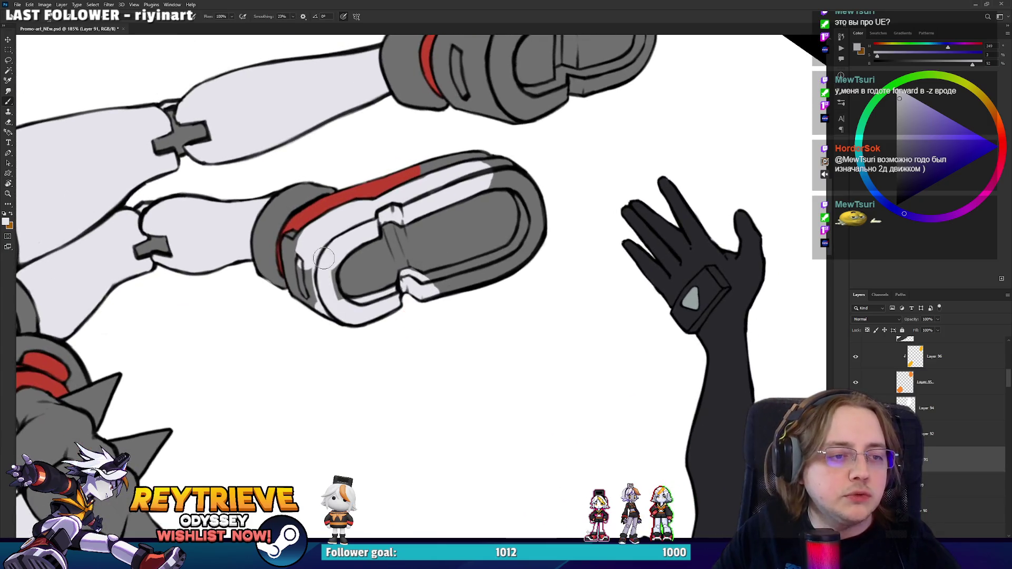
pyautogui.moveTo(332, 300)
pyautogui.mouseDown()
pyautogui.moveTo(435, 309)
pyautogui.moveTo(408, 274)
pyautogui.moveTo(409, 256)
pyautogui.moveTo(410, 308)
pyautogui.mouseUp()
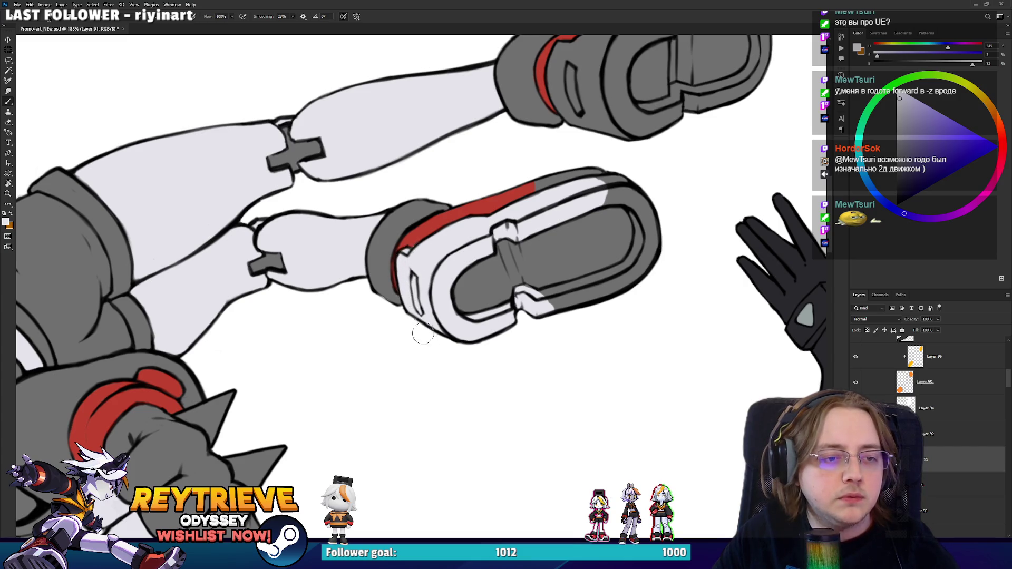
pyautogui.moveTo(514, 296)
pyautogui.mouseDown()
pyautogui.moveTo(474, 237)
pyautogui.moveTo(564, 158)
pyautogui.moveTo(576, 165)
pyautogui.moveTo(559, 174)
pyautogui.mouseUp()
pyautogui.moveTo(548, 216); pyautogui.dragTo(542, 247)
pyautogui.press('r')
pyautogui.moveTo(527, 201)
pyautogui.mouseDown()
pyautogui.moveTo(520, 175)
pyautogui.moveTo(369, 208)
pyautogui.mouseUp()
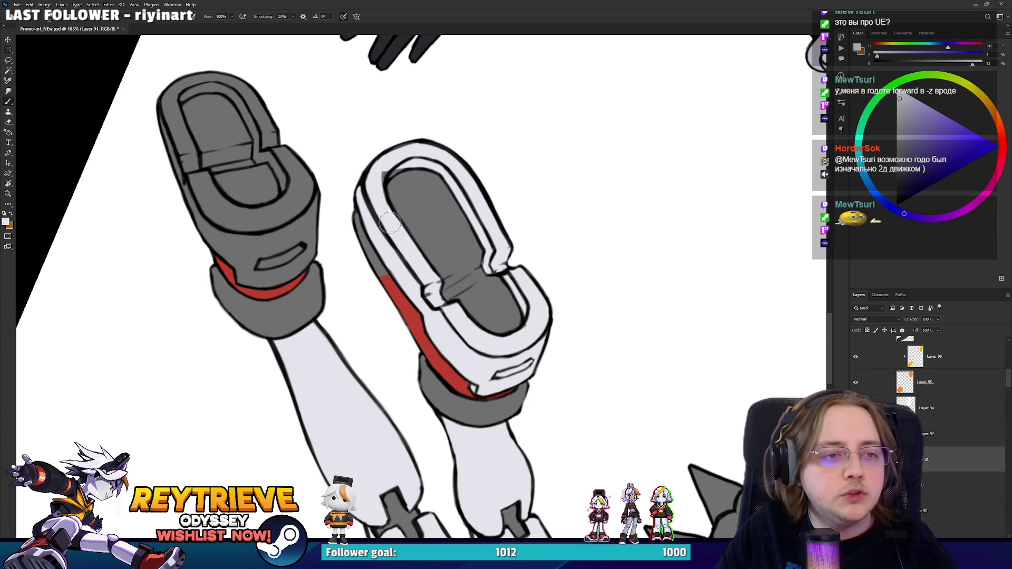
# Step: Paint light grey over the other shoe's upper and the grey band beside the red stripe
pyautogui.press('e')
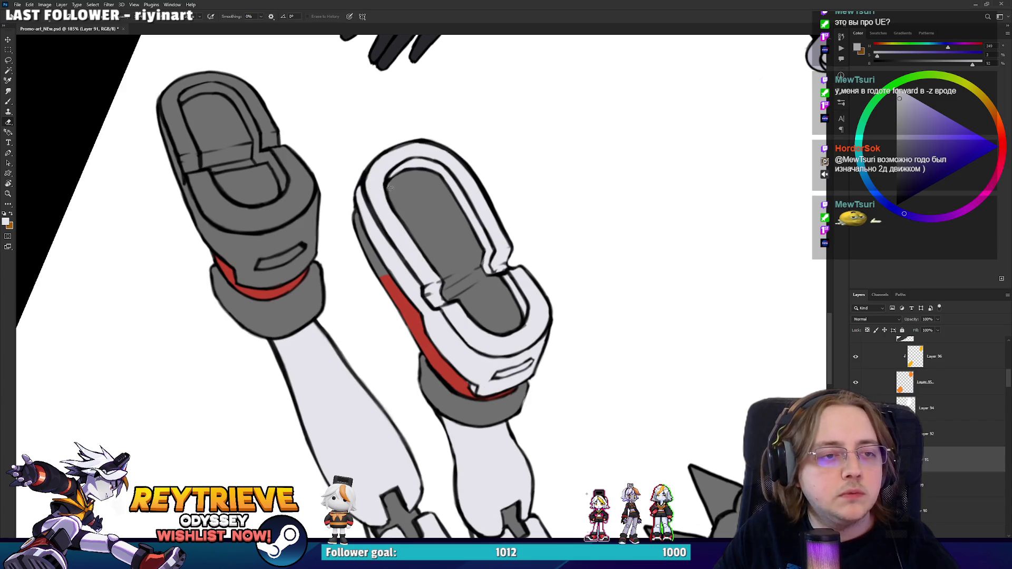
pyautogui.moveTo(394, 195); pyautogui.dragTo(445, 251)
pyautogui.press('b')
pyautogui.press('e')
pyautogui.press('b')
pyautogui.moveTo(285, 281)
pyautogui.mouseDown()
pyautogui.moveTo(224, 153)
pyautogui.moveTo(269, 285)
pyautogui.moveTo(235, 140)
pyautogui.moveTo(280, 248)
pyautogui.moveTo(324, 247)
pyautogui.moveTo(359, 268)
pyautogui.moveTo(361, 311)
pyautogui.moveTo(295, 333)
pyautogui.moveTo(358, 316)
pyautogui.moveTo(379, 204)
pyautogui.mouseUp()
pyautogui.press('e')
pyautogui.press('b')
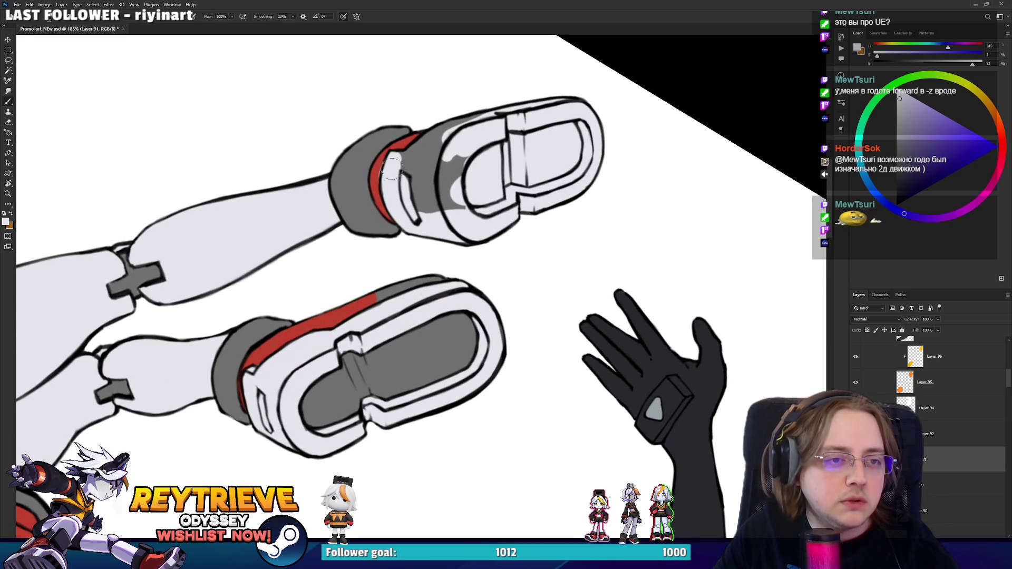
pyautogui.moveTo(405, 170)
pyautogui.mouseDown()
pyautogui.moveTo(419, 150)
pyautogui.moveTo(437, 147)
pyautogui.moveTo(429, 159)
pyautogui.moveTo(417, 153)
pyautogui.moveTo(432, 163)
pyautogui.moveTo(412, 205)
pyautogui.moveTo(448, 174)
pyautogui.moveTo(478, 173)
pyautogui.mouseUp()
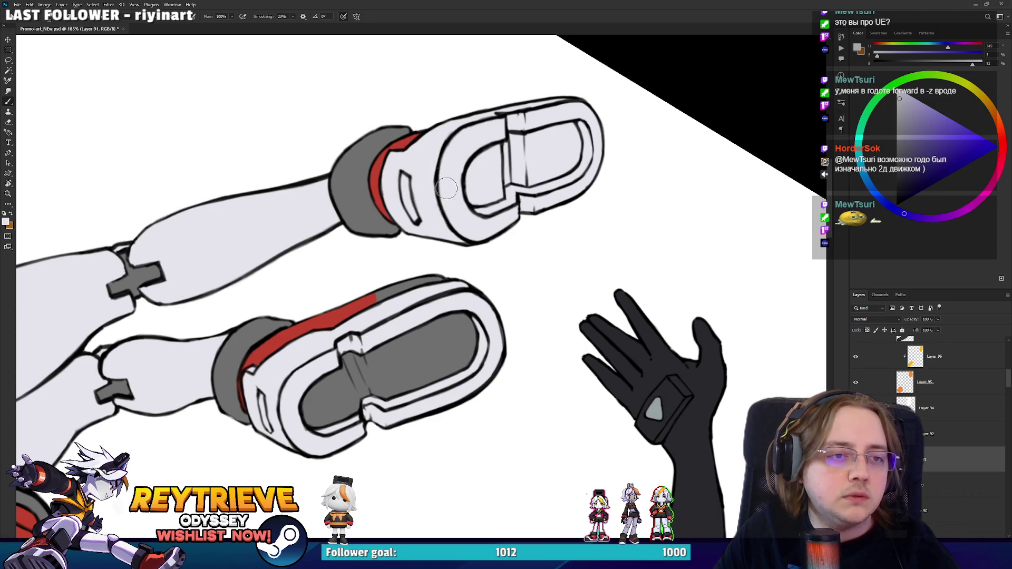
# Step: Erase to history inside the lower sole to restore its grey, then fit the whole artwork with Ctrl+0
pyautogui.press('r')
pyautogui.moveTo(474, 316)
pyautogui.mouseDown()
pyautogui.moveTo(448, 369)
pyautogui.moveTo(411, 337)
pyautogui.moveTo(501, 295)
pyautogui.moveTo(509, 311)
pyautogui.moveTo(512, 262)
pyautogui.mouseUp()
pyautogui.press('e')
pyautogui.moveTo(532, 387)
pyautogui.mouseDown()
pyautogui.moveTo(530, 369)
pyautogui.moveTo(531, 403)
pyautogui.moveTo(514, 390)
pyautogui.moveTo(542, 305)
pyautogui.moveTo(558, 323)
pyautogui.moveTo(550, 351)
pyautogui.mouseUp()
pyautogui.moveTo(532, 405)
pyautogui.mouseDown()
pyautogui.moveTo(540, 330)
pyautogui.moveTo(548, 340)
pyautogui.mouseUp()
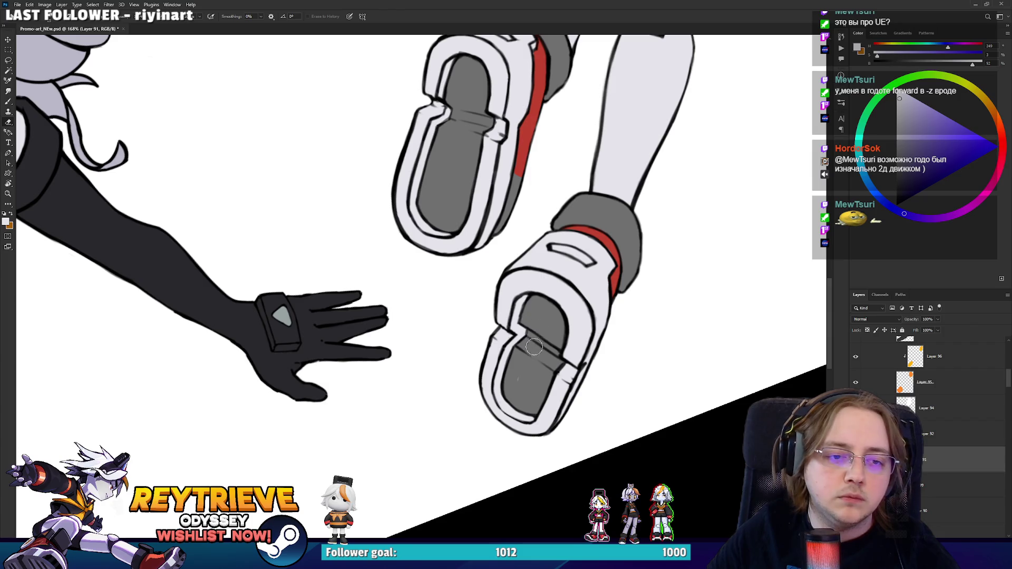
pyautogui.scroll(-2, 509, 307)
pyautogui.scroll(8, 459, 295)
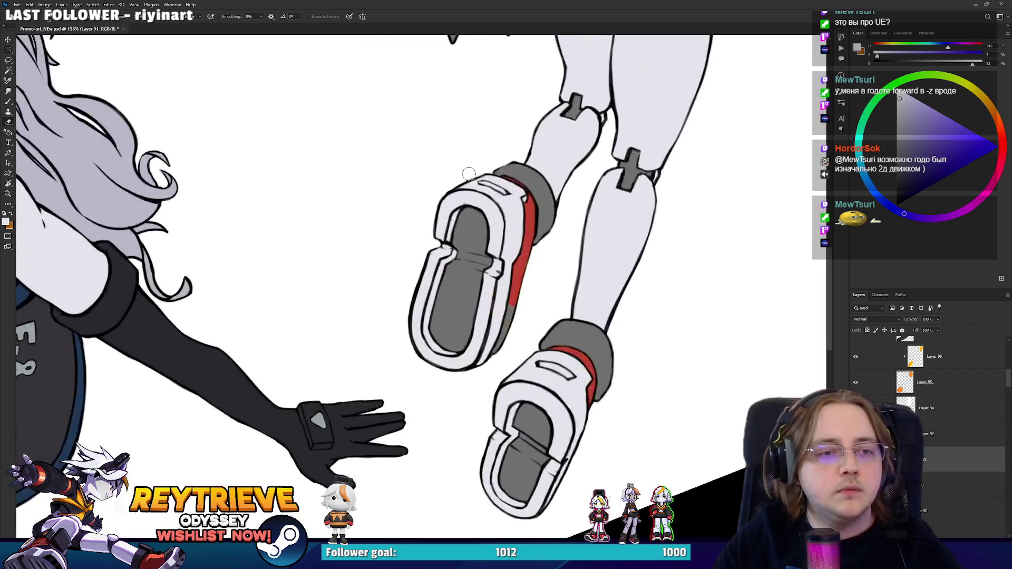
pyautogui.press('b')
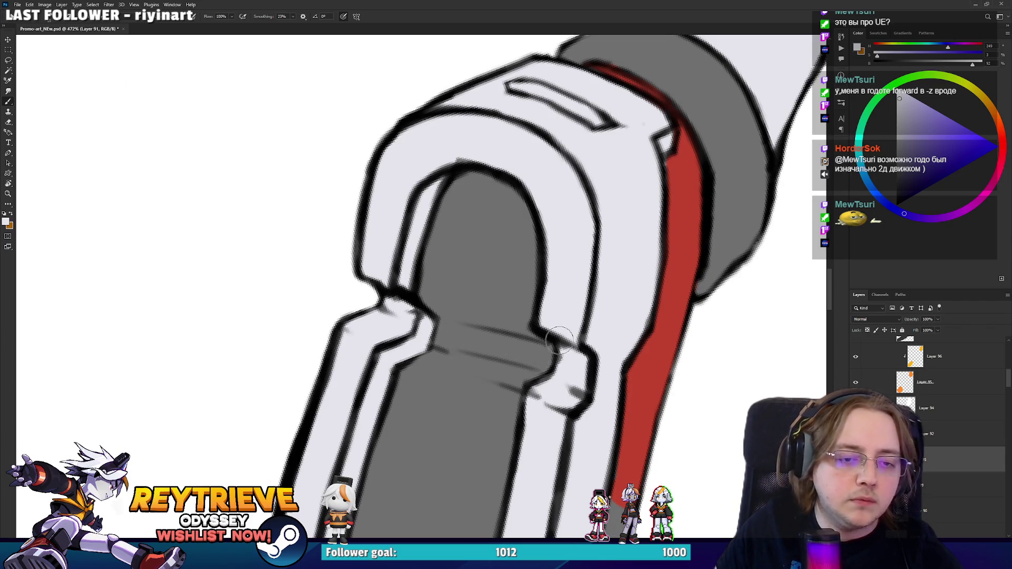
pyautogui.scroll(-5, 559, 338)
pyautogui.hotkey('ctrl', '0')
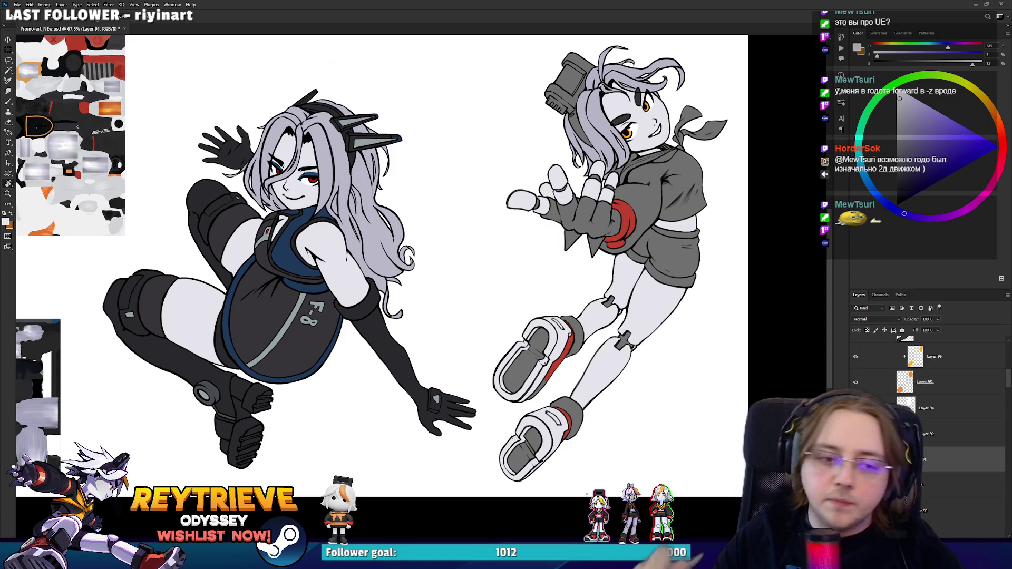
# Step: On Layer 56, pick black with a smaller brush for fine line work
pyautogui.scroll(5, 509, 398)
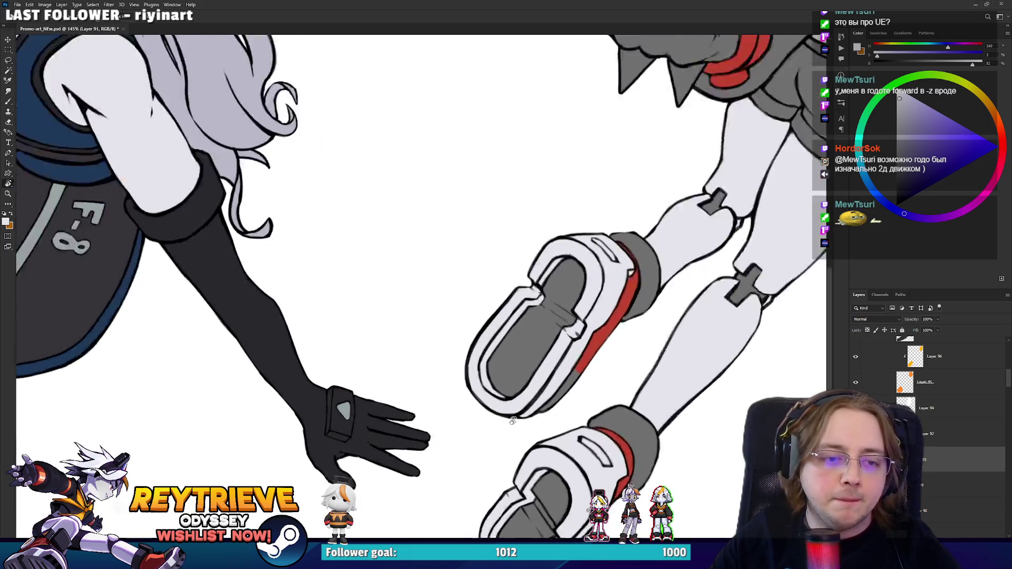
pyautogui.scroll(3, 914, 404)
pyautogui.click(915, 403)
pyautogui.scroll(1, 914, 404)
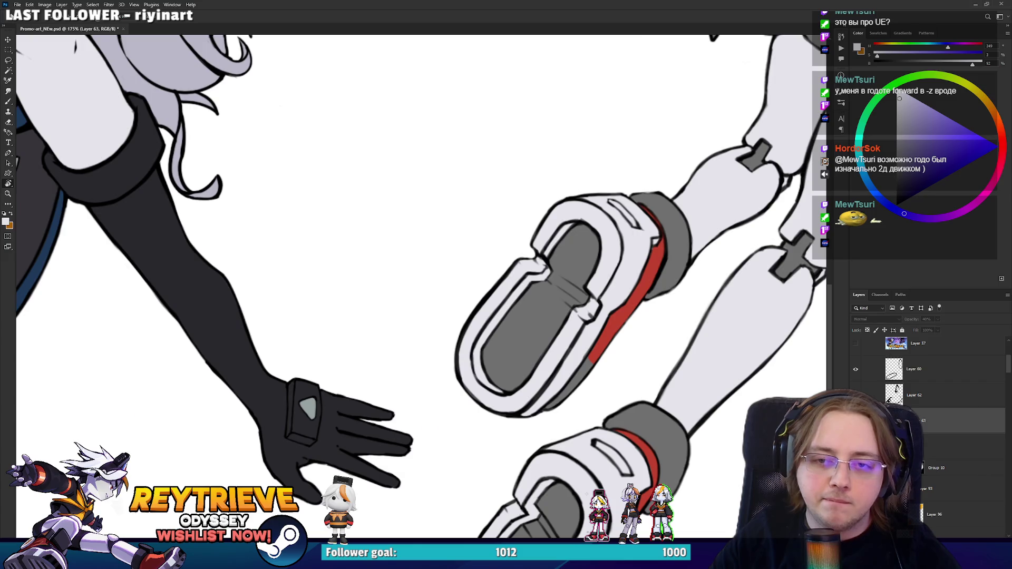
pyautogui.press('b')
pyautogui.click(896, 205)
pyautogui.scroll(3, 412, 408)
pyautogui.press('[')
pyautogui.press('[')
pyautogui.press('[')
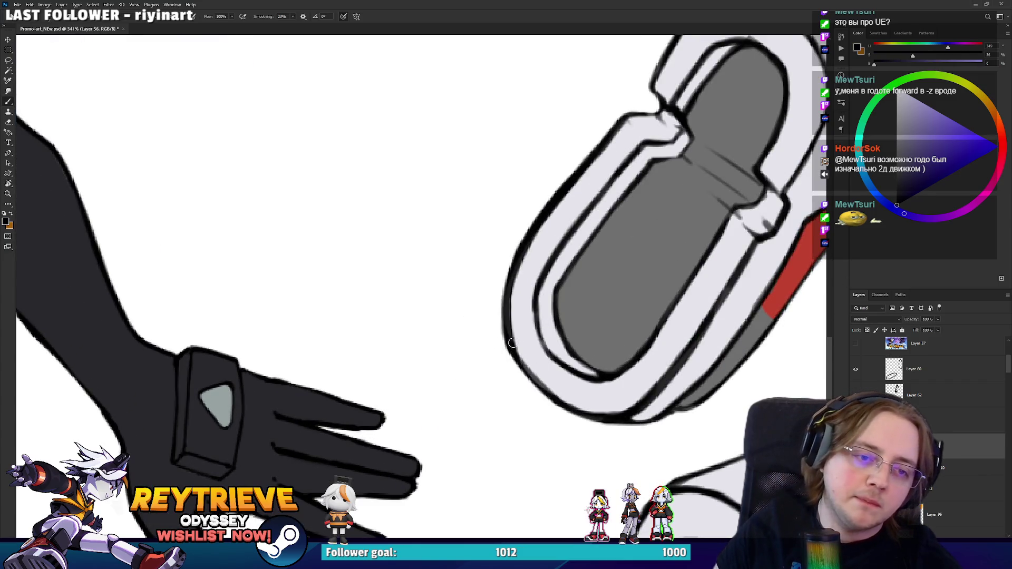
# Step: Draw a black line across the shoe's white toe rim, then zoom out to see both shoes
pyautogui.moveTo(579, 409); pyautogui.dragTo(550, 75)
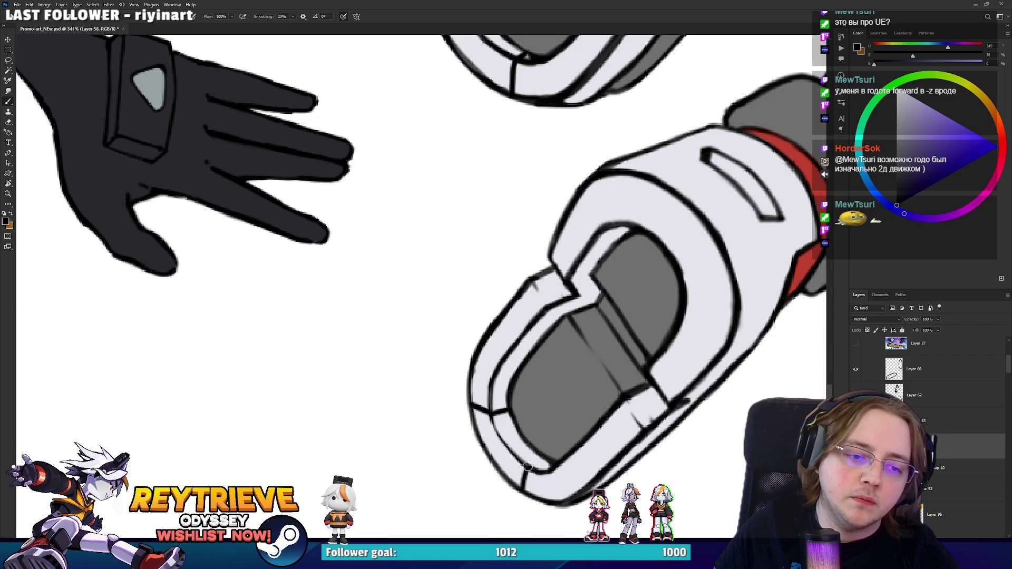
pyautogui.scroll(5, 583, 271)
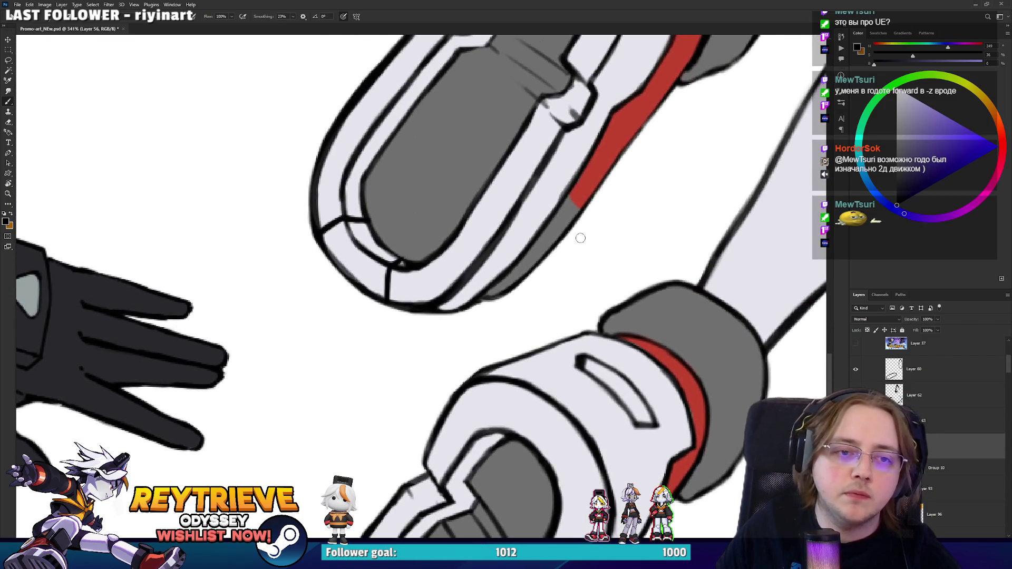
pyautogui.scroll(-5, 711, 154)
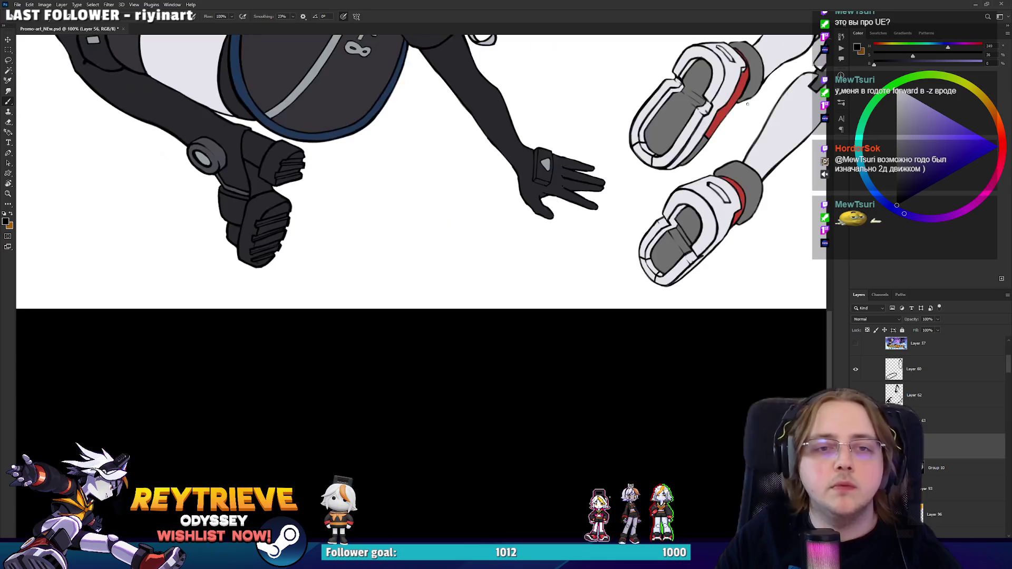
pyautogui.moveTo(726, 79); pyautogui.dragTo(573, 269)
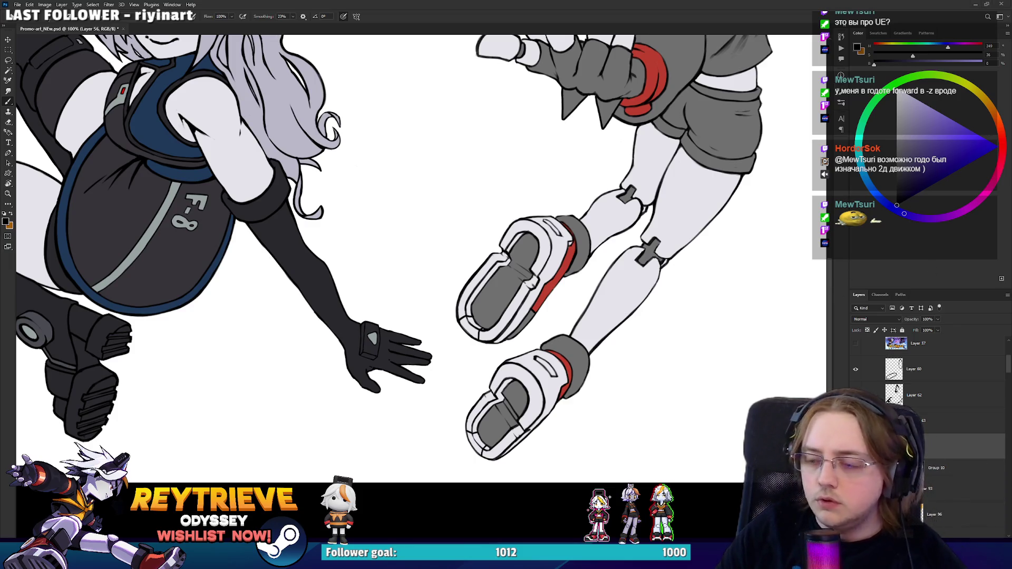
pyautogui.scroll(5, 574, 433)
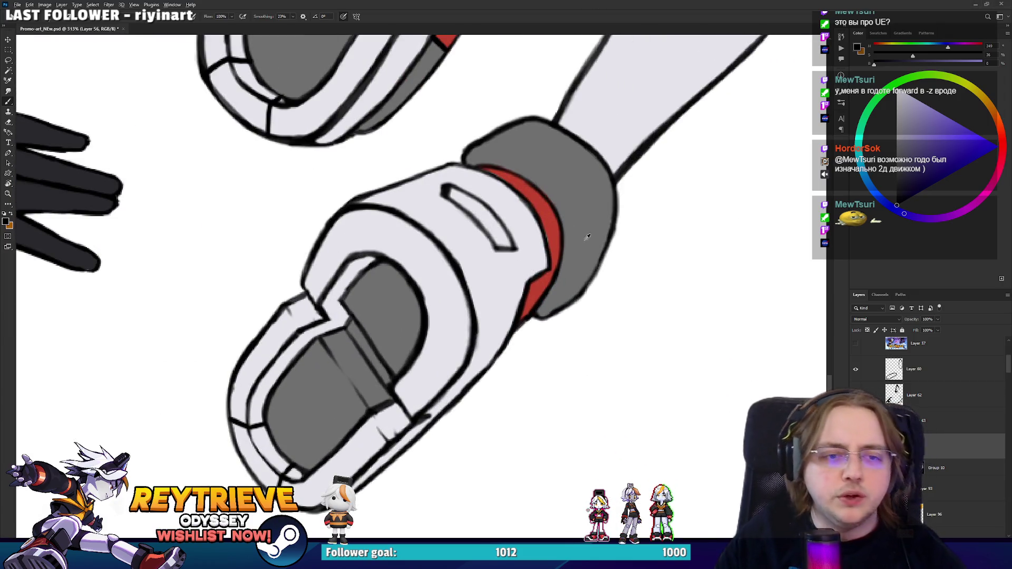
pyautogui.scroll(-8, 587, 237)
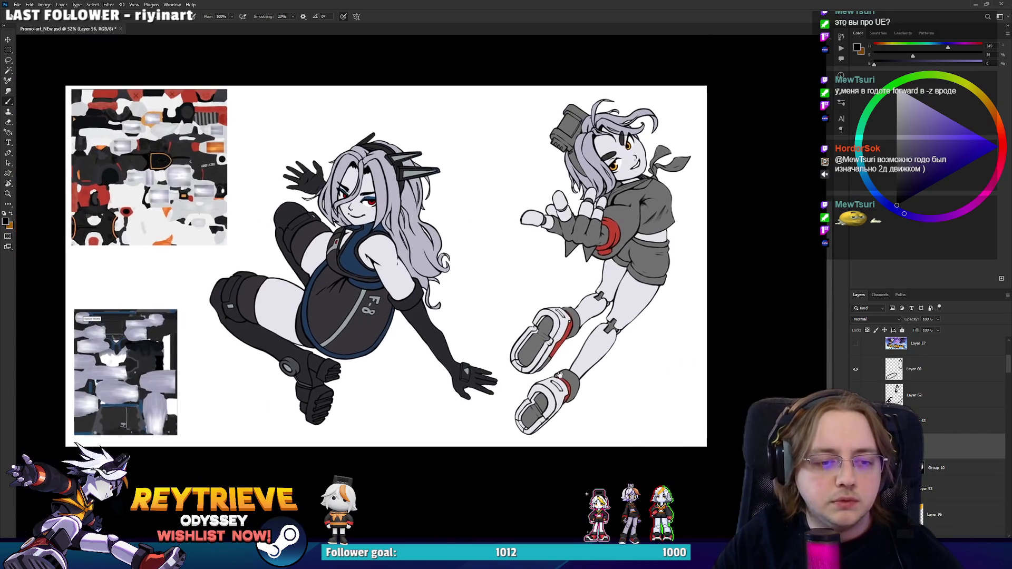
# Step: Rotate the view toward the right girl's head and undo two stray strokes
pyautogui.scroll(1, 560, 375)
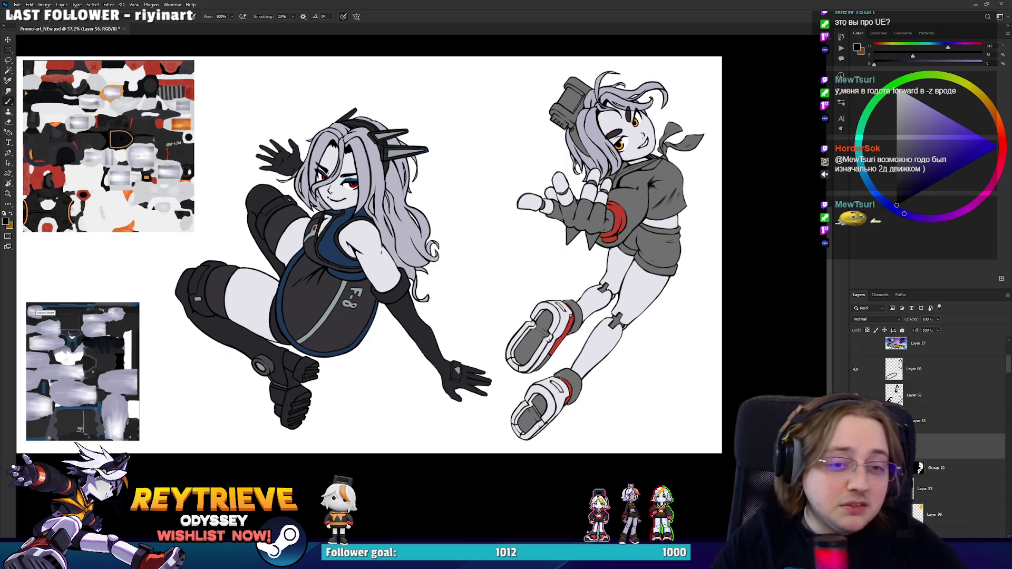
pyautogui.scroll(5, 571, 313)
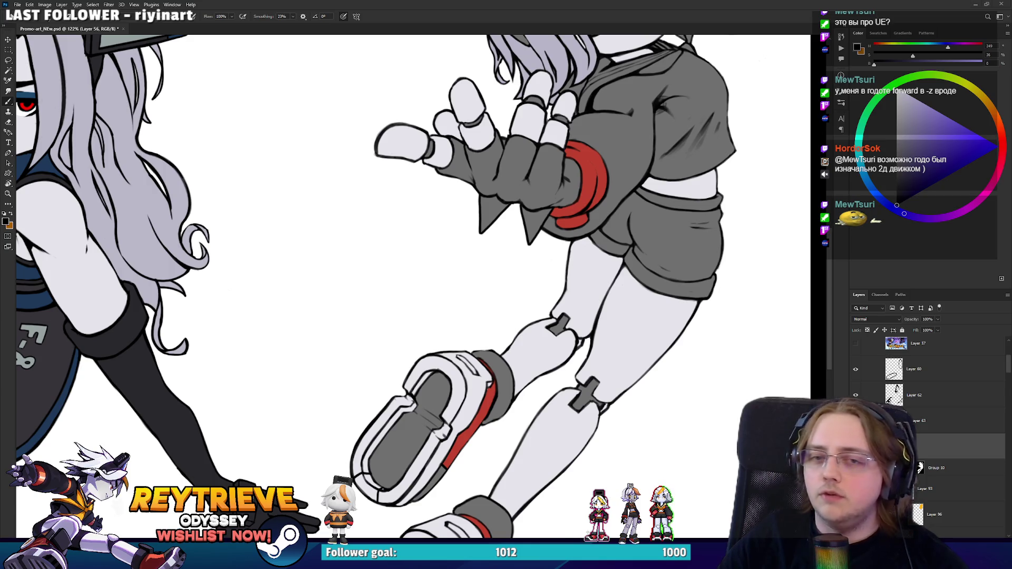
pyautogui.moveTo(768, 99)
pyautogui.mouseDown()
pyautogui.moveTo(765, 171)
pyautogui.moveTo(721, 267)
pyautogui.mouseUp()
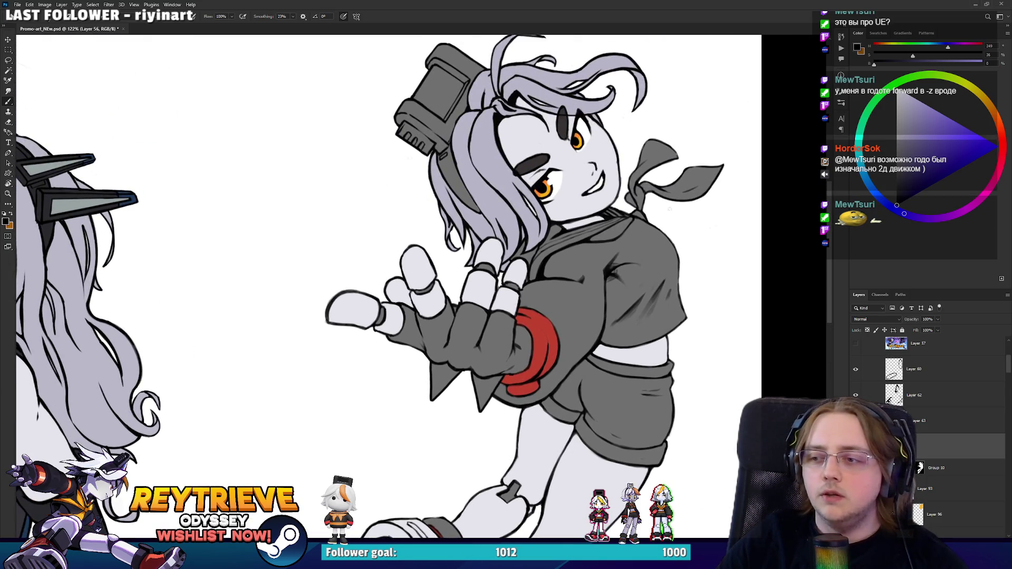
pyautogui.scroll(4, 606, 285)
pyautogui.press('r')
pyautogui.moveTo(601, 289)
pyautogui.mouseDown()
pyautogui.moveTo(650, 219)
pyautogui.moveTo(500, 290)
pyautogui.moveTo(478, 277)
pyautogui.moveTo(522, 219)
pyautogui.moveTo(538, 216)
pyautogui.moveTo(507, 204)
pyautogui.moveTo(482, 274)
pyautogui.mouseUp()
pyautogui.hotkey('ctrl', 'z')
pyautogui.press('r')
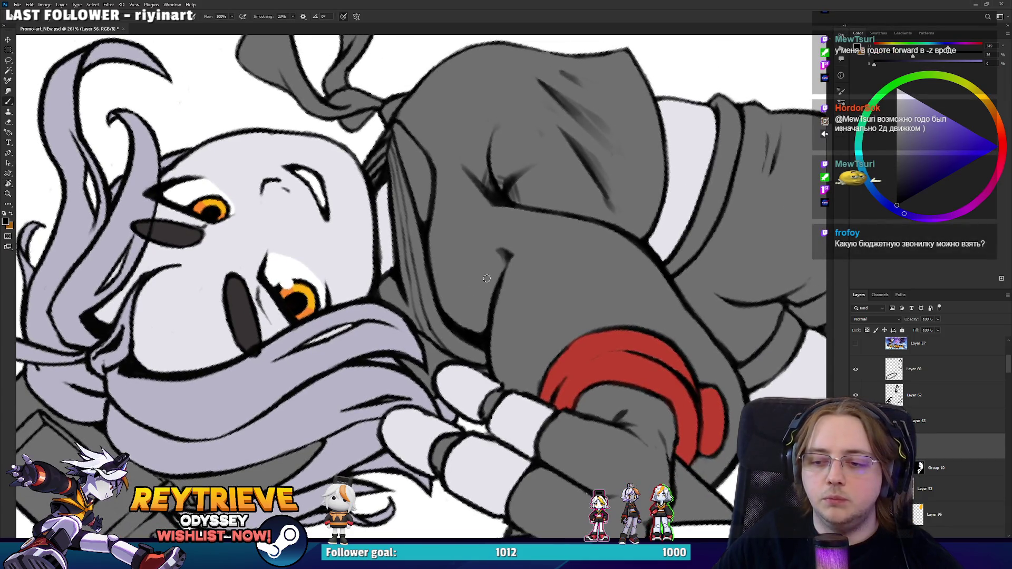
pyautogui.moveTo(456, 328)
pyautogui.mouseDown()
pyautogui.moveTo(452, 298)
pyautogui.moveTo(490, 216)
pyautogui.moveTo(530, 207)
pyautogui.moveTo(453, 308)
pyautogui.moveTo(504, 210)
pyautogui.moveTo(529, 207)
pyautogui.moveTo(464, 322)
pyautogui.moveTo(492, 226)
pyautogui.moveTo(558, 213)
pyautogui.mouseUp()
pyautogui.hotkey('ctrl', 'z')
pyautogui.hotkey('ctrl', 'z')
pyautogui.hotkey('ctrl', 'z')
pyautogui.moveTo(461, 325)
pyautogui.mouseDown()
pyautogui.moveTo(492, 229)
pyautogui.moveTo(574, 215)
pyautogui.moveTo(521, 480)
pyautogui.moveTo(477, 363)
pyautogui.mouseUp()
# Step: Tilt the canvas and redraw the left outline of the raised arm
pyautogui.press('r')
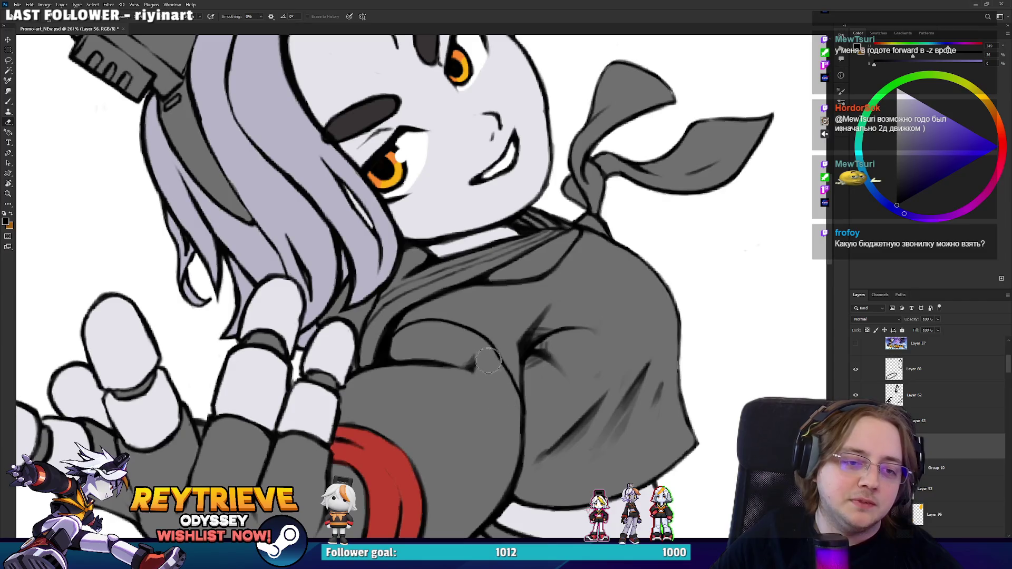
pyautogui.press('b')
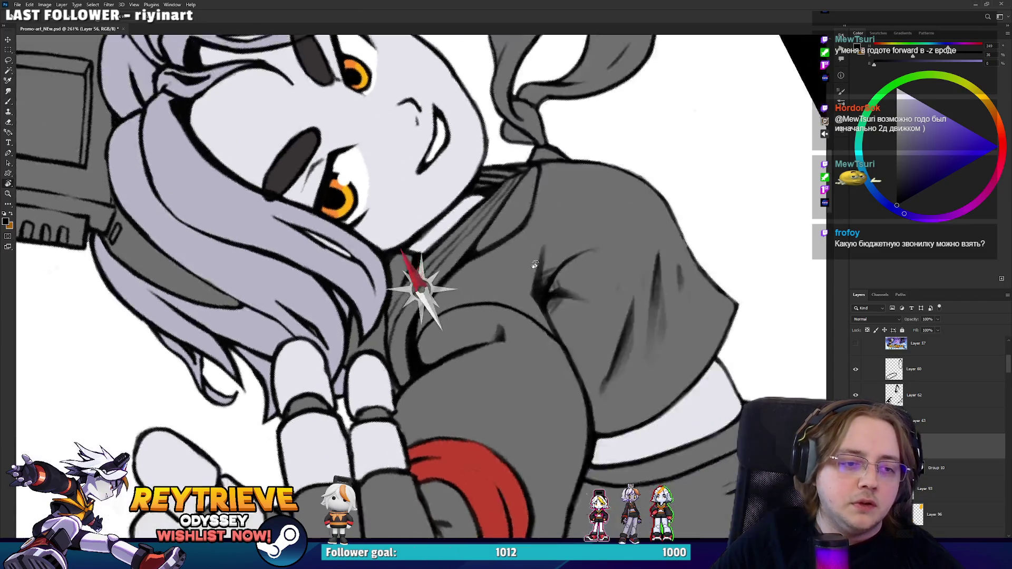
pyautogui.press('r')
pyautogui.moveTo(527, 387)
pyautogui.mouseDown()
pyautogui.moveTo(505, 228)
pyautogui.moveTo(458, 311)
pyautogui.moveTo(435, 247)
pyautogui.moveTo(456, 192)
pyautogui.moveTo(501, 176)
pyautogui.moveTo(461, 130)
pyautogui.mouseUp()
pyautogui.press('b')
pyautogui.press('r')
pyautogui.hotkey('ctrl', 'z')
pyautogui.press('b')
pyautogui.moveTo(470, 295)
pyautogui.mouseDown()
pyautogui.moveTo(433, 269)
pyautogui.moveTo(417, 237)
pyautogui.moveTo(416, 195)
pyautogui.moveTo(444, 160)
pyautogui.moveTo(418, 339)
pyautogui.moveTo(421, 317)
pyautogui.moveTo(485, 250)
pyautogui.mouseUp()
# Step: Erase and redraw the lower part of the arm outline
pyautogui.press('r')
pyautogui.press('e')
pyautogui.moveTo(456, 328)
pyautogui.mouseDown()
pyautogui.moveTo(445, 290)
pyautogui.moveTo(448, 335)
pyautogui.moveTo(452, 303)
pyautogui.mouseUp()
pyautogui.press('b')
pyautogui.moveTo(447, 349); pyautogui.dragTo(453, 271)
pyautogui.hotkey('ctrl', 'z')
pyautogui.moveTo(447, 332); pyautogui.dragTo(453, 271)
# Step: Undo the accidental erasure to restore the scarf knot, with the face and scarf shown upright
pyautogui.press('space')
pyautogui.moveTo(509, 242); pyautogui.dragTo(557, 190)
pyautogui.press('e')
pyautogui.hotkey('ctrl', 'z')
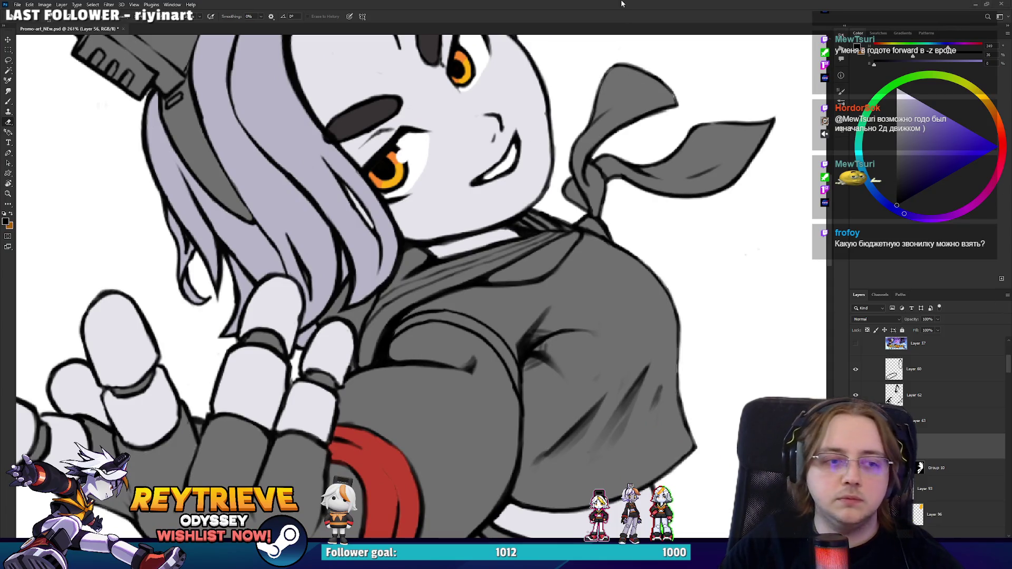
pyautogui.moveTo(563, 229); pyautogui.dragTo(562, 212)
pyautogui.scroll(-2, 563, 212)
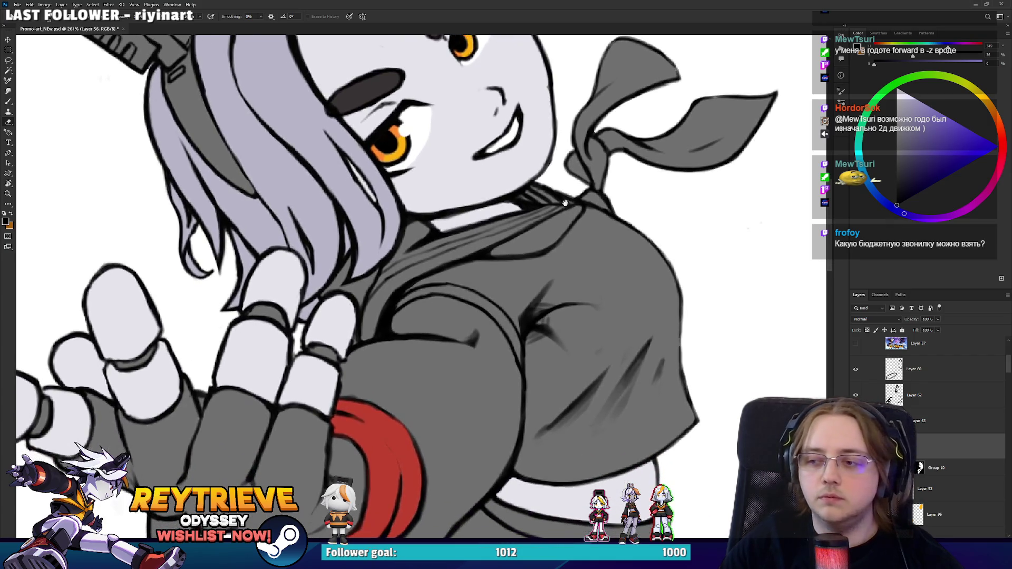
# Step: Draw crease lines on the shorts' waistband and hem
pyautogui.scroll(-5, 569, 238)
pyautogui.scroll(2, 548, 346)
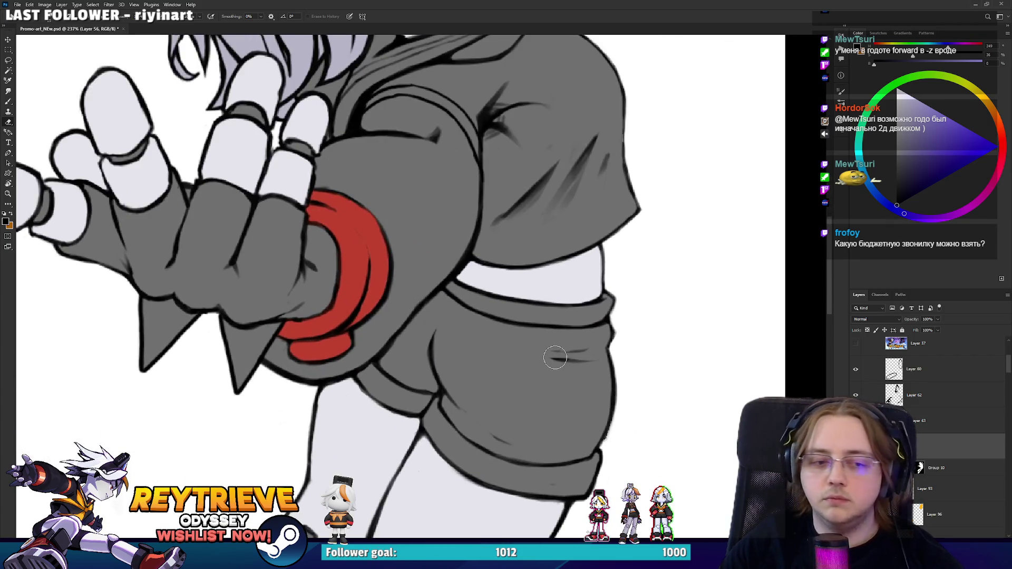
pyautogui.press('b')
pyautogui.scroll(-3, 550, 322)
pyautogui.moveTo(562, 295); pyautogui.dragTo(563, 315)
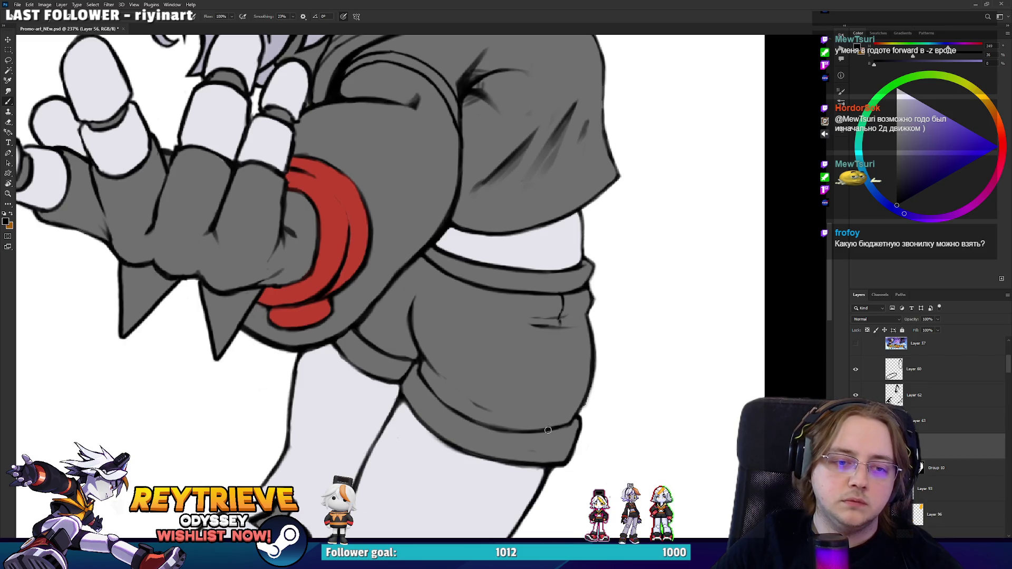
pyautogui.moveTo(550, 425); pyautogui.dragTo(556, 403)
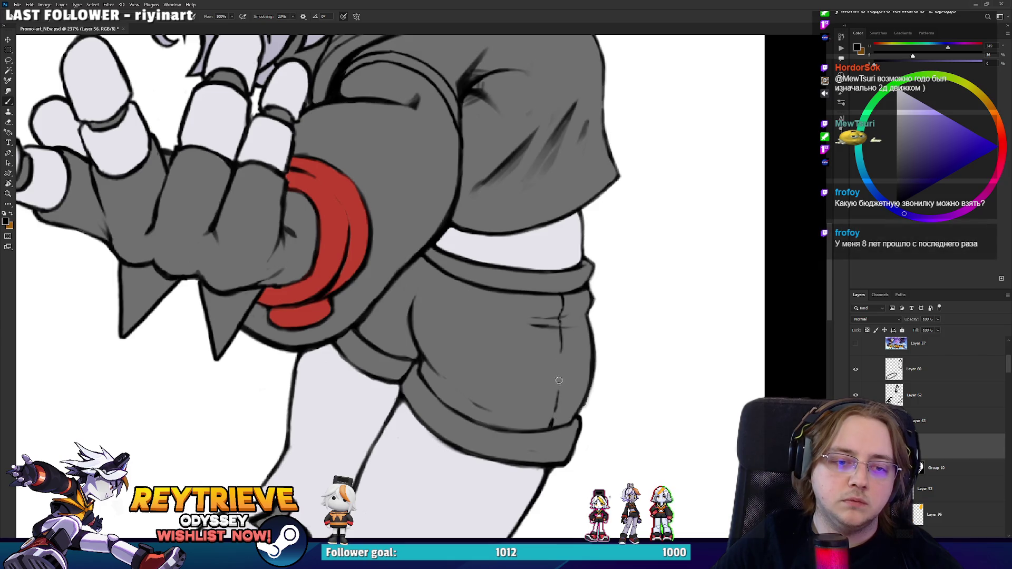
pyautogui.scroll(1, 561, 311)
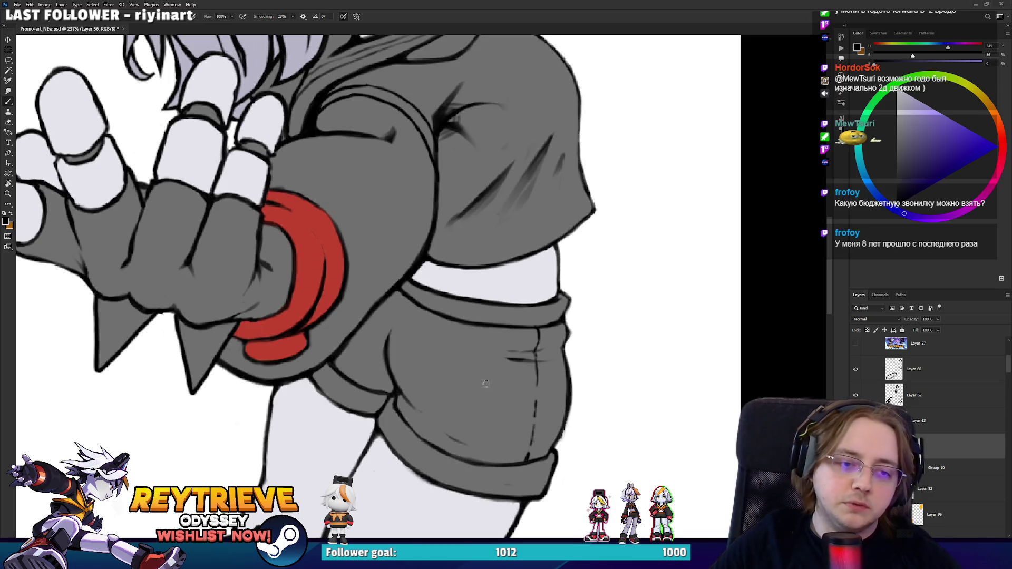
# Step: Ink the white belt's edge and trim part of the sleeve outline with the eraser
pyautogui.press('r')
pyautogui.moveTo(561, 321); pyautogui.dragTo(439, 277)
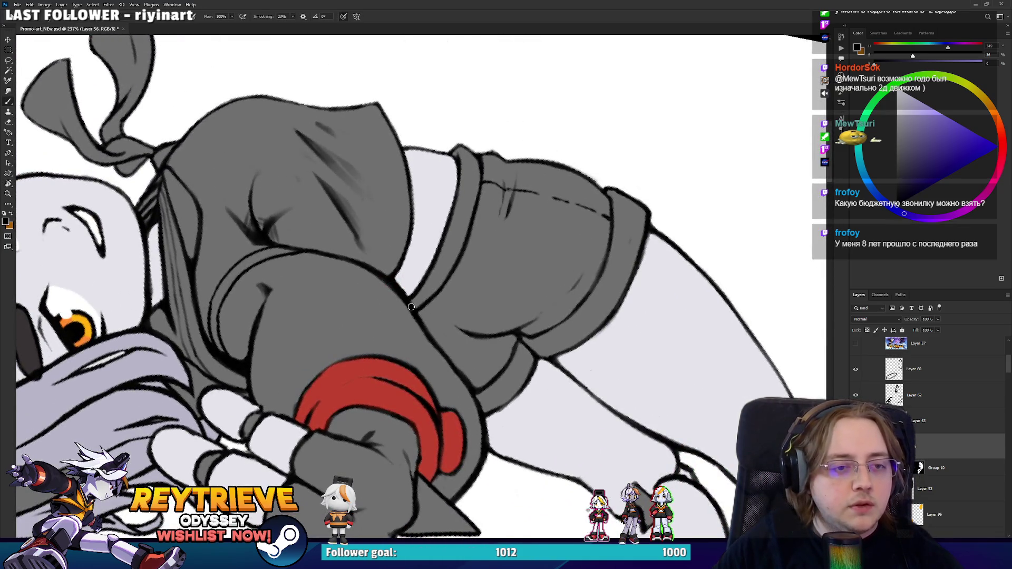
pyautogui.moveTo(416, 301)
pyautogui.mouseDown()
pyautogui.moveTo(441, 270)
pyautogui.moveTo(465, 176)
pyautogui.moveTo(221, 276)
pyautogui.moveTo(253, 395)
pyautogui.moveTo(366, 408)
pyautogui.moveTo(374, 375)
pyautogui.mouseUp()
pyautogui.hotkey('ctrl', 'z')
pyautogui.press('r')
pyautogui.press('e')
pyautogui.hotkey('ctrl', 'z')
pyautogui.moveTo(372, 419)
pyautogui.mouseDown()
pyautogui.moveTo(388, 340)
pyautogui.moveTo(367, 420)
pyautogui.moveTo(373, 368)
pyautogui.mouseUp()
pyautogui.press('b')
pyautogui.press('e')
pyautogui.press('r')
pyautogui.moveTo(371, 425)
pyautogui.mouseDown()
pyautogui.moveTo(587, 216)
pyautogui.moveTo(515, 136)
pyautogui.moveTo(522, 153)
pyautogui.moveTo(485, 159)
pyautogui.mouseUp()
pyautogui.press('b')
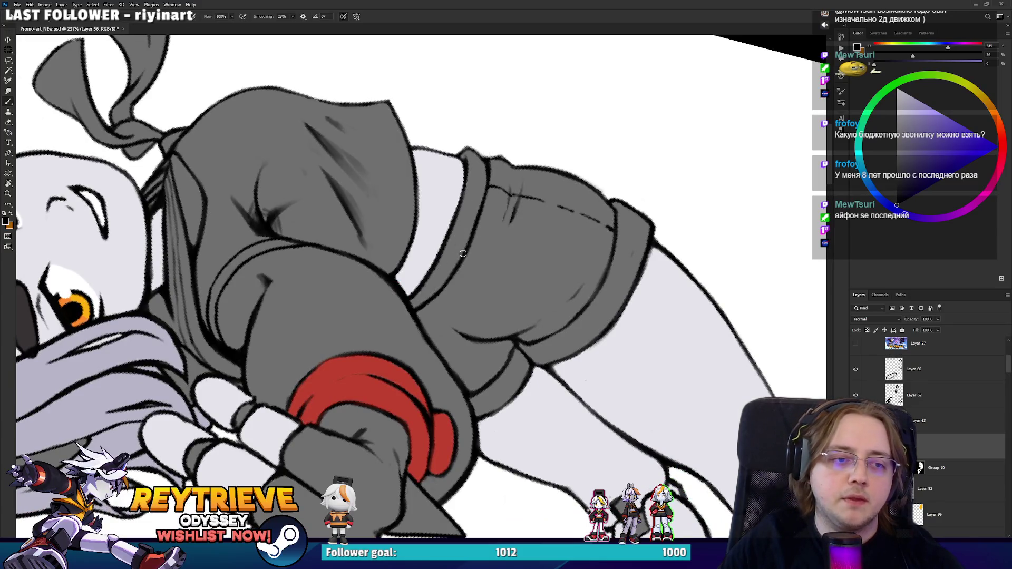
# Step: Ink an edge line up the belt's grey/white boundary
pyautogui.moveTo(411, 307)
pyautogui.mouseDown()
pyautogui.moveTo(471, 213)
pyautogui.moveTo(478, 154)
pyautogui.moveTo(498, 177)
pyautogui.moveTo(464, 263)
pyautogui.mouseUp()
pyautogui.press('r')
pyautogui.press('r')
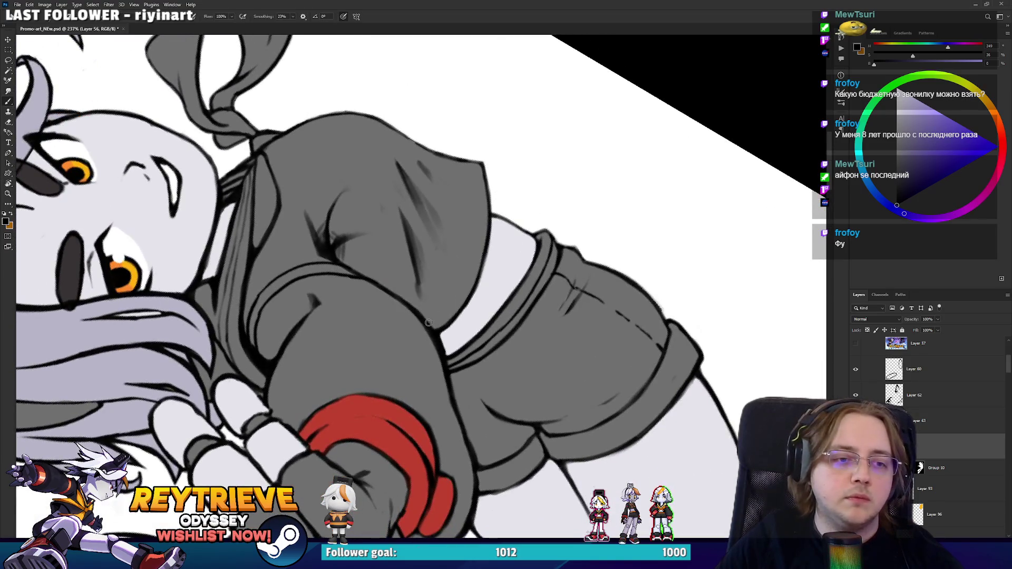
pyautogui.moveTo(430, 320); pyautogui.dragTo(464, 266)
pyautogui.hotkey('ctrl', 'z')
pyautogui.moveTo(447, 303); pyautogui.dragTo(465, 263)
pyautogui.hotkey('ctrl', 'z')
pyautogui.moveTo(447, 304); pyautogui.dragTo(473, 231)
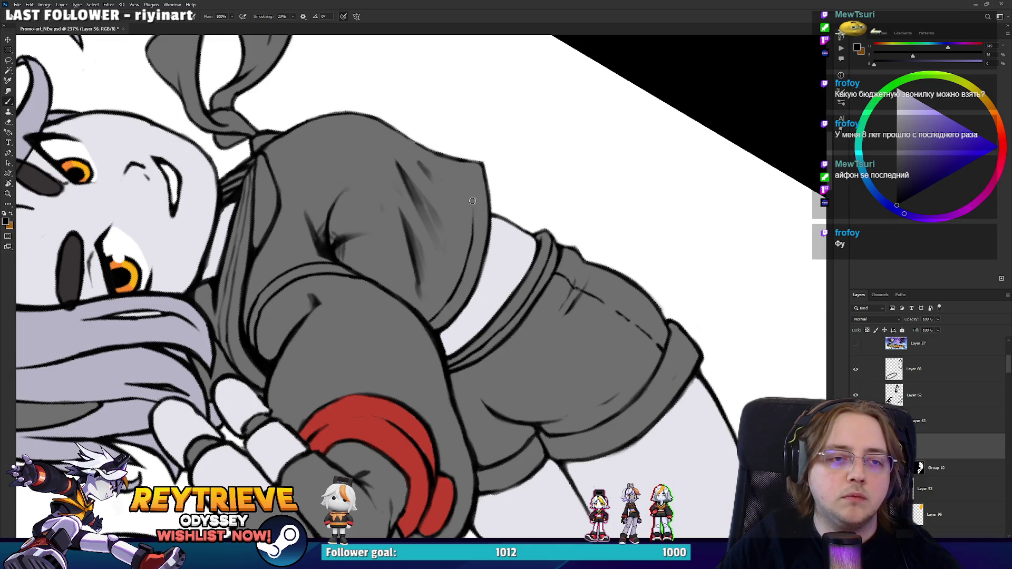
# Step: Ink the sleeve's right edge, then zoom out over the face and shoulder
pyautogui.moveTo(466, 164); pyautogui.dragTo(474, 225)
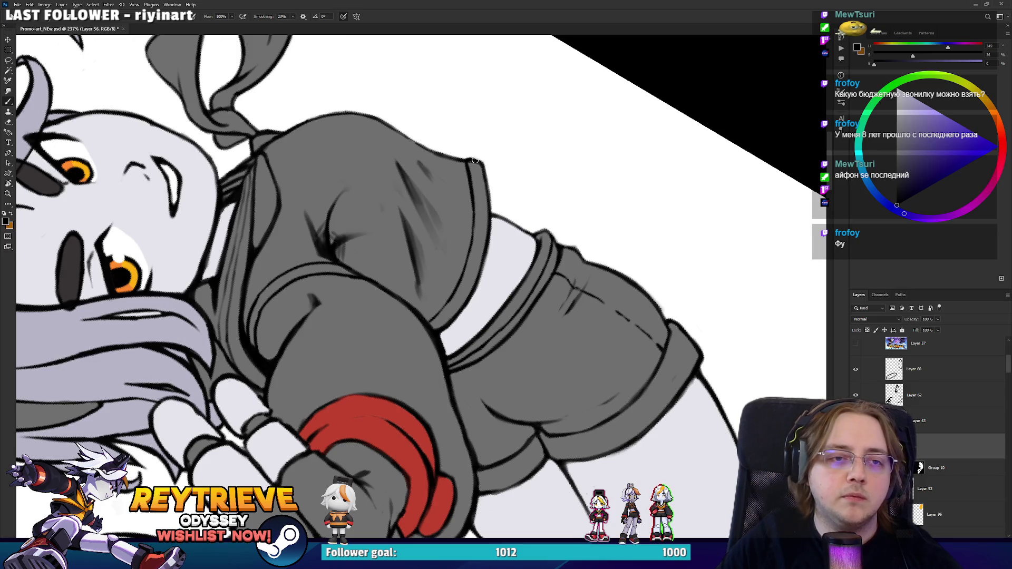
pyautogui.moveTo(497, 156)
pyautogui.mouseDown()
pyautogui.moveTo(549, 206)
pyautogui.moveTo(522, 337)
pyautogui.moveTo(527, 350)
pyautogui.moveTo(537, 346)
pyautogui.mouseUp()
pyautogui.scroll(-3, 537, 347)
pyautogui.scroll(-3, 646, 106)
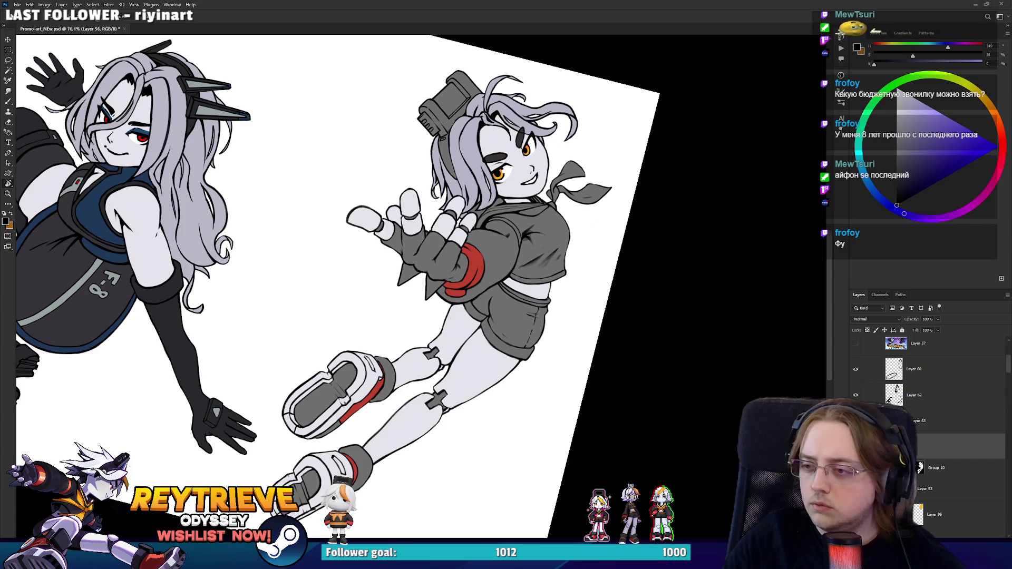
# Step: Level the canvas rotation and pan the view to centre the right girl
pyautogui.moveTo(610, 193); pyautogui.dragTo(606, 206)
pyautogui.scroll(-2, 608, 199)
pyautogui.press('Escape')
pyautogui.scroll(3, 607, 206)
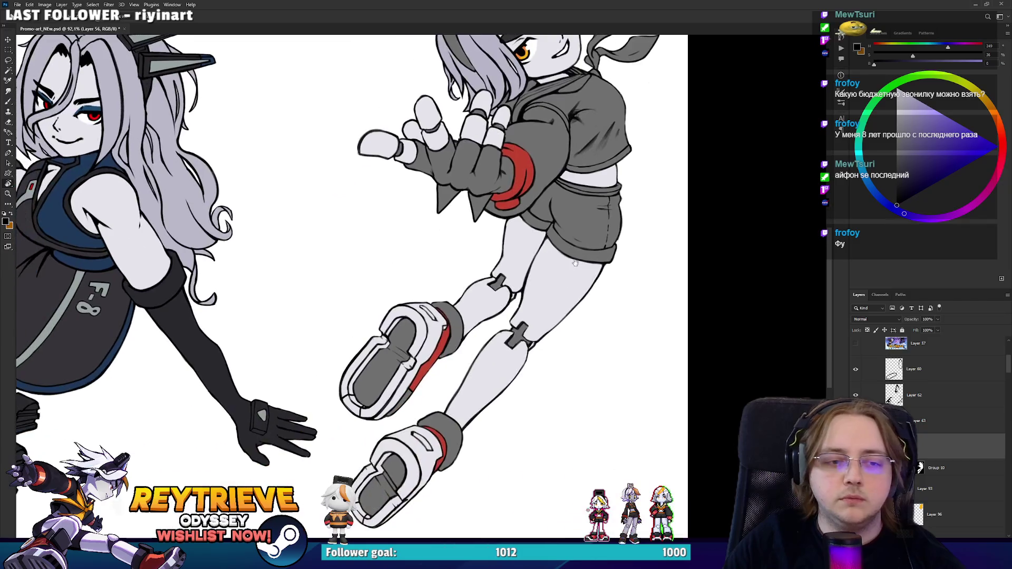
pyautogui.moveTo(334, 198)
pyautogui.mouseDown()
pyautogui.moveTo(587, 176)
pyautogui.moveTo(515, 289)
pyautogui.moveTo(444, 226)
pyautogui.moveTo(388, 210)
pyautogui.mouseUp()
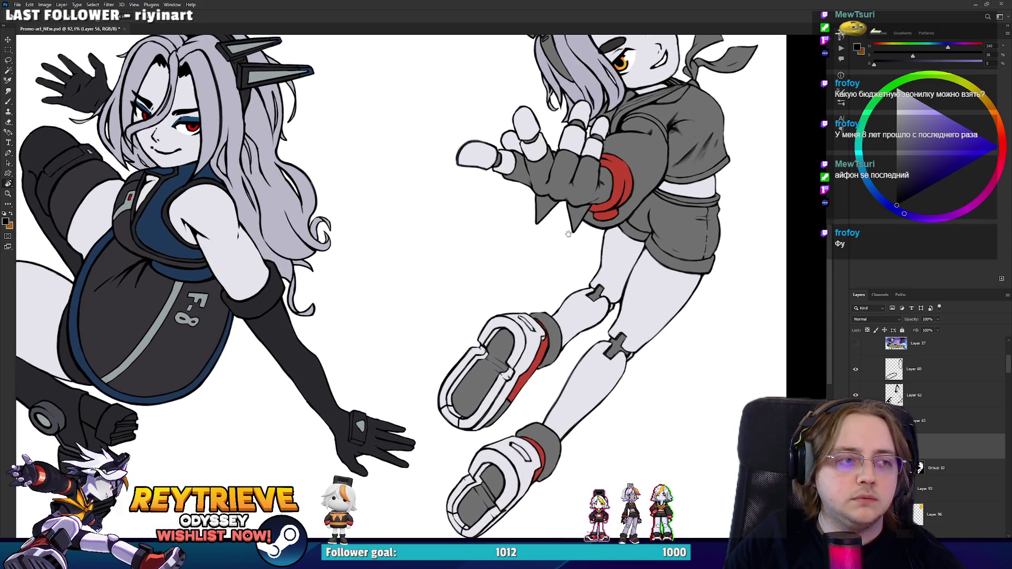
pyautogui.scroll(-2, 943, 443)
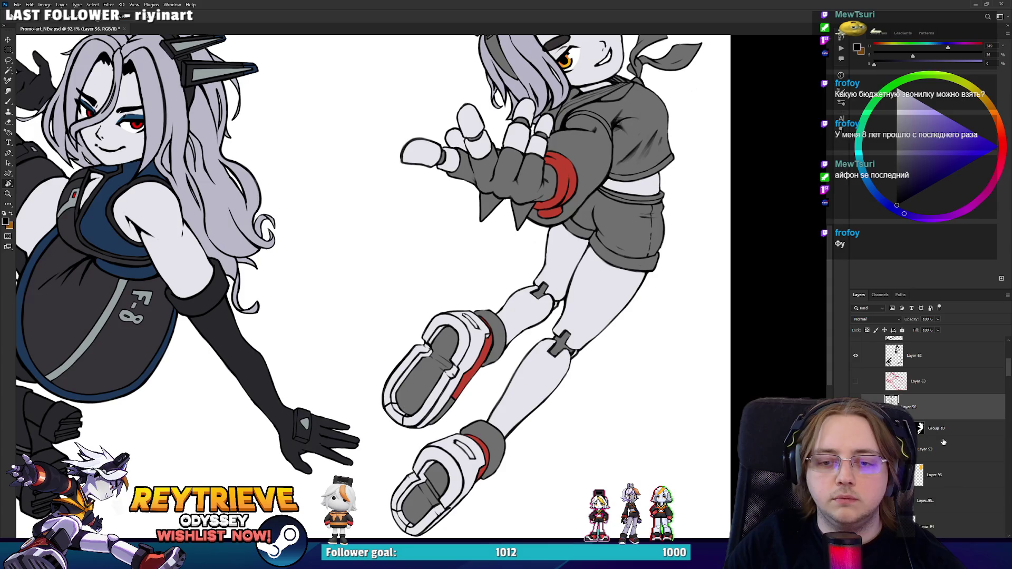
pyautogui.moveTo(728, 356); pyautogui.dragTo(725, 366)
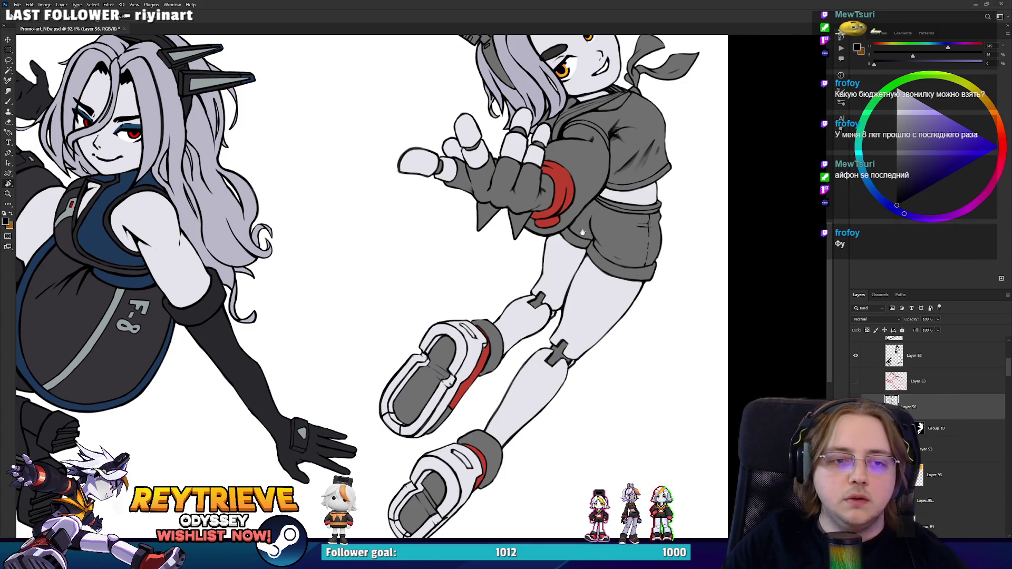
pyautogui.moveTo(583, 232); pyautogui.dragTo(598, 266)
pyautogui.moveTo(594, 211); pyautogui.dragTo(588, 254)
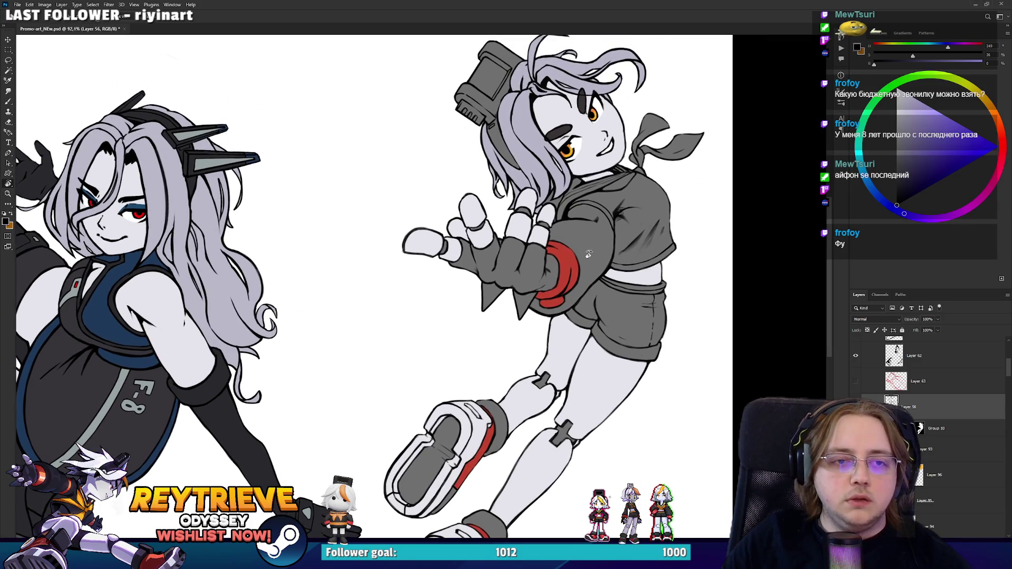
pyautogui.moveTo(582, 218); pyautogui.dragTo(582, 249)
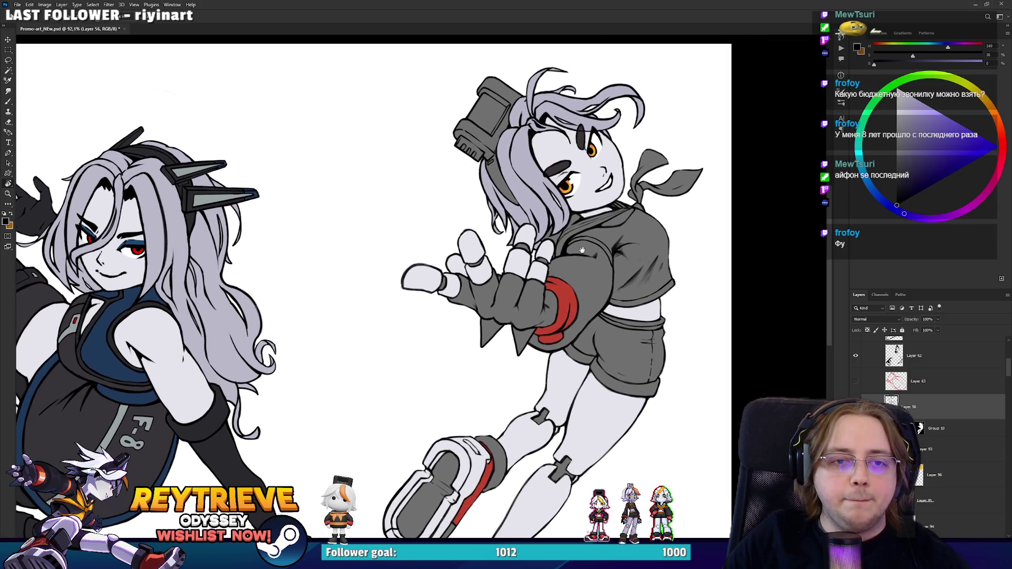
# Step: Add a new empty layer above Layer 90
pyautogui.click(939, 457)
pyautogui.scroll(-3, 930, 458)
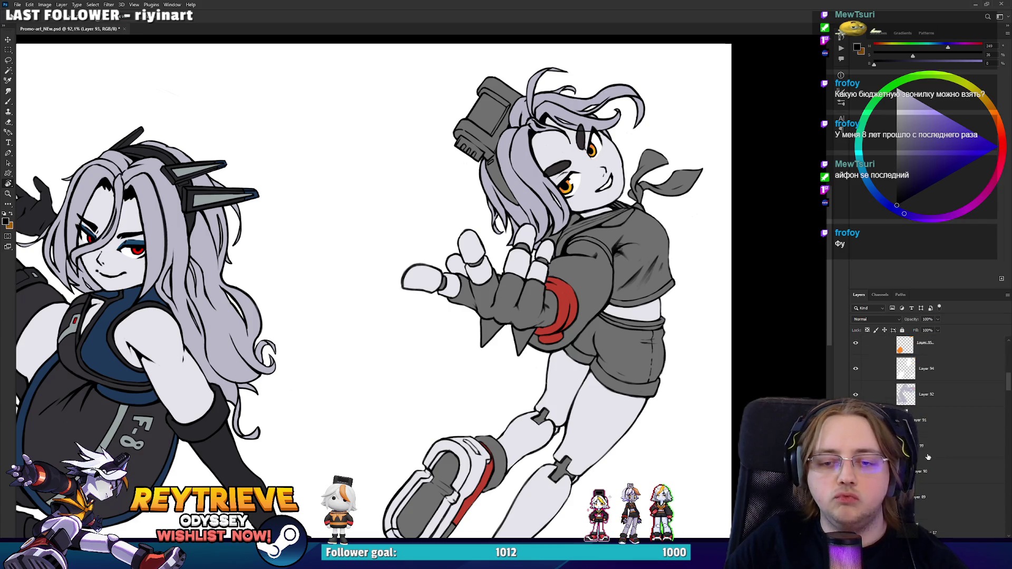
pyautogui.click(930, 472)
pyautogui.hotkey('ctrl', 'shift', 'alt', 'n')
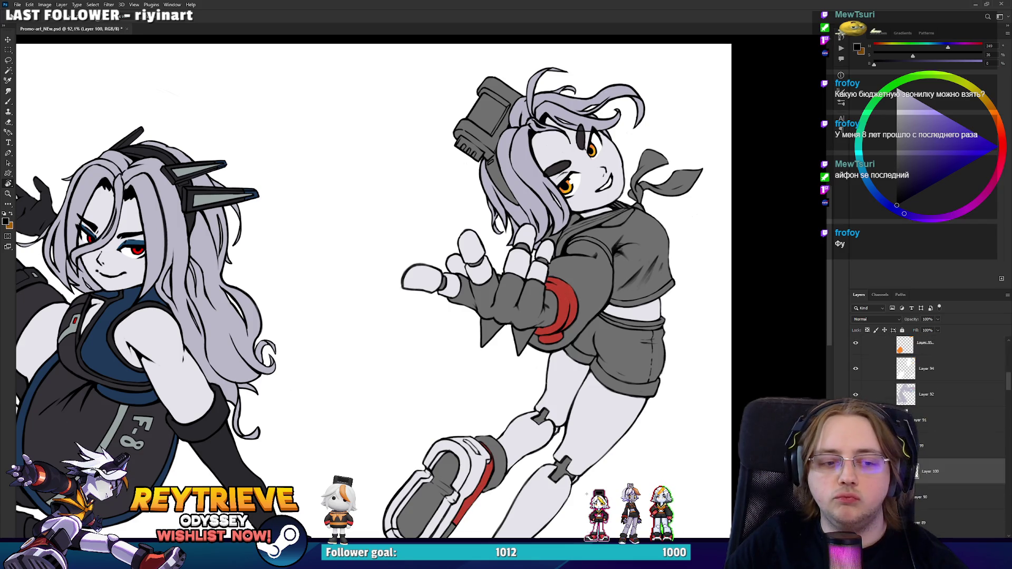
# Step: Sample orange from the texture sheet, then return to the two characters
pyautogui.scroll(-2, 715, 363)
pyautogui.hscroll(-10, 714, 337)
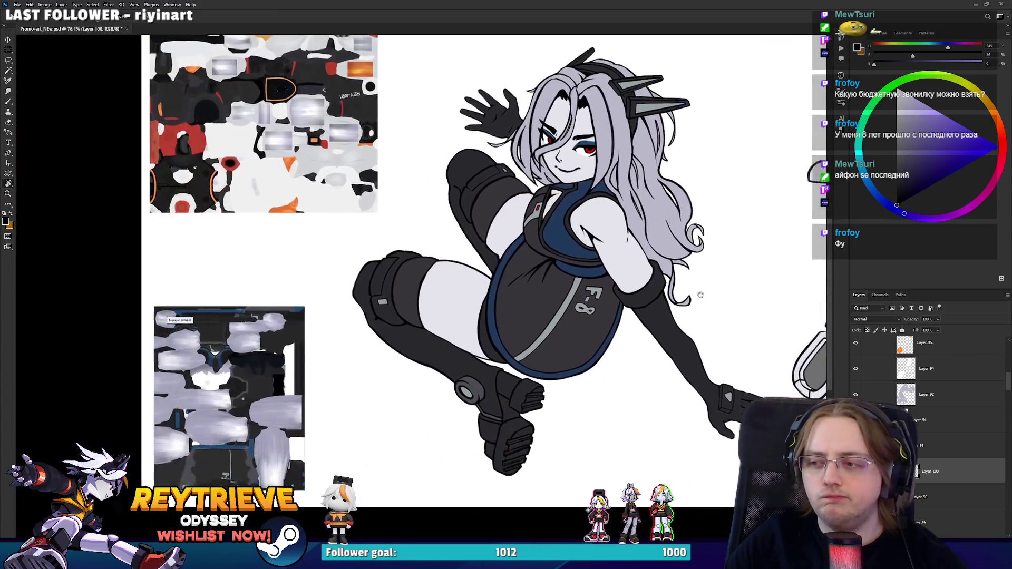
pyautogui.hscroll(10, 711, 297)
pyautogui.hscroll(-9, 620, 270)
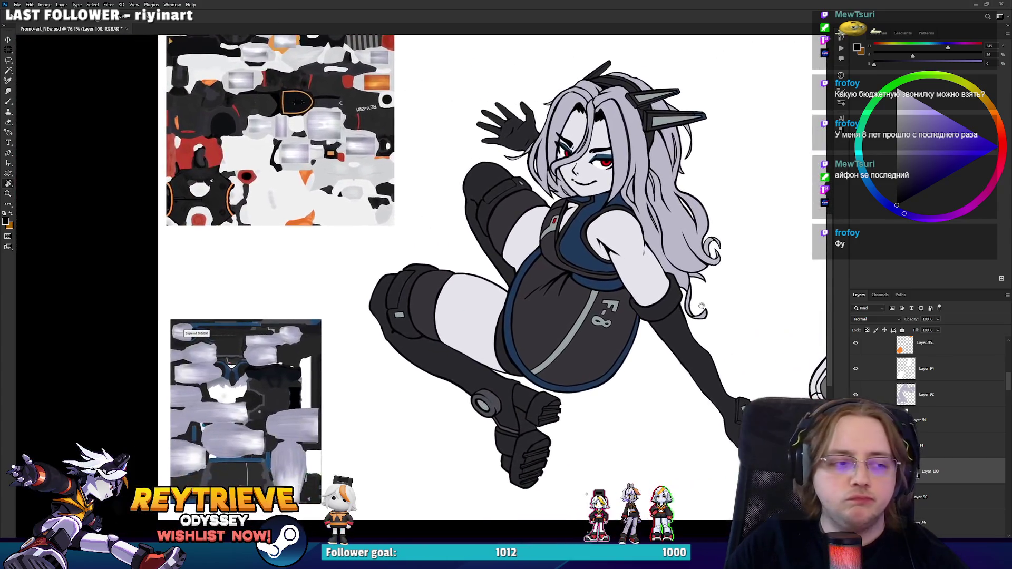
pyautogui.moveTo(620, 269); pyautogui.dragTo(472, 325)
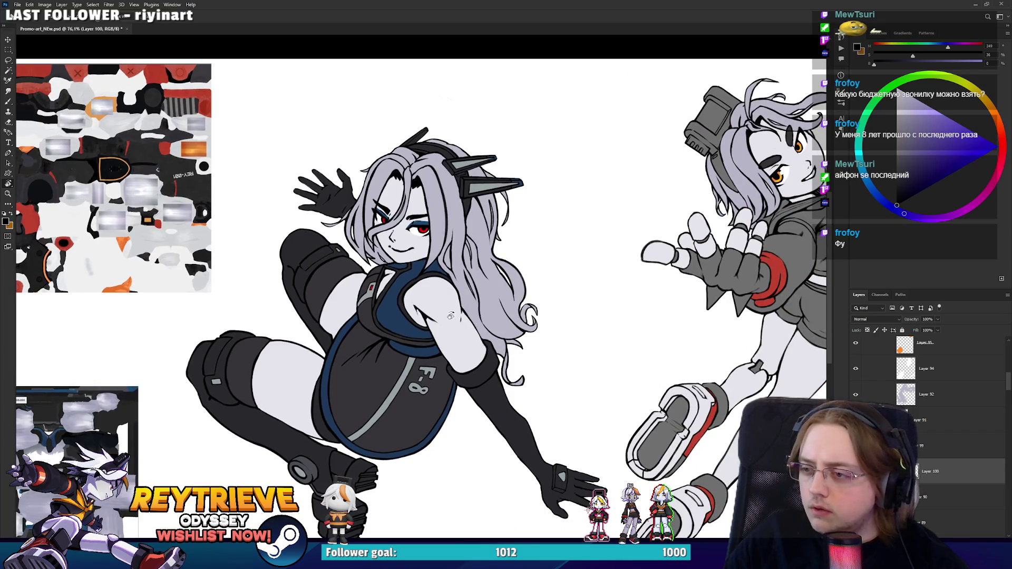
pyautogui.scroll(3, 450, 315)
pyautogui.hscroll(-6, 316, 264)
pyautogui.scroll(2, 168, 253)
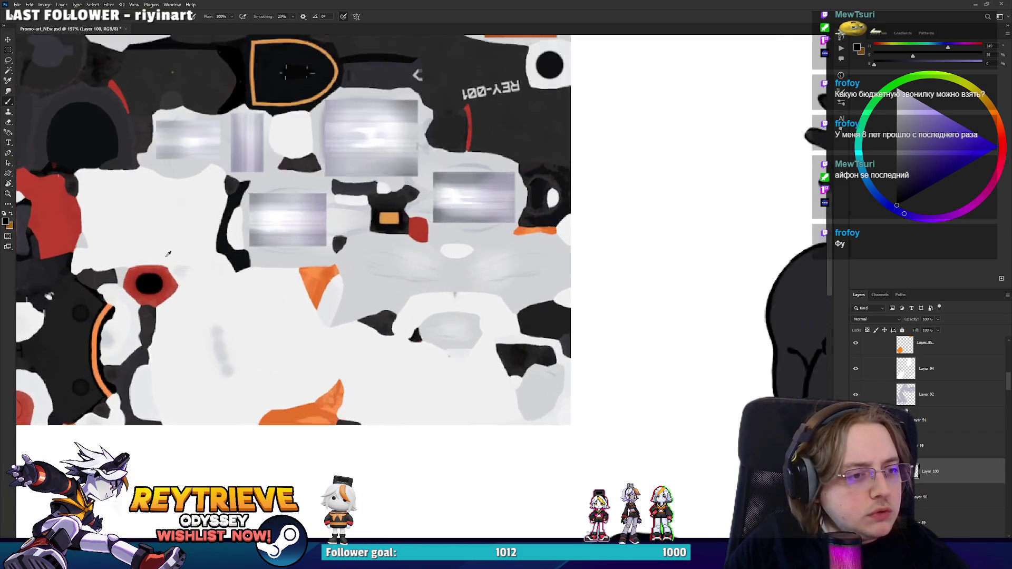
pyautogui.scroll(-5, 168, 253)
pyautogui.scroll(2, 381, 275)
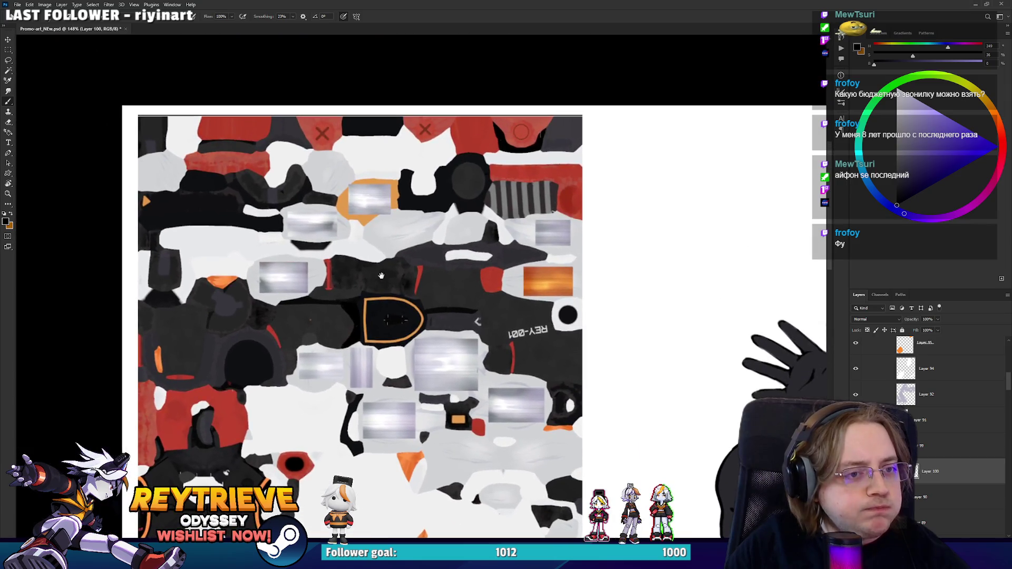
pyautogui.scroll(2, 381, 276)
pyautogui.keyDown('alt'); pyautogui.click(345, 216); pyautogui.keyUp('alt')
pyautogui.scroll(-3, 345, 217)
pyautogui.scroll(2, 377, 344)
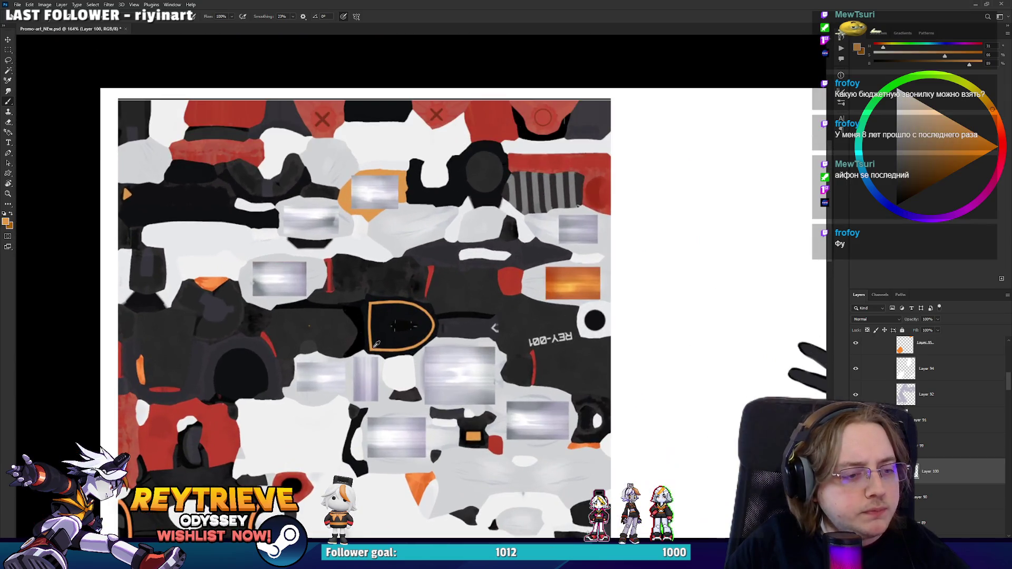
pyautogui.scroll(3, 377, 344)
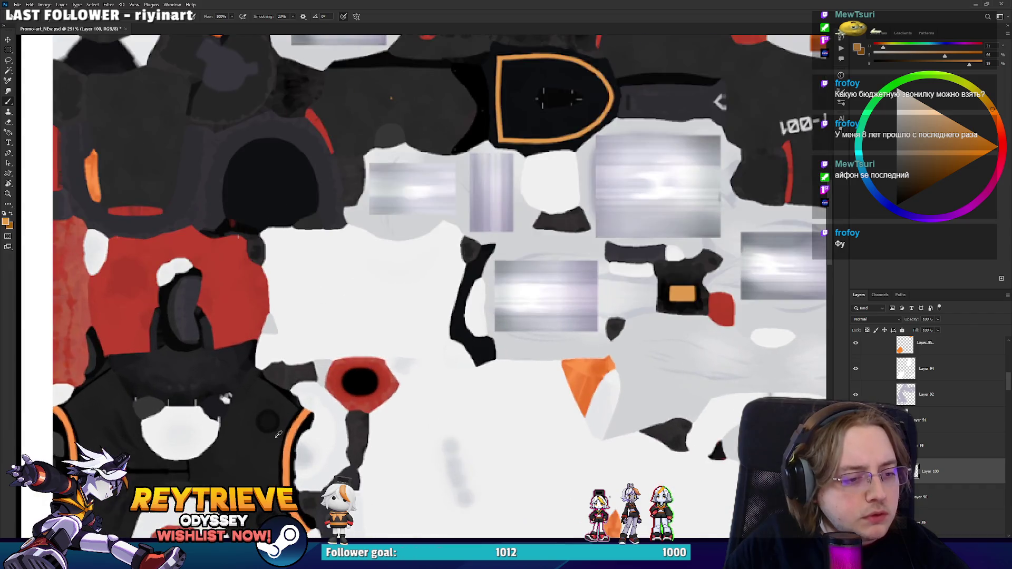
pyautogui.keyDown('alt'); pyautogui.click(289, 443); pyautogui.keyUp('alt')
pyautogui.scroll(-10, 289, 443)
pyautogui.moveTo(699, 421); pyautogui.dragTo(452, 352)
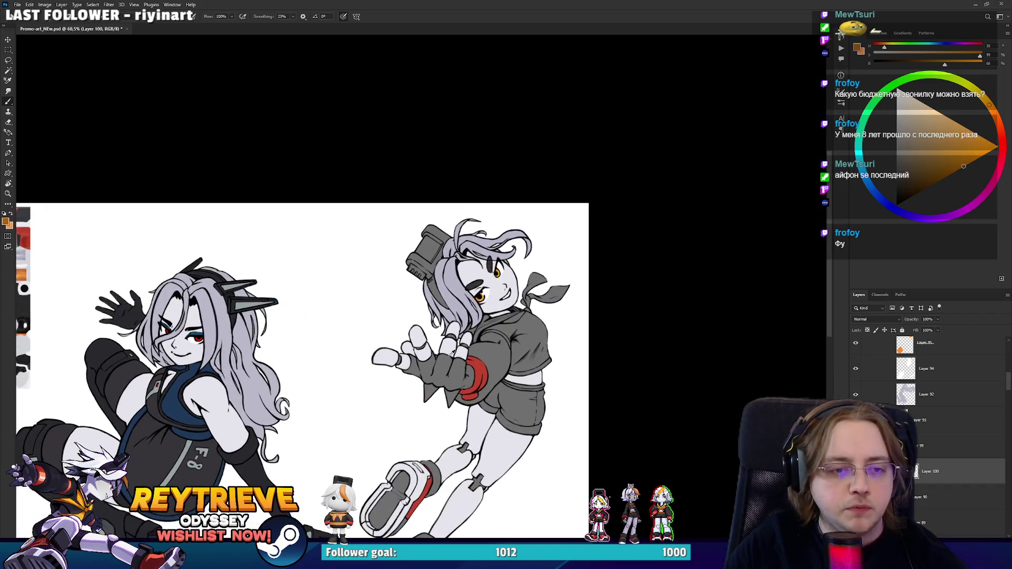
# Step: Sample the wristband red and thicken the red stripe along the sleeve edge
pyautogui.scroll(5, 453, 352)
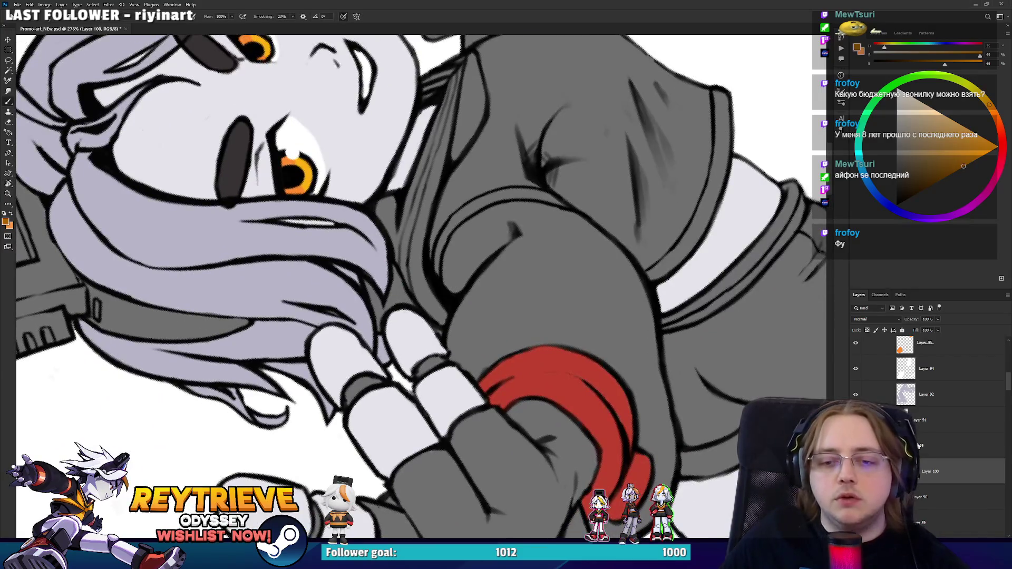
pyautogui.moveTo(452, 352)
pyautogui.mouseDown()
pyautogui.moveTo(418, 282)
pyautogui.moveTo(490, 255)
pyautogui.moveTo(426, 372)
pyautogui.moveTo(406, 326)
pyautogui.moveTo(422, 273)
pyautogui.mouseUp()
pyautogui.keyDown('alt'); pyautogui.click(594, 369); pyautogui.keyUp('alt')
pyautogui.moveTo(408, 340); pyautogui.dragTo(459, 245)
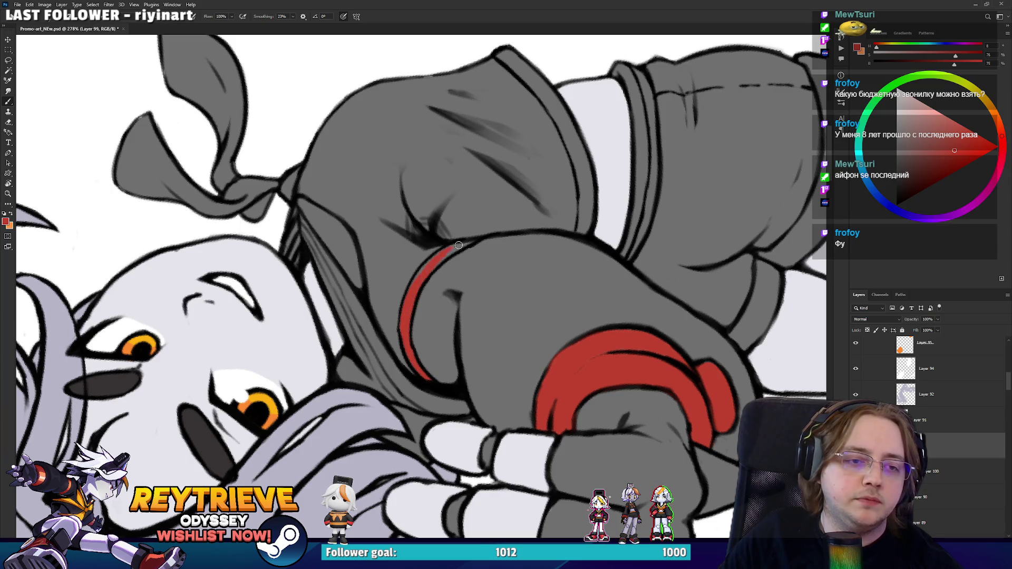
pyautogui.moveTo(416, 280)
pyautogui.mouseDown()
pyautogui.moveTo(475, 238)
pyautogui.moveTo(477, 295)
pyautogui.moveTo(459, 323)
pyautogui.mouseUp()
# Step: Swap the paint colour to orange and paint a stripe along the collar
pyautogui.press('e')
pyautogui.press('r')
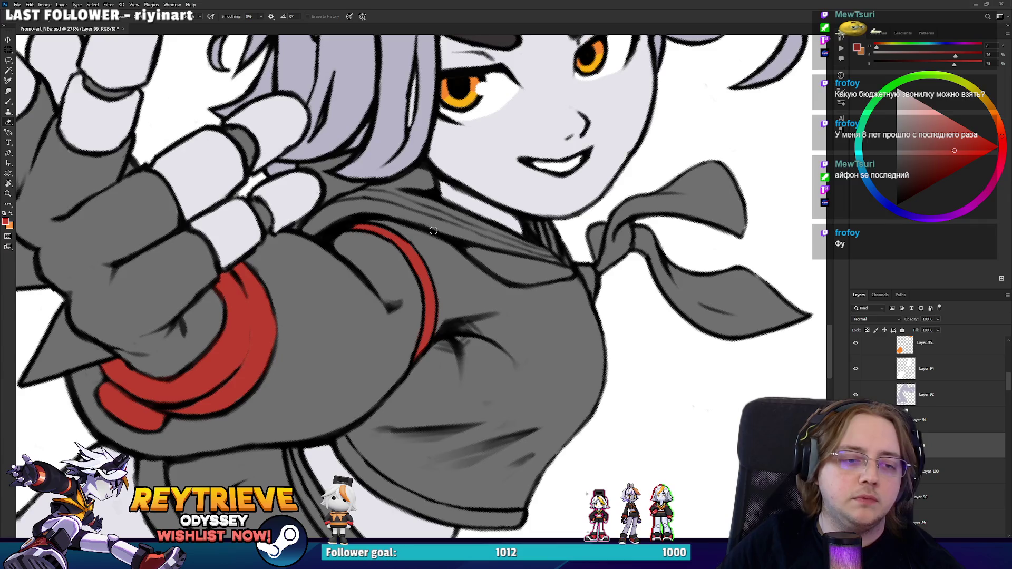
pyautogui.press('r')
pyautogui.scroll(-5, 433, 230)
pyautogui.moveTo(434, 230)
pyautogui.mouseDown()
pyautogui.moveTo(530, 182)
pyautogui.moveTo(580, 211)
pyautogui.mouseUp()
pyautogui.scroll(5, 579, 211)
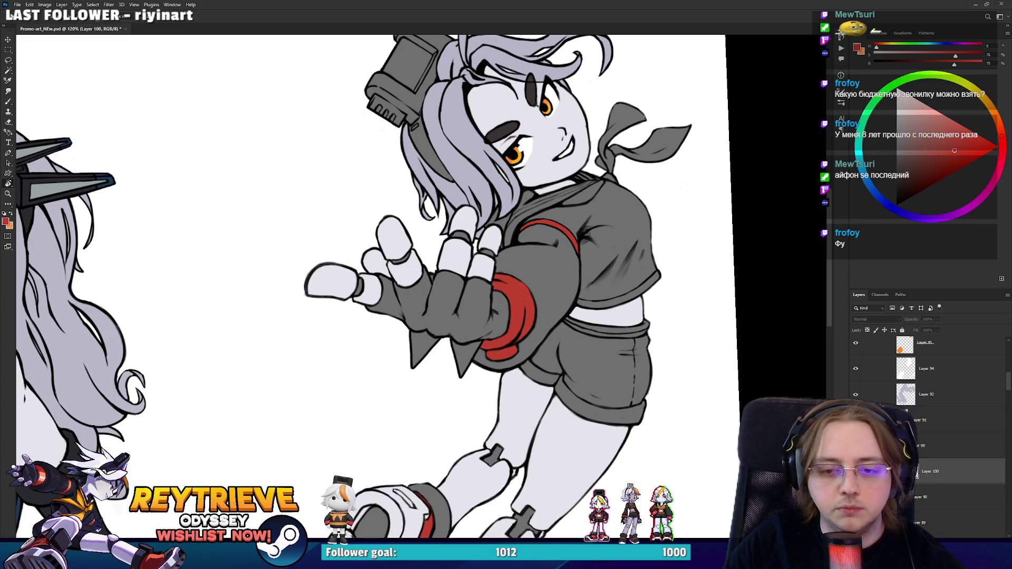
pyautogui.scroll(3, 591, 169)
pyautogui.press('x')
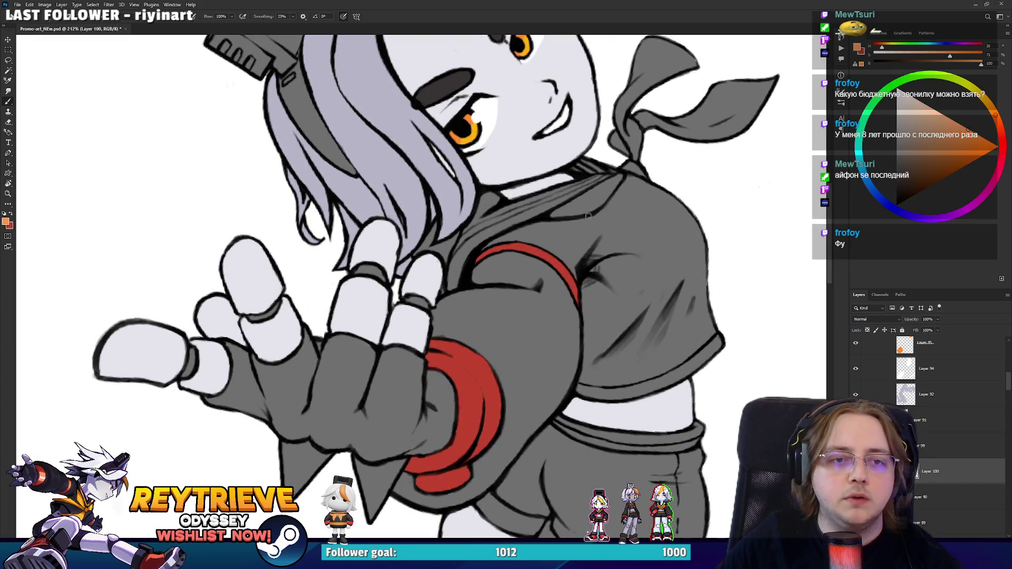
pyautogui.scroll(2, 552, 165)
pyautogui.moveTo(552, 165)
pyautogui.mouseDown()
pyautogui.moveTo(569, 253)
pyautogui.moveTo(583, 221)
pyautogui.moveTo(439, 315)
pyautogui.mouseUp()
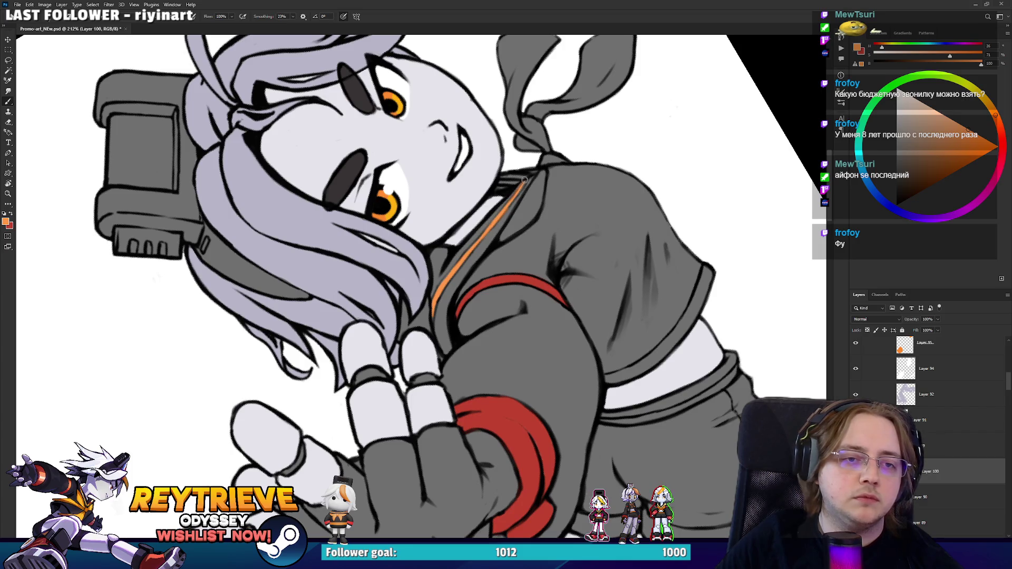
pyautogui.moveTo(503, 241); pyautogui.dragTo(540, 173)
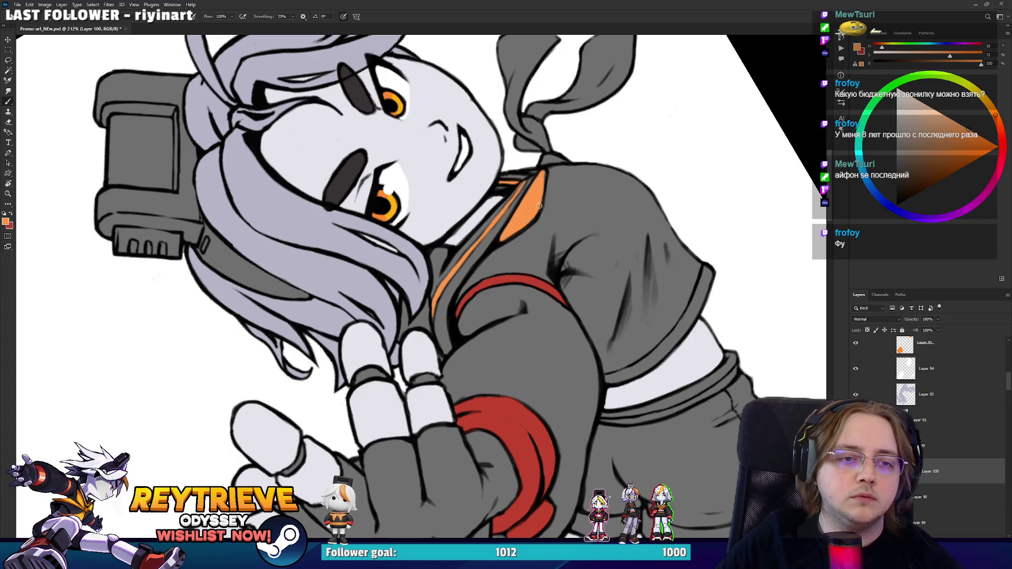
# Step: Paint the bandana loops and knot orange
pyautogui.moveTo(556, 165); pyautogui.dragTo(534, 269)
pyautogui.press('e')
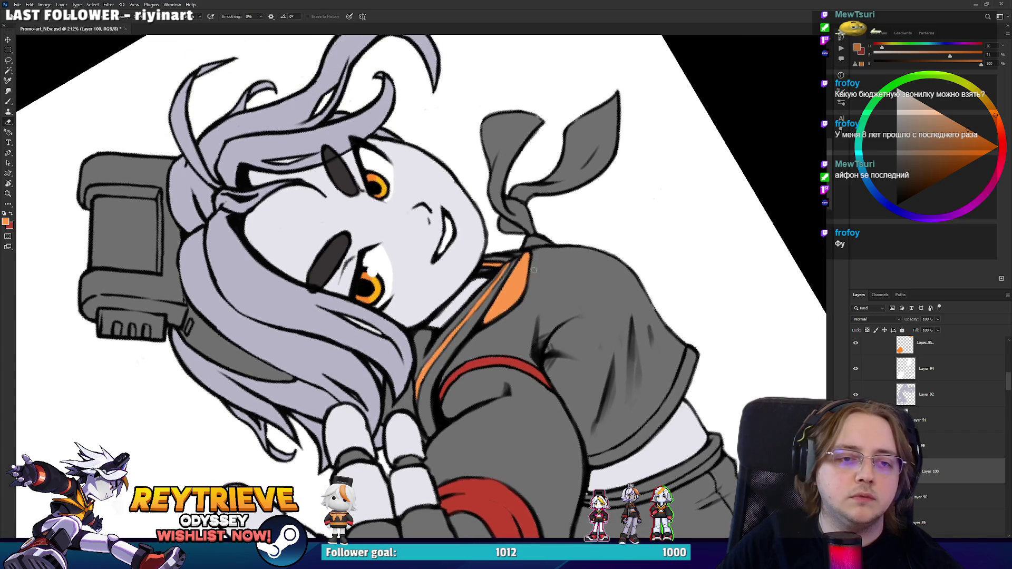
pyautogui.press('b')
pyautogui.moveTo(561, 136)
pyautogui.mouseDown()
pyautogui.moveTo(580, 185)
pyautogui.moveTo(514, 205)
pyautogui.moveTo(551, 238)
pyautogui.mouseUp()
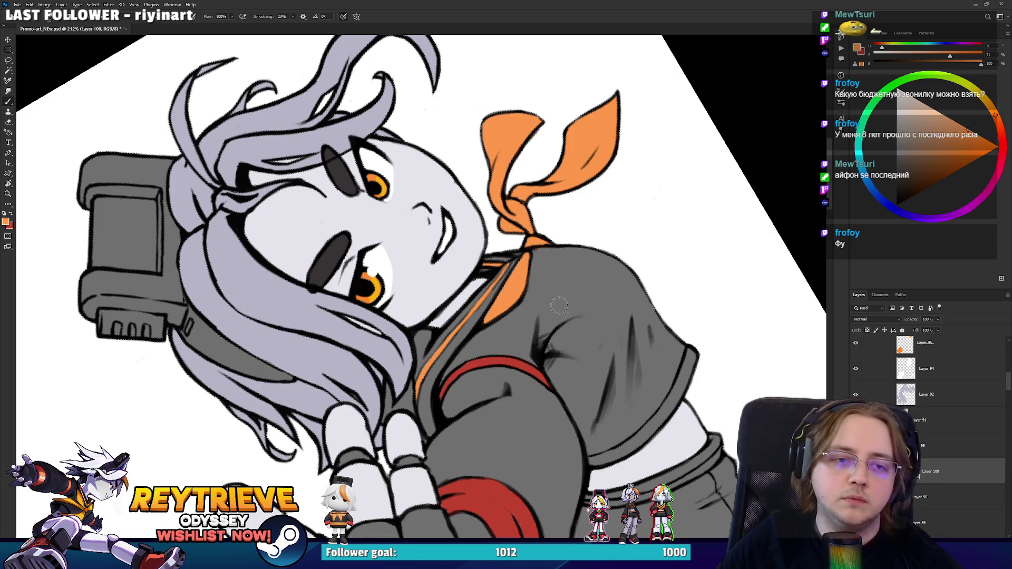
# Step: Paint an orange line along the shorts hem and level the view
pyautogui.moveTo(576, 373)
pyautogui.mouseDown()
pyautogui.moveTo(636, 162)
pyautogui.moveTo(692, 262)
pyautogui.moveTo(619, 342)
pyautogui.mouseUp()
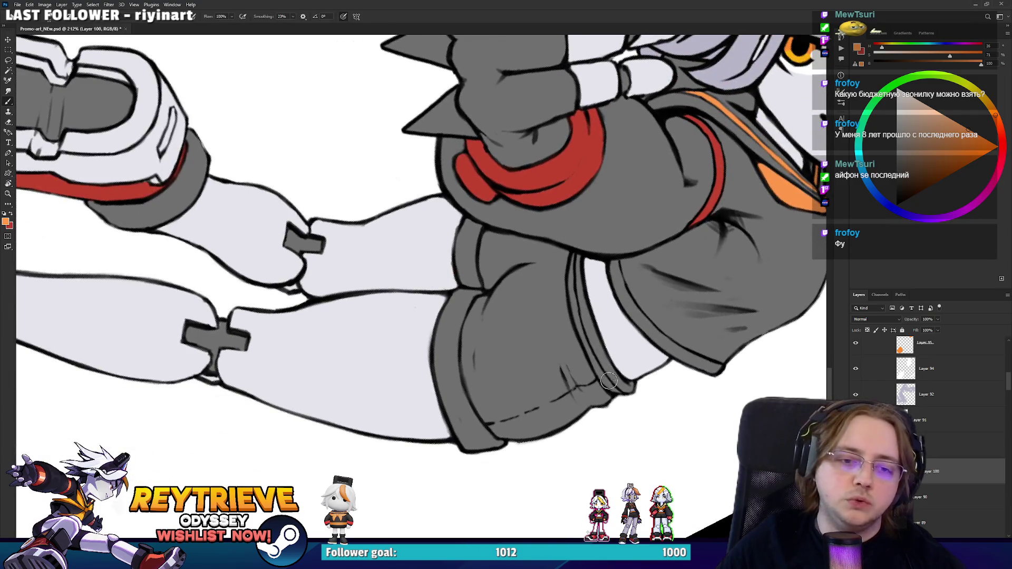
pyautogui.moveTo(613, 390)
pyautogui.mouseDown()
pyautogui.moveTo(582, 343)
pyautogui.moveTo(568, 278)
pyautogui.mouseUp()
pyautogui.press('e')
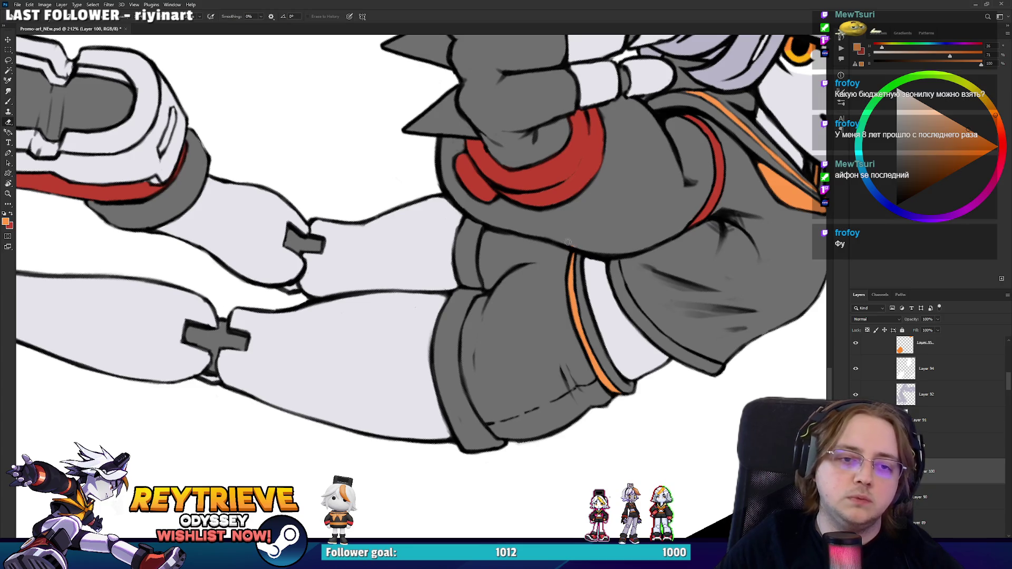
pyautogui.moveTo(418, 229)
pyautogui.mouseDown()
pyautogui.moveTo(508, 346)
pyautogui.moveTo(737, 285)
pyautogui.mouseUp()
pyautogui.moveTo(509, 288)
pyautogui.mouseDown()
pyautogui.moveTo(590, 279)
pyautogui.moveTo(619, 315)
pyautogui.moveTo(563, 244)
pyautogui.mouseUp()
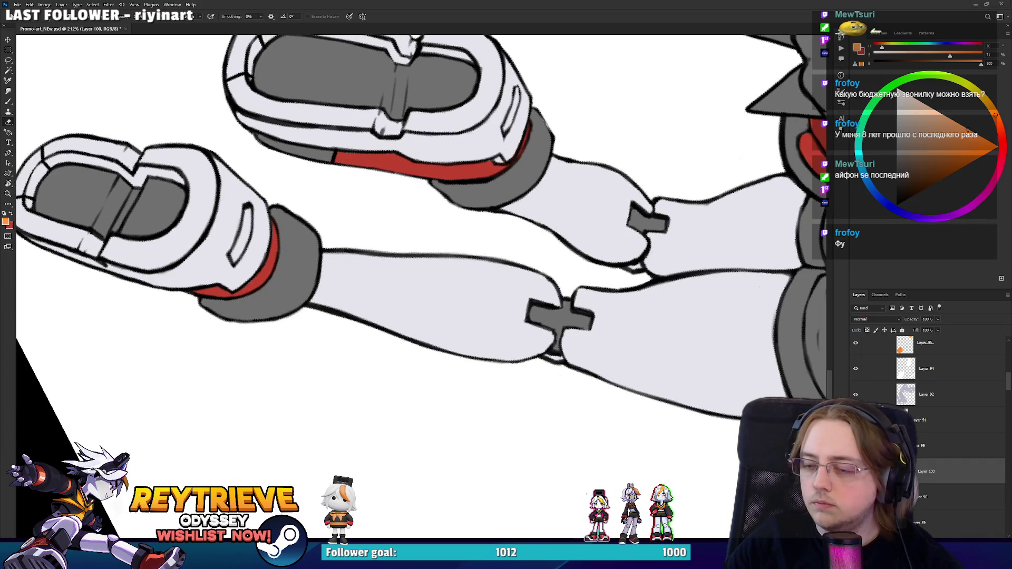
pyautogui.press('r')
pyautogui.moveTo(690, 251); pyautogui.dragTo(653, 137)
pyautogui.scroll(-8, 604, 275)
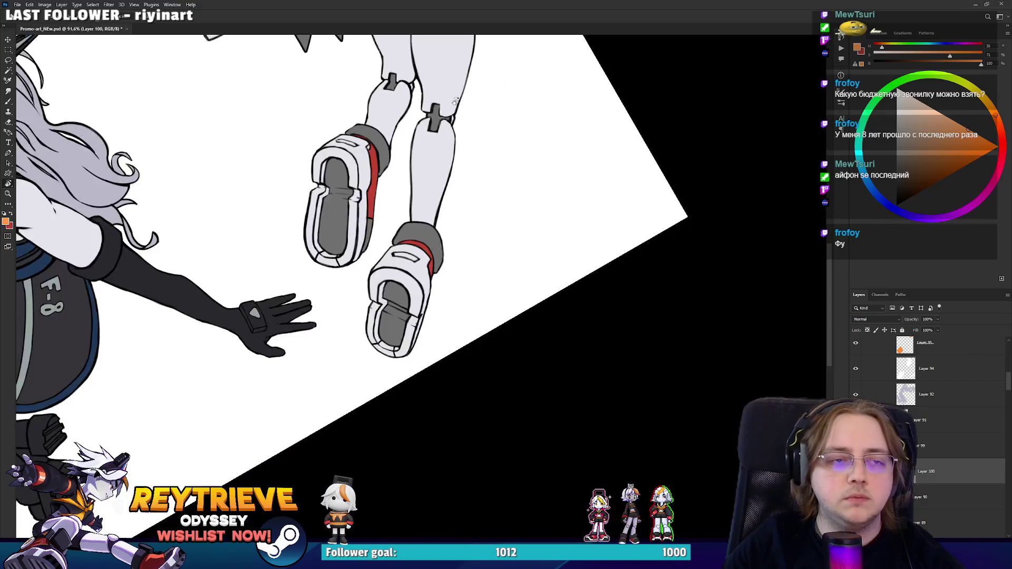
pyautogui.press('Escape')
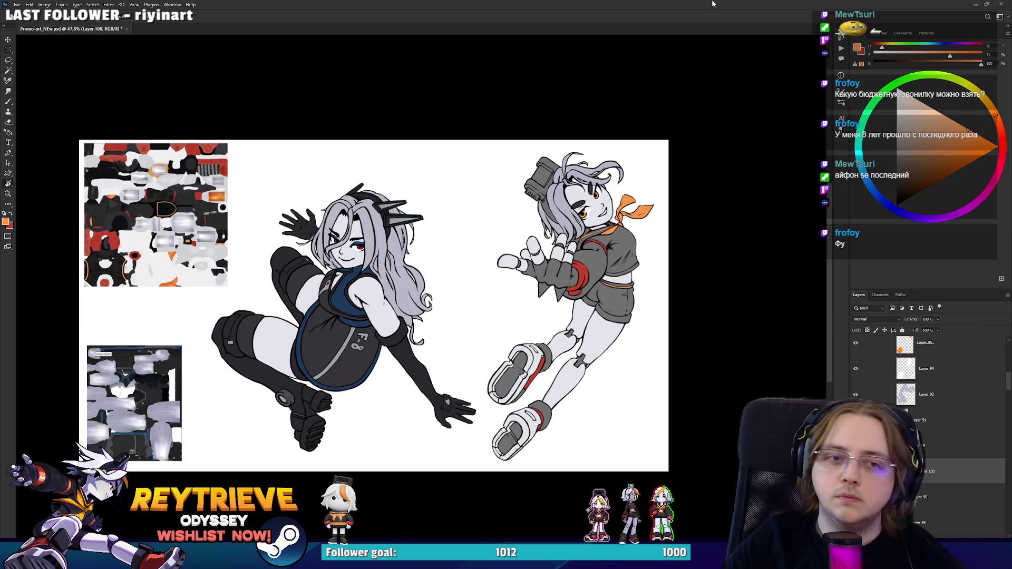
# Step: On Layer 92, brush an orange streak up the right girl's hair strand
pyautogui.scroll(6, 577, 190)
pyautogui.moveTo(695, 169)
pyautogui.mouseDown()
pyautogui.moveTo(653, 221)
pyautogui.moveTo(648, 274)
pyautogui.mouseUp()
pyautogui.click(926, 394)
pyautogui.moveTo(580, 264)
pyautogui.mouseDown()
pyautogui.moveTo(527, 342)
pyautogui.moveTo(433, 289)
pyautogui.moveTo(439, 313)
pyautogui.moveTo(417, 277)
pyautogui.mouseUp()
pyautogui.press('e')
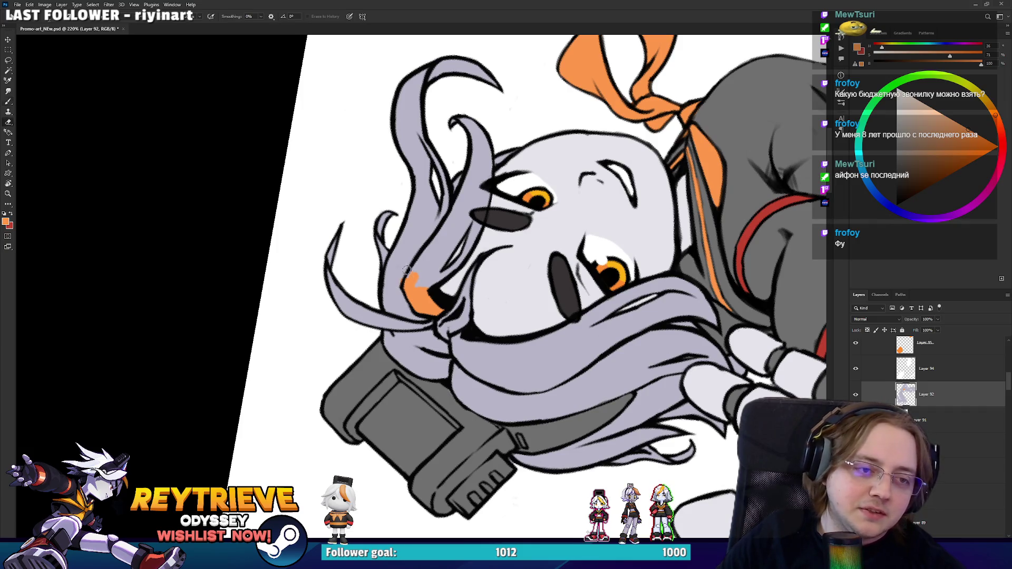
pyautogui.press('b')
pyautogui.keyDown('alt'); pyautogui.click(400, 275); pyautogui.keyUp('alt')
pyautogui.keyDown('alt'); pyautogui.click(410, 285); pyautogui.keyUp('alt')
pyautogui.moveTo(415, 293); pyautogui.dragTo(431, 260)
# Step: Extend the orange streak along the strand and tidy its edges with the grey-purple hair colour
pyautogui.keyDown('alt'); pyautogui.click(394, 292); pyautogui.keyUp('alt')
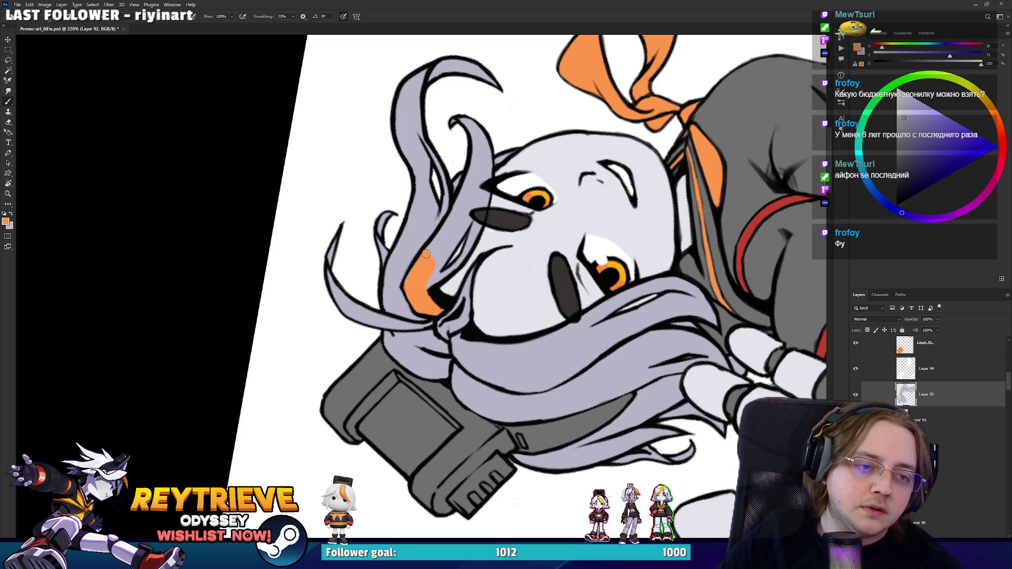
pyautogui.moveTo(428, 257)
pyautogui.mouseDown()
pyautogui.moveTo(472, 164)
pyautogui.moveTo(452, 122)
pyautogui.moveTo(475, 130)
pyautogui.mouseUp()
pyautogui.moveTo(469, 226); pyautogui.dragTo(483, 192)
pyautogui.moveTo(435, 280); pyautogui.dragTo(469, 212)
pyautogui.press('e')
pyautogui.press('b')
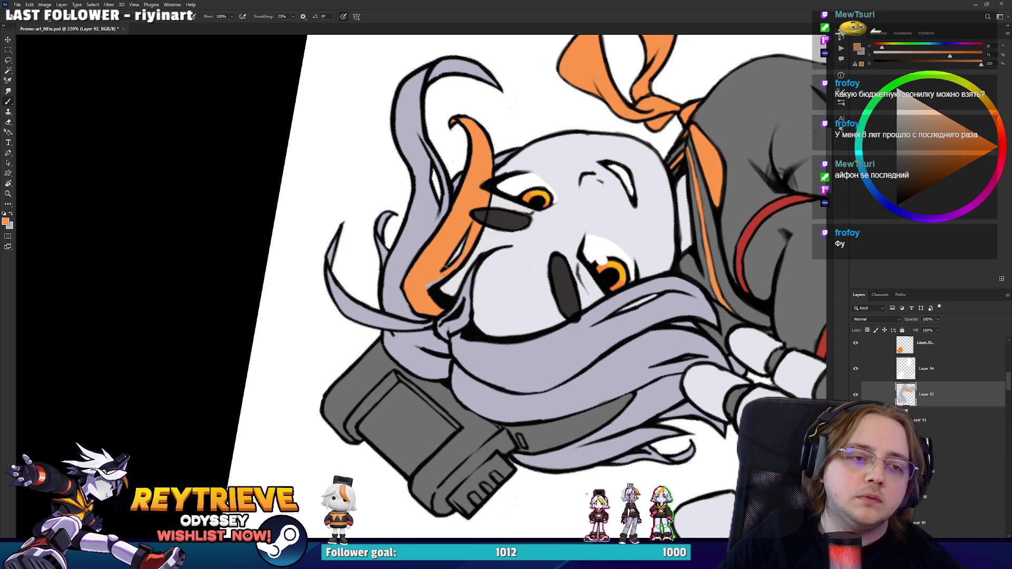
# Step: Magic-wand the orange streak, cut it and paste it onto its own new layer
pyautogui.moveTo(425, 285); pyautogui.dragTo(437, 352)
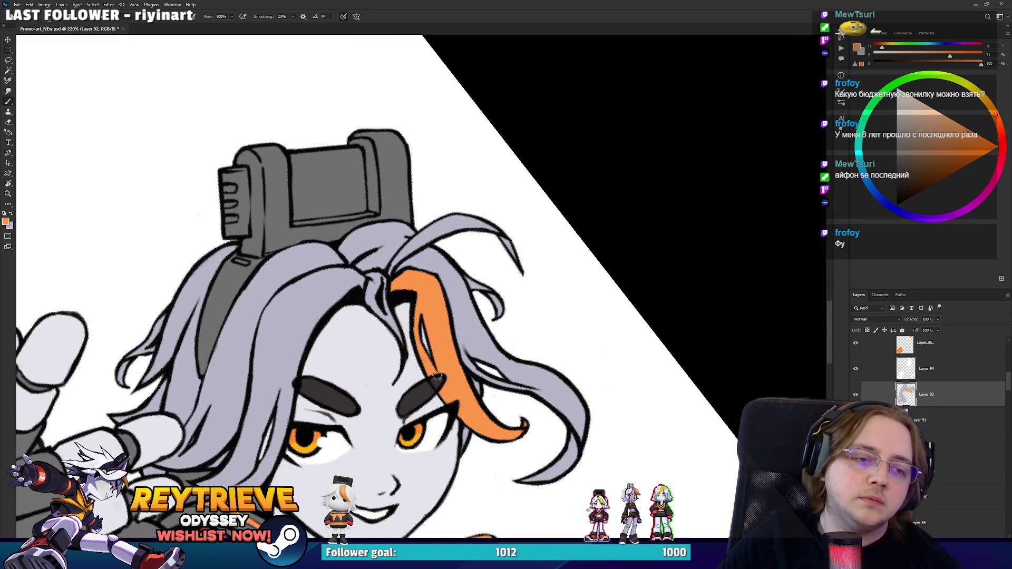
pyautogui.press('e')
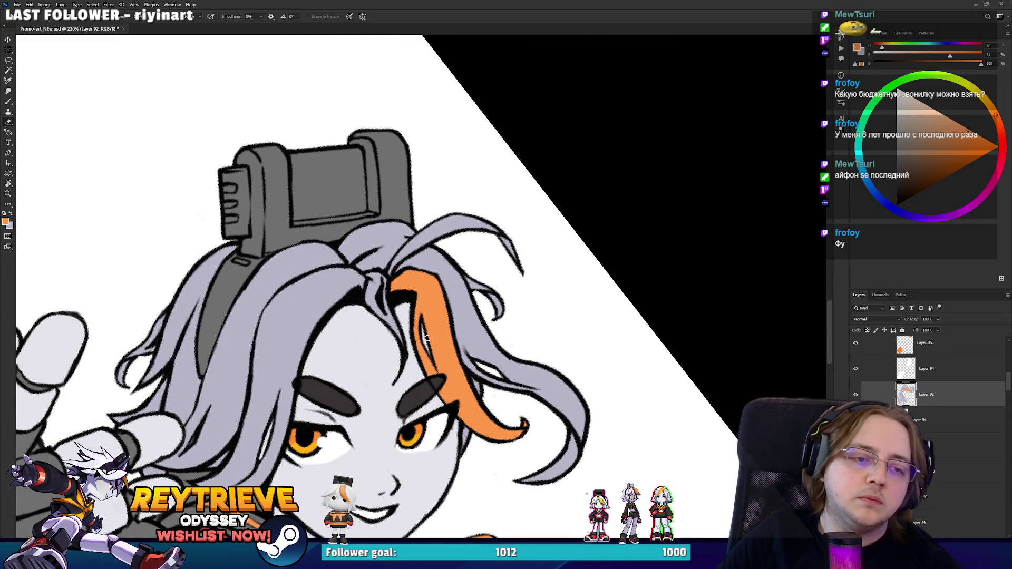
pyautogui.hotkey('ctrl', '0')
pyautogui.moveTo(478, 304); pyautogui.dragTo(517, 214)
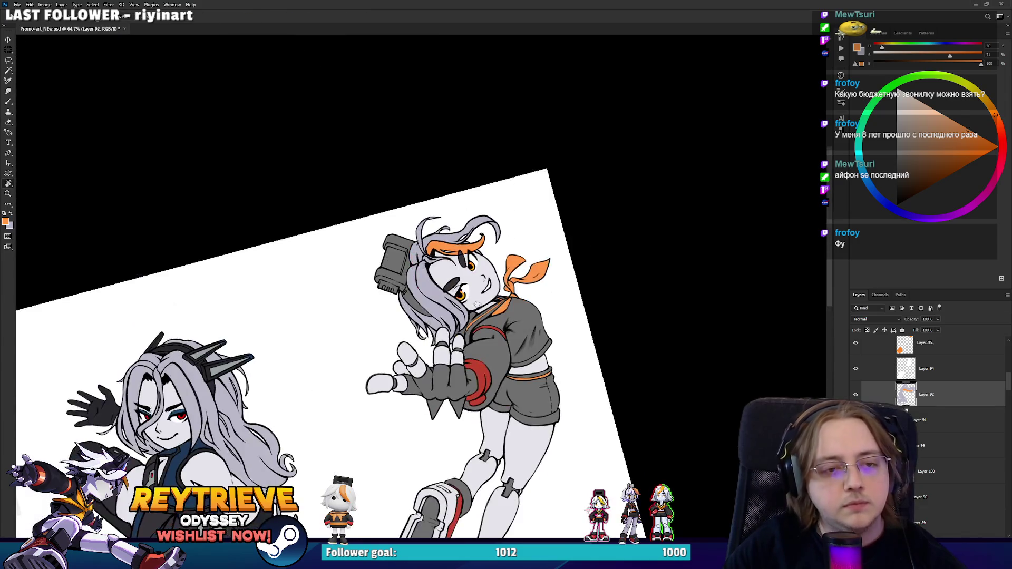
pyautogui.moveTo(657, 230); pyautogui.dragTo(652, 277)
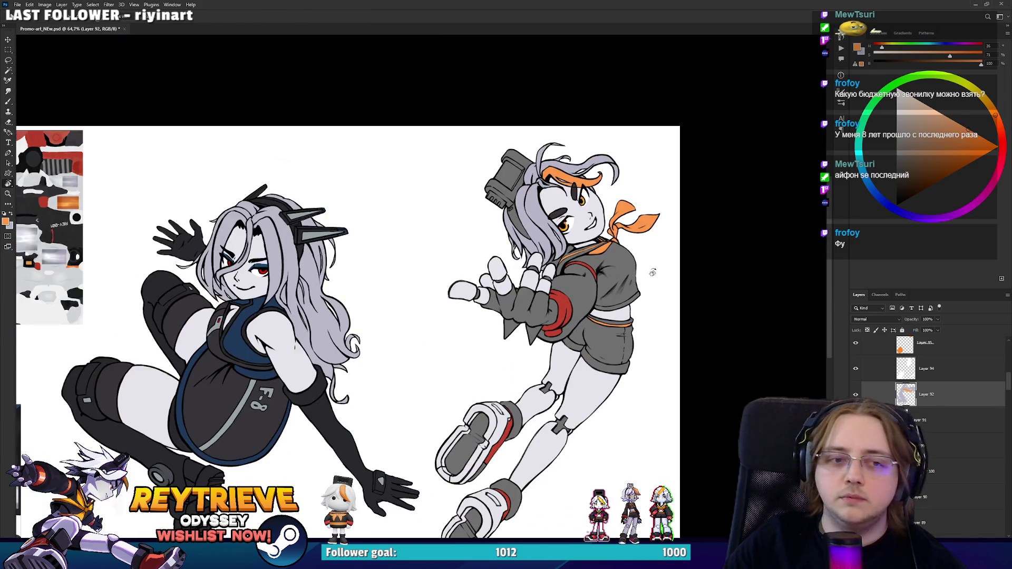
pyautogui.hotkey('ctrl', '0')
pyautogui.scroll(1, 582, 261)
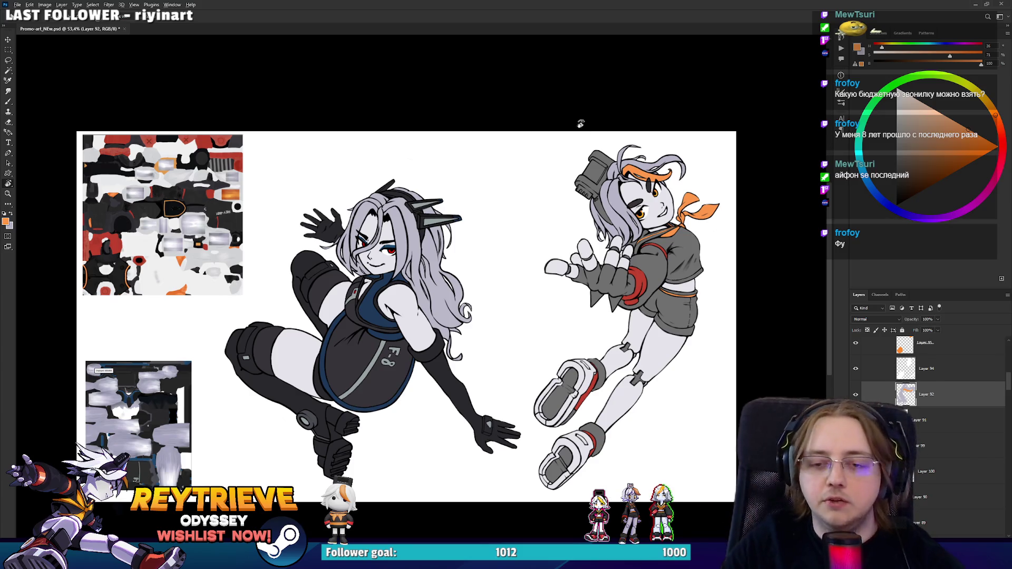
pyautogui.scroll(10, 615, 195)
pyautogui.scroll(4, 684, 220)
pyautogui.press('w')
pyautogui.click(594, 174)
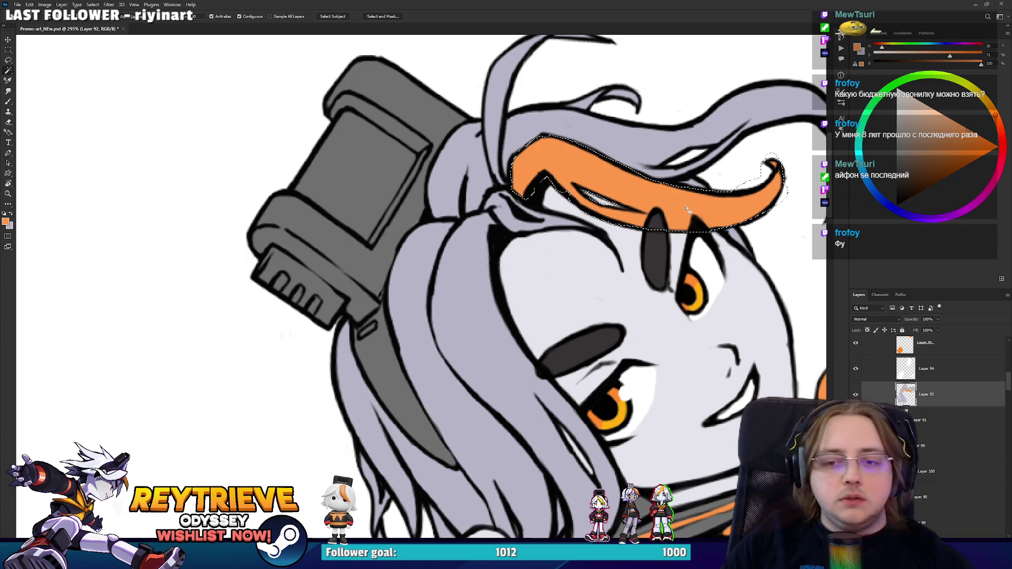
pyautogui.press('Delete')
pyautogui.hotkey('ctrl', 'v')
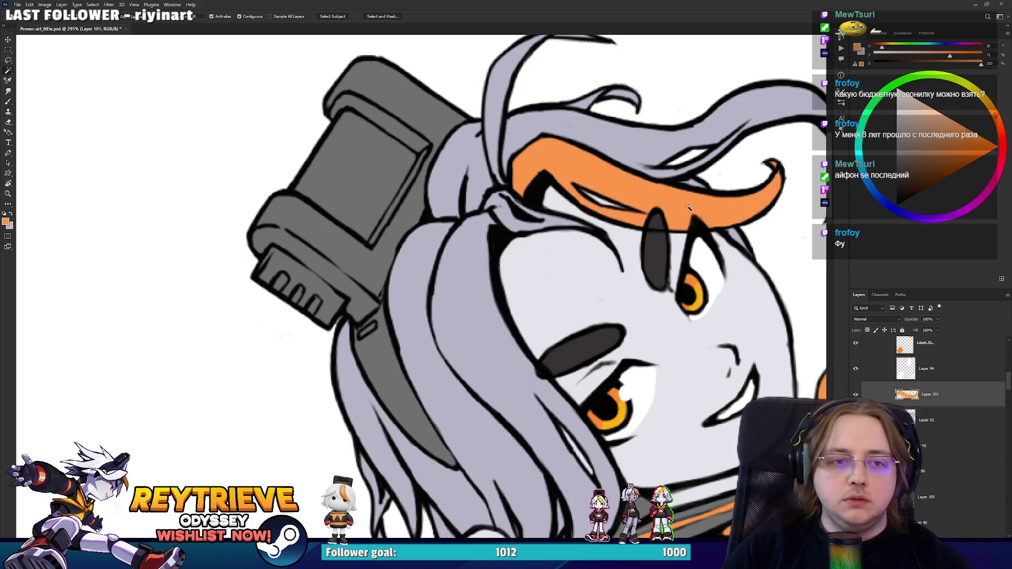
pyautogui.scroll(-5, 636, 210)
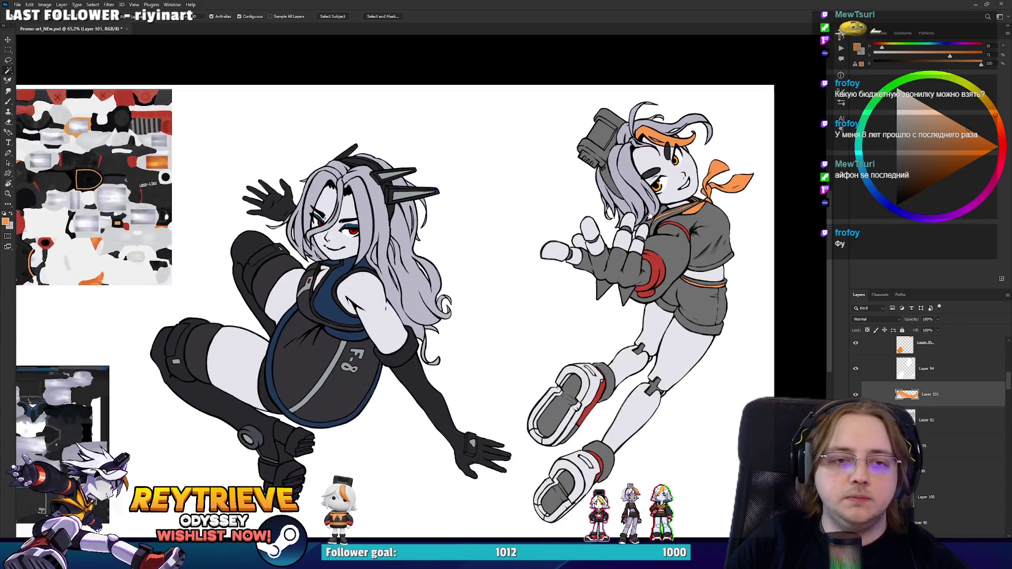
pyautogui.scroll(-2, 641, 205)
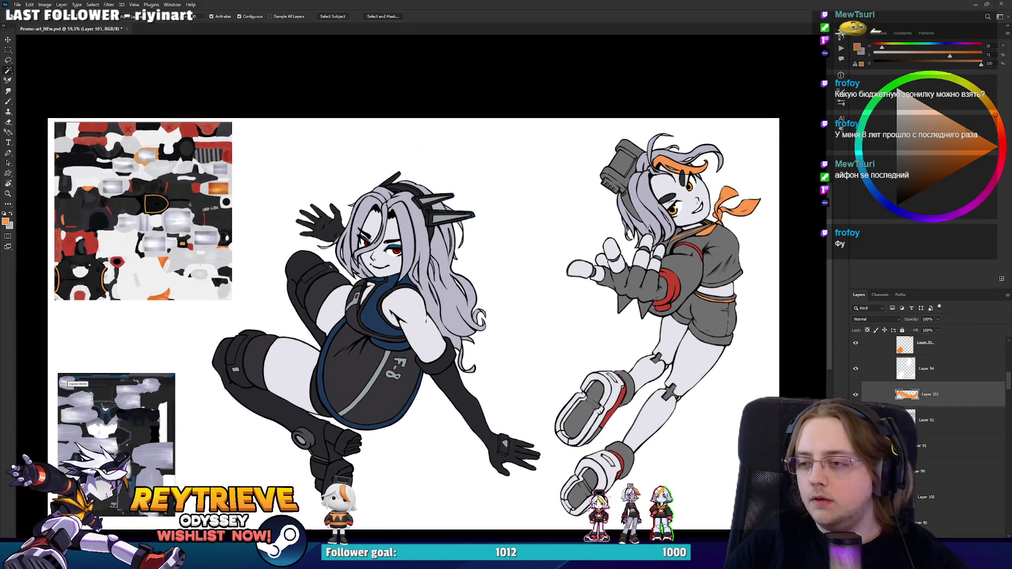
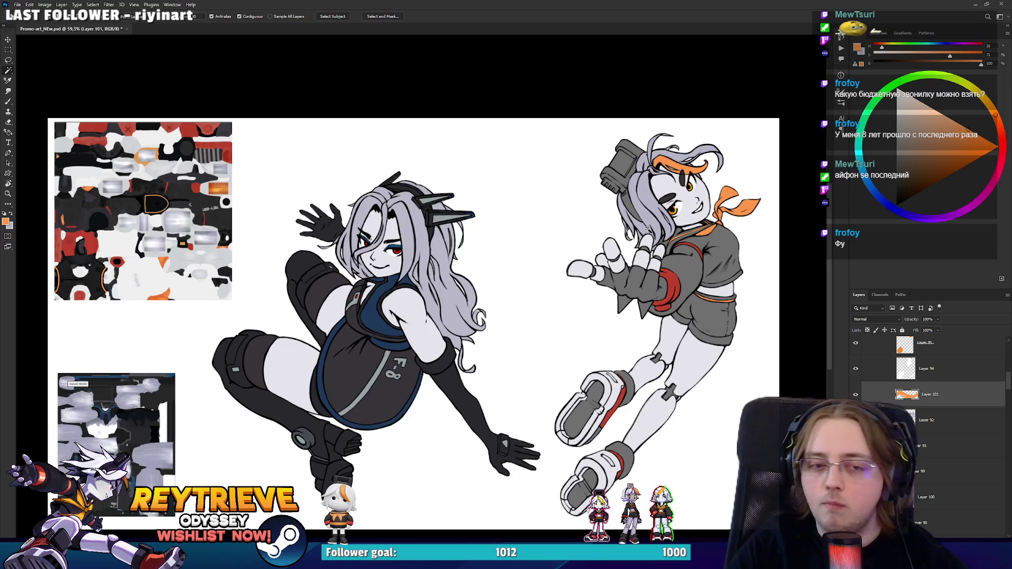
# Step: Fill Layer 90, the right character's grey clothing, with the near-black glove colour
pyautogui.scroll(-1, 382, 375)
pyautogui.press('b')
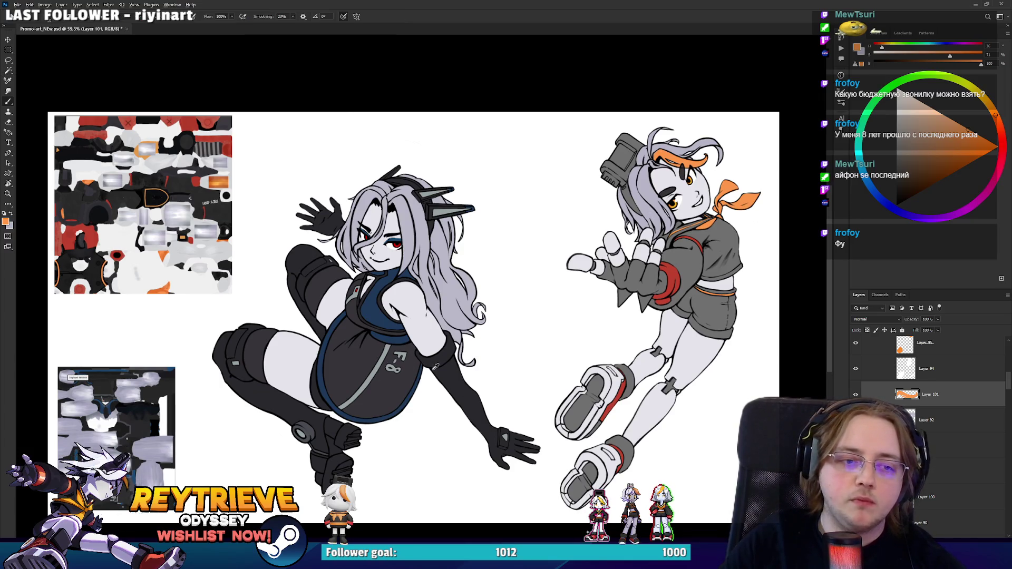
pyautogui.keyDown('alt'); pyautogui.click(436, 367); pyautogui.keyUp('alt')
pyautogui.scroll(-3, 928, 390)
pyautogui.click(924, 388)
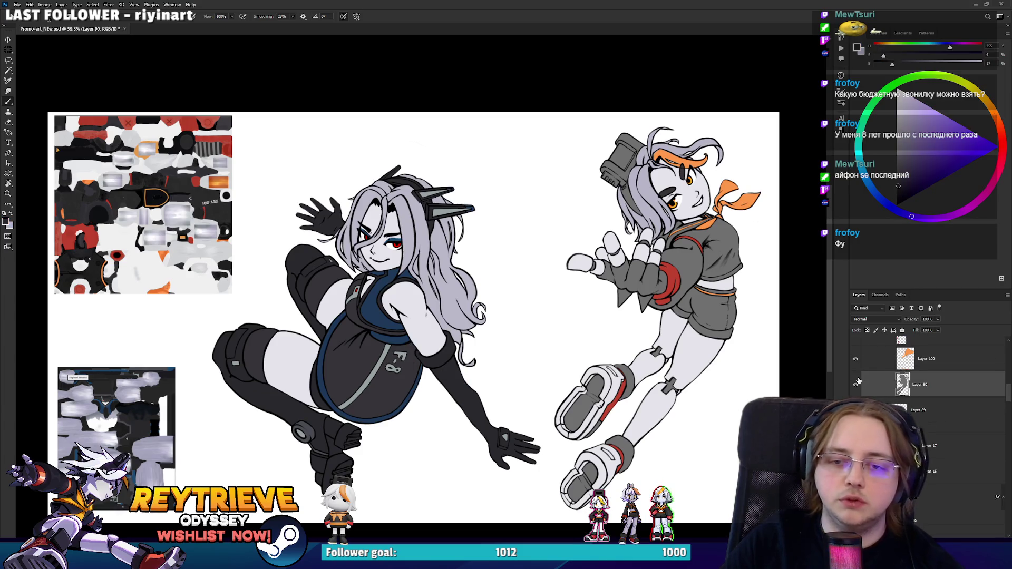
pyautogui.hotkey('alt', 'BackSpace')
# Step: Sample the bodysuit's dark colour and add a new empty layer for shading
pyautogui.scroll(2, 720, 329)
pyautogui.scroll(-3, 685, 322)
pyautogui.scroll(1, 655, 313)
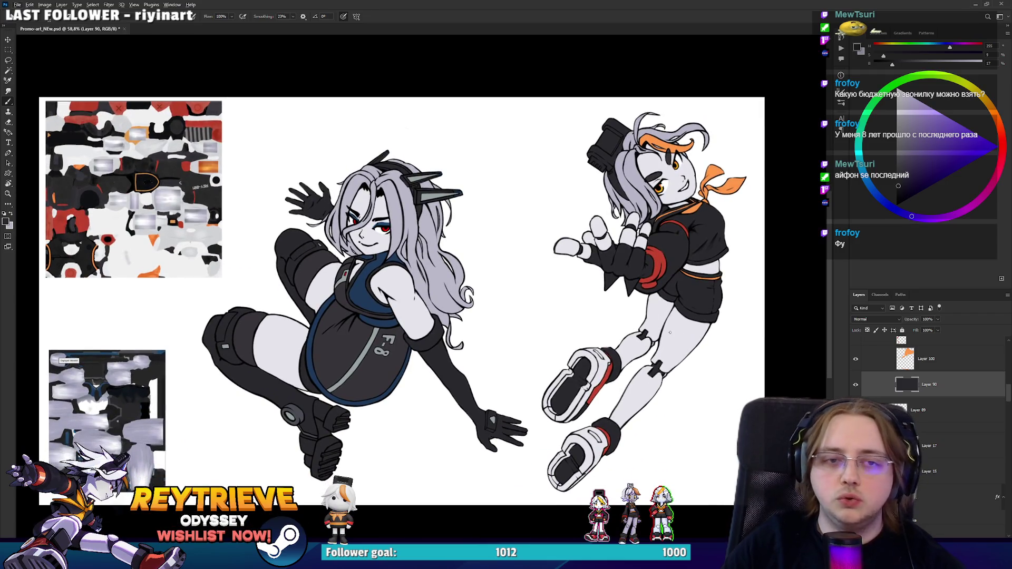
pyautogui.scroll(2, 670, 334)
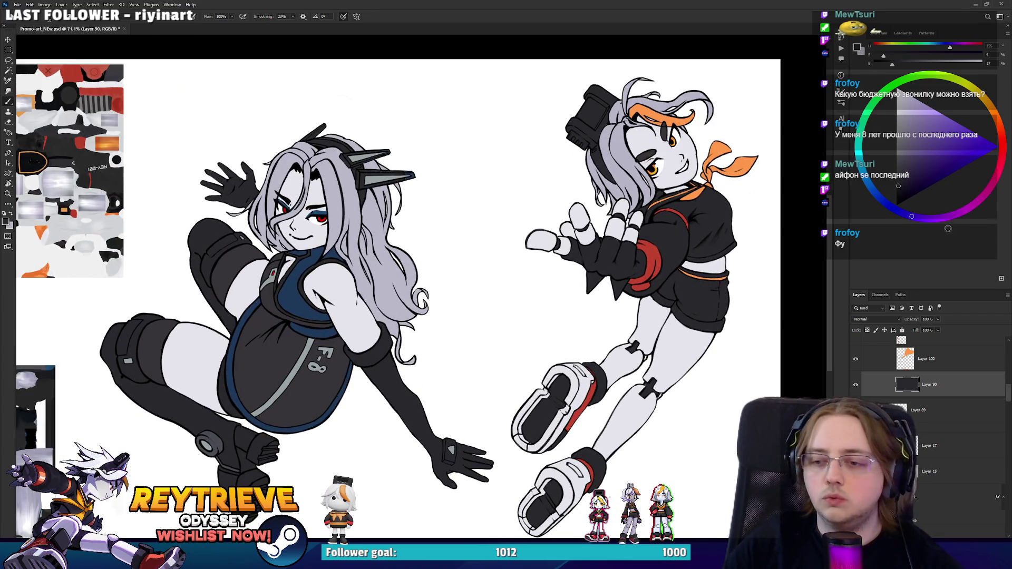
pyautogui.keyDown('alt'); pyautogui.click(275, 371); pyautogui.keyUp('alt')
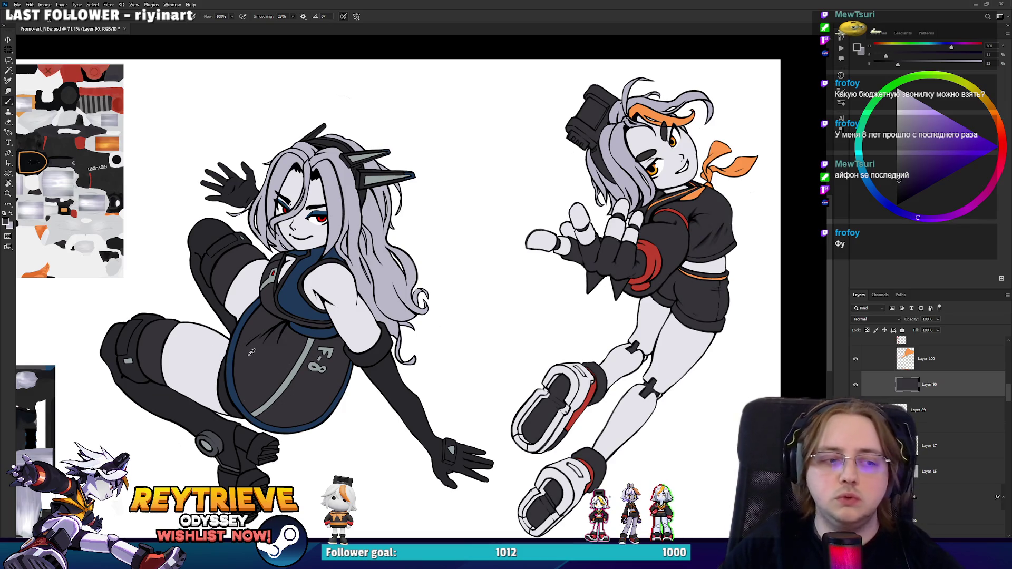
pyautogui.keyDown('alt'); pyautogui.click(228, 406); pyautogui.keyUp('alt')
pyautogui.hotkey('ctrl', 'shift', 'alt', 'n')
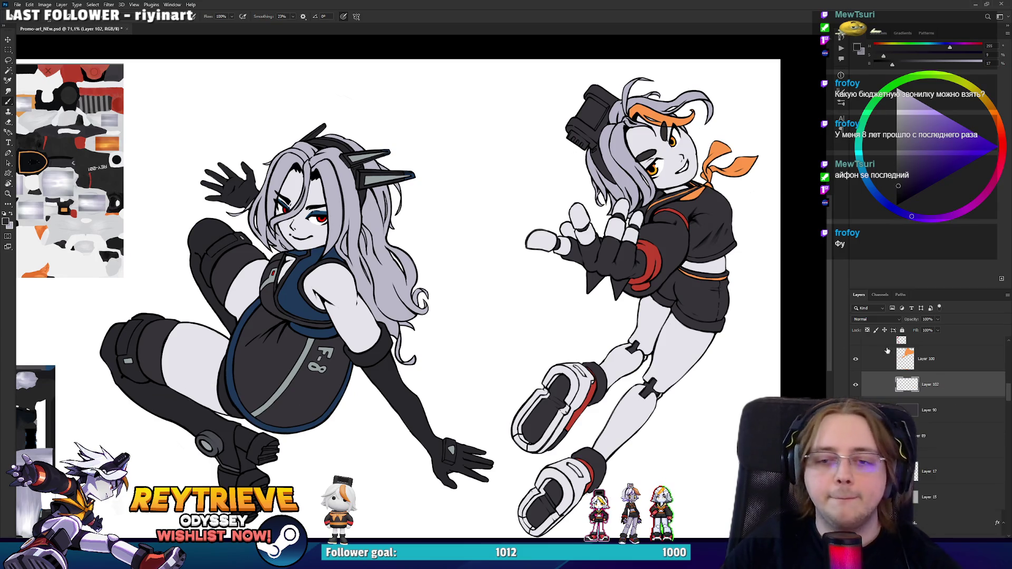
# Step: Paint dark shading over the knee joints and both shoe soles
pyautogui.scroll(5, 666, 352)
pyautogui.scroll(3, 665, 352)
pyautogui.moveTo(548, 387)
pyautogui.mouseDown()
pyautogui.moveTo(527, 369)
pyautogui.moveTo(558, 340)
pyautogui.mouseUp()
pyautogui.moveTo(601, 459)
pyautogui.mouseDown()
pyautogui.moveTo(579, 495)
pyautogui.moveTo(648, 300)
pyautogui.mouseUp()
pyautogui.moveTo(350, 350)
pyautogui.mouseDown()
pyautogui.moveTo(362, 309)
pyautogui.moveTo(349, 350)
pyautogui.mouseUp()
pyautogui.moveTo(288, 436); pyautogui.dragTo(321, 232)
pyautogui.moveTo(400, 337)
pyautogui.mouseDown()
pyautogui.moveTo(342, 432)
pyautogui.moveTo(406, 359)
pyautogui.mouseUp()
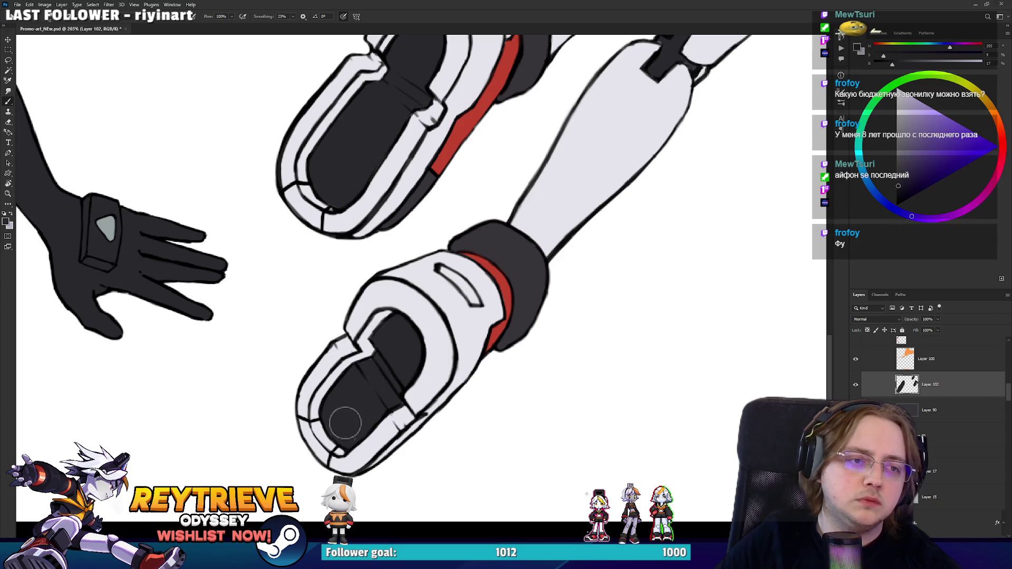
# Step: Shade the hair strap and jacket edge, then reset the view rotation and zoom
pyautogui.moveTo(343, 422); pyautogui.dragTo(509, 415)
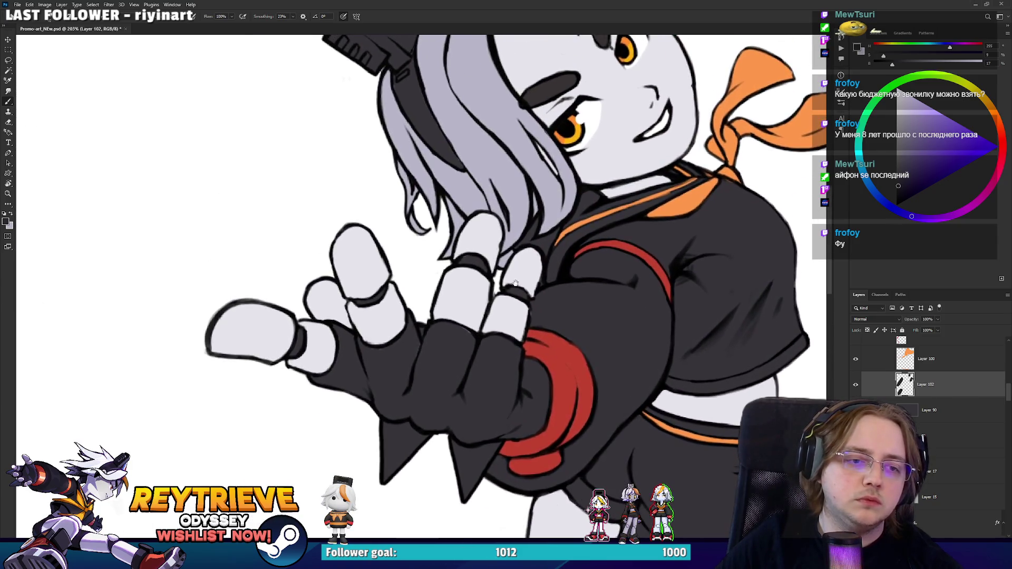
pyautogui.moveTo(515, 283); pyautogui.dragTo(493, 445)
pyautogui.moveTo(432, 334); pyautogui.dragTo(379, 243)
pyautogui.moveTo(547, 337); pyautogui.dragTo(432, 137)
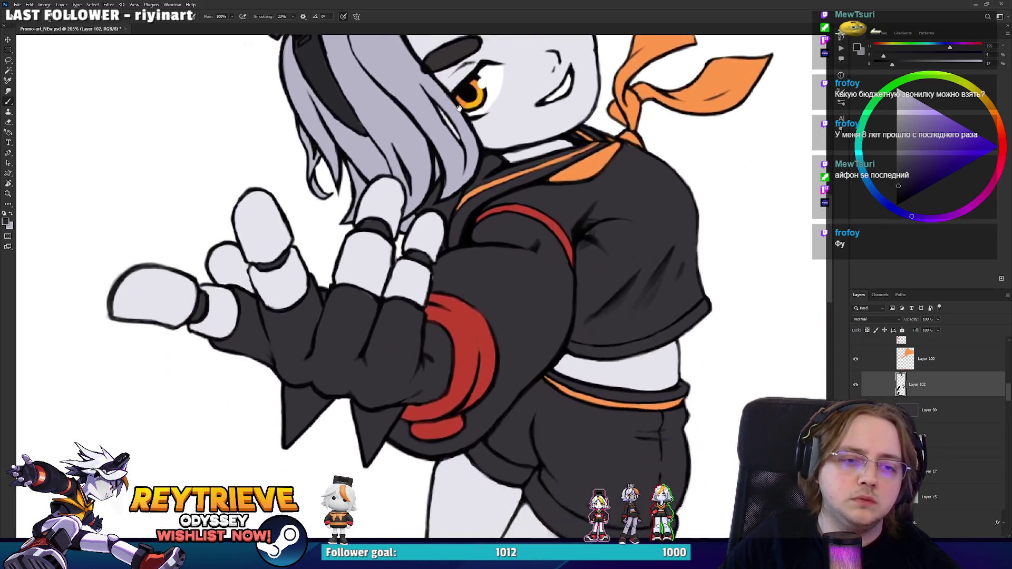
pyautogui.moveTo(572, 314)
pyautogui.mouseDown()
pyautogui.moveTo(527, 253)
pyautogui.moveTo(527, 217)
pyautogui.moveTo(551, 153)
pyautogui.mouseUp()
pyautogui.hotkey('ctrl', 'z')
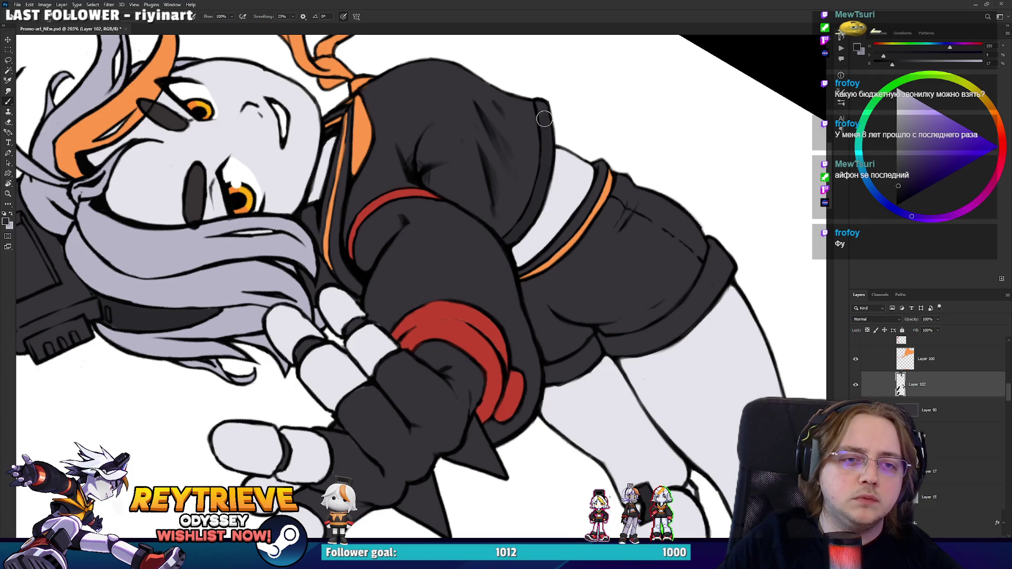
pyautogui.moveTo(677, 253); pyautogui.dragTo(590, 316)
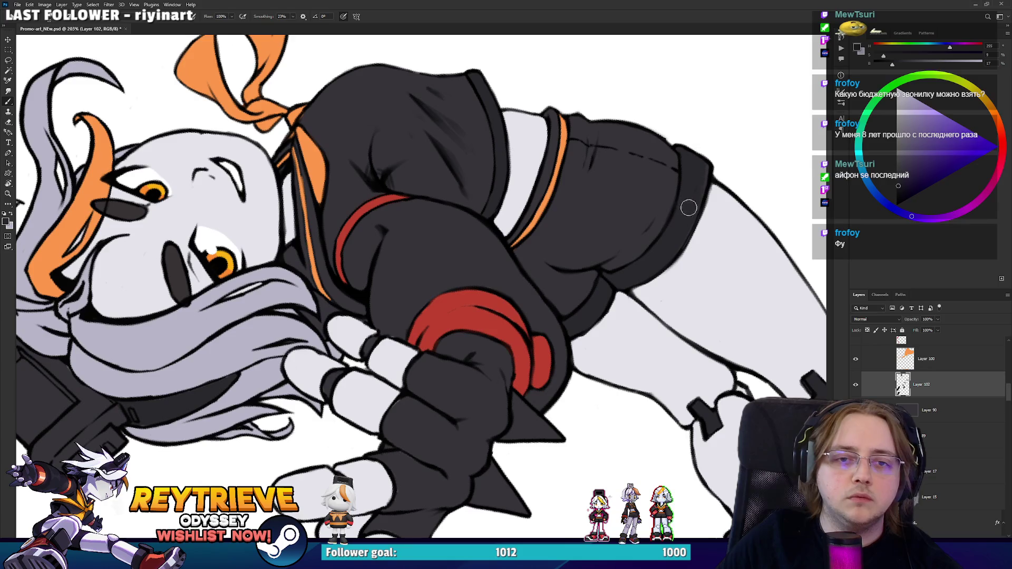
pyautogui.hotkey('ctrl', '0')
pyautogui.press('r')
pyautogui.moveTo(686, 222); pyautogui.dragTo(649, 295)
pyautogui.scroll(2, 645, 293)
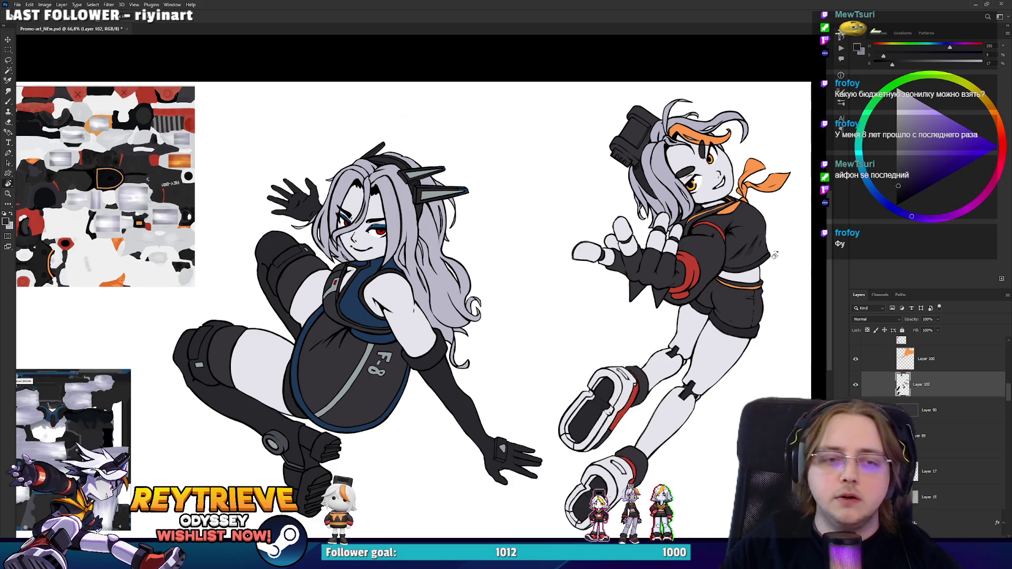
# Step: On Layer 56, sketch and then erase a trial arched line on the shorts
pyautogui.scroll(5, 937, 395)
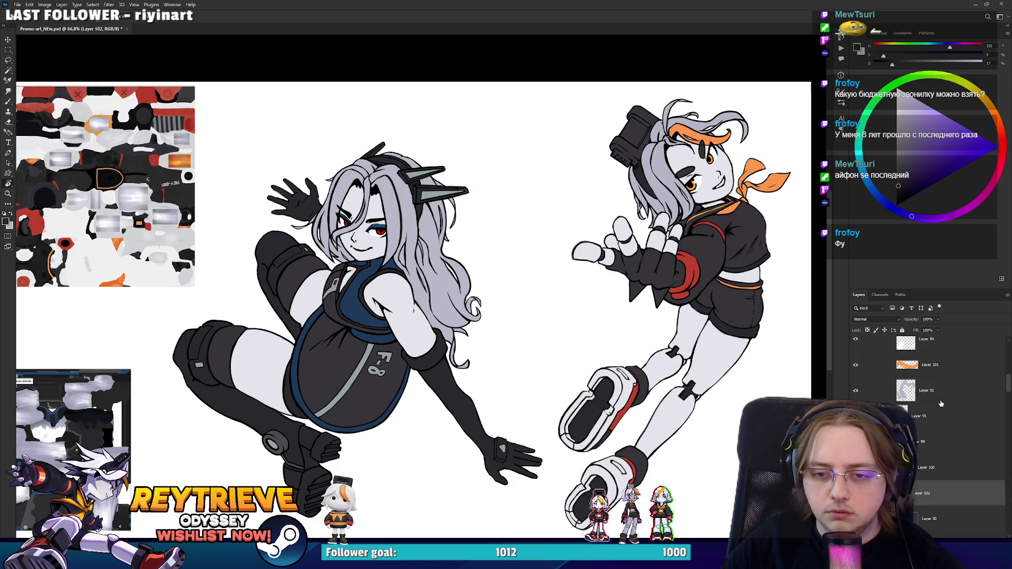
pyautogui.click(910, 413)
pyautogui.scroll(5, 712, 264)
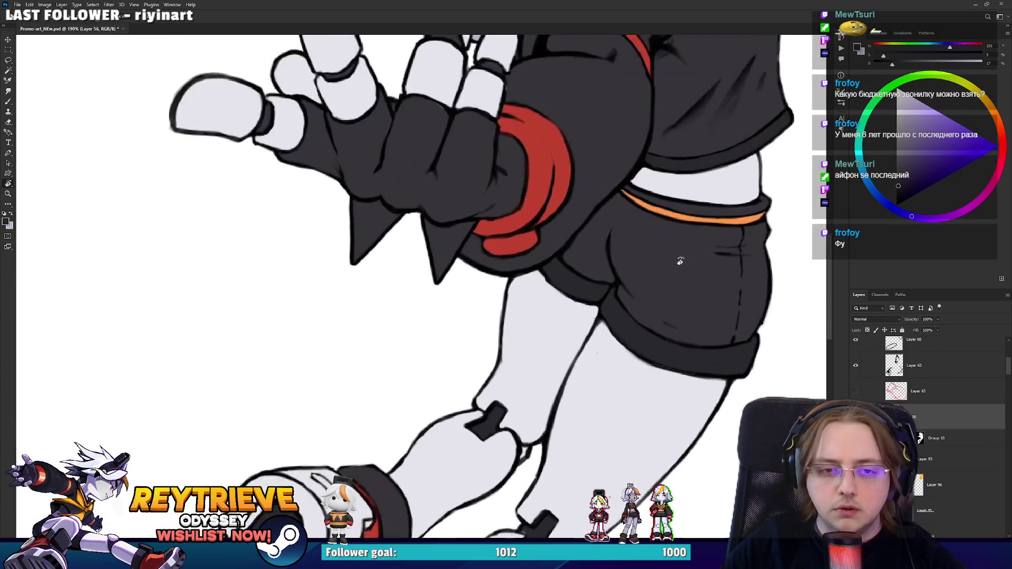
pyautogui.press('b')
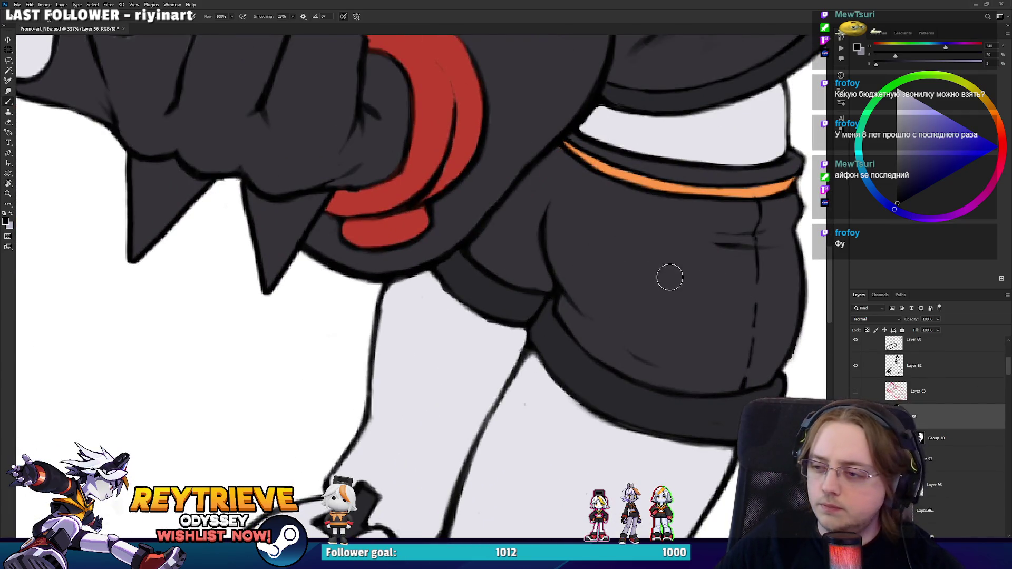
pyautogui.moveTo(645, 274)
pyautogui.mouseDown()
pyautogui.moveTo(678, 262)
pyautogui.moveTo(666, 275)
pyautogui.moveTo(669, 241)
pyautogui.moveTo(663, 250)
pyautogui.moveTo(684, 221)
pyautogui.moveTo(697, 280)
pyautogui.moveTo(637, 242)
pyautogui.moveTo(644, 230)
pyautogui.moveTo(657, 271)
pyautogui.moveTo(682, 256)
pyautogui.moveTo(676, 250)
pyautogui.moveTo(657, 271)
pyautogui.mouseUp()
pyautogui.press('e')
# Step: Draw an oval on the shorts and trim it into an inner circle
pyautogui.press('b')
pyautogui.press('e')
pyautogui.press('b')
pyautogui.press('e')
pyautogui.press('b')
pyautogui.press('e')
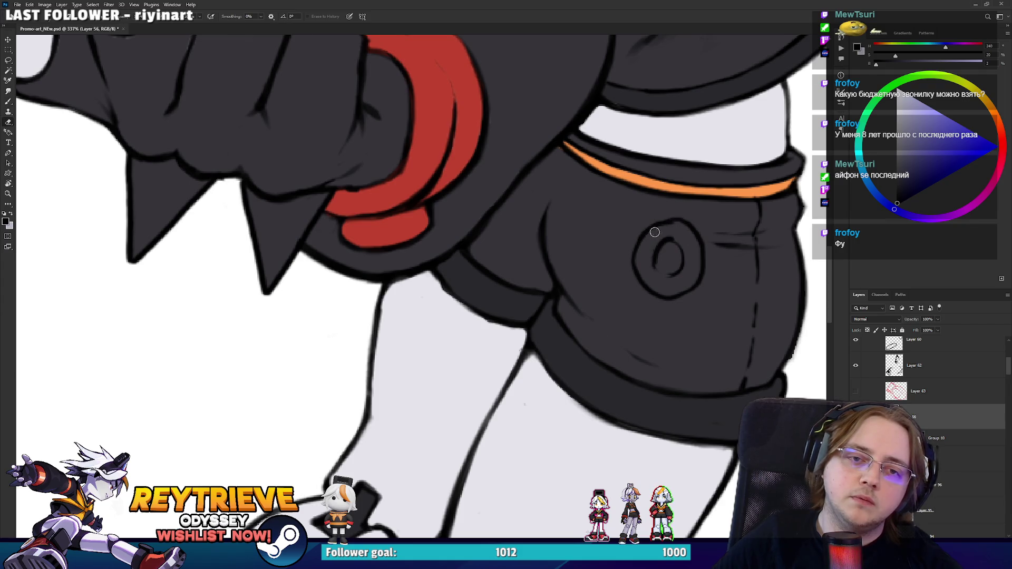
# Step: Refine the ring emblem with brush and eraser in a rotated view, then straighten it
pyautogui.press('r')
pyautogui.moveTo(682, 280)
pyautogui.mouseDown()
pyautogui.moveTo(685, 329)
pyautogui.moveTo(539, 495)
pyautogui.mouseUp()
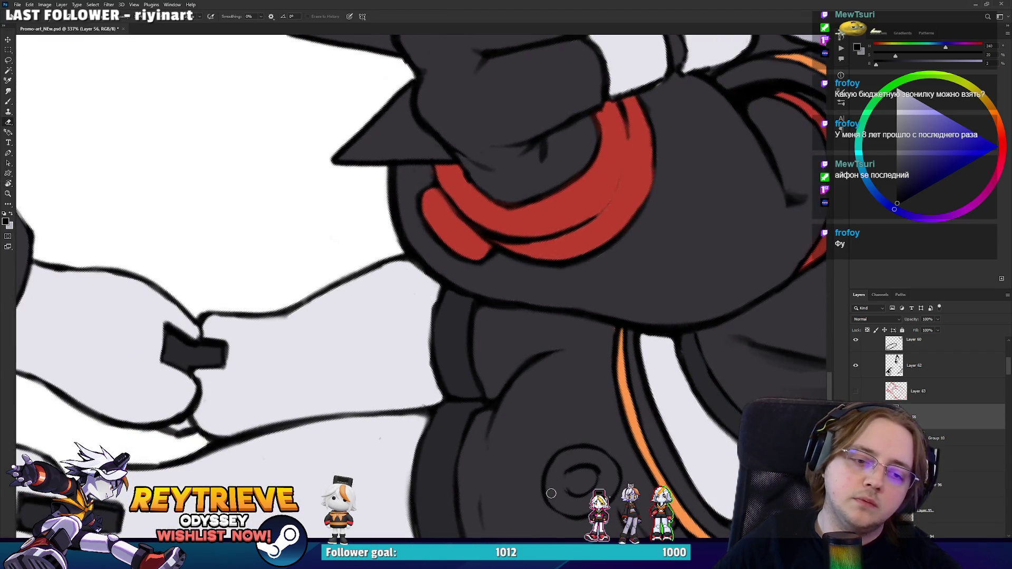
pyautogui.press('b')
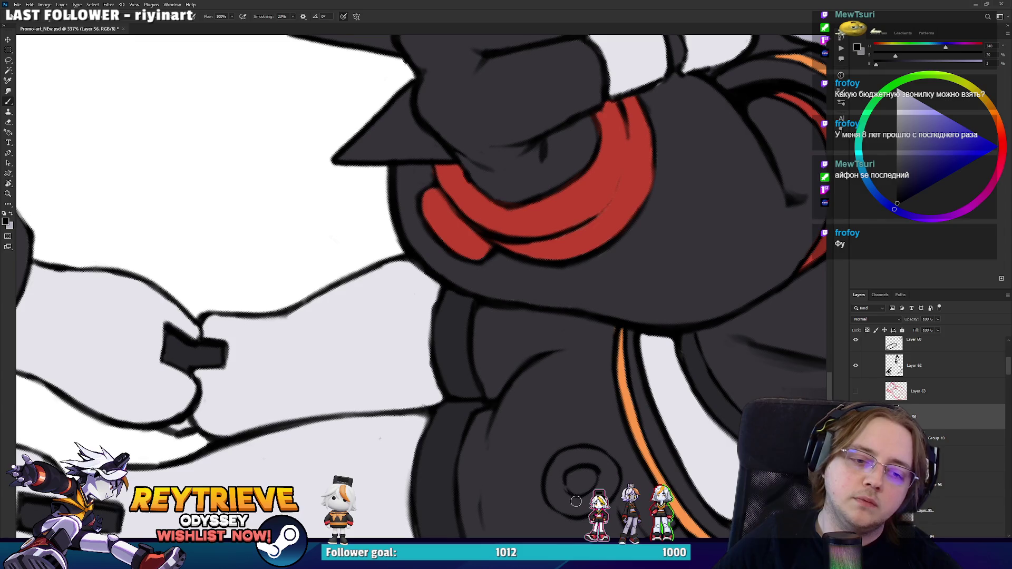
pyautogui.press('r')
pyautogui.moveTo(576, 500); pyautogui.dragTo(712, 237)
pyautogui.press('e')
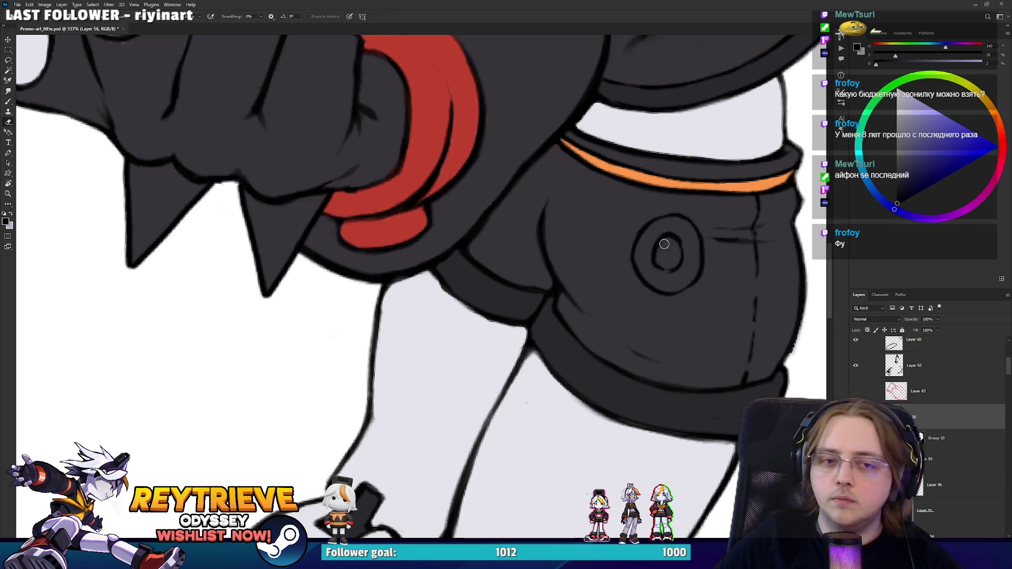
pyautogui.press('b')
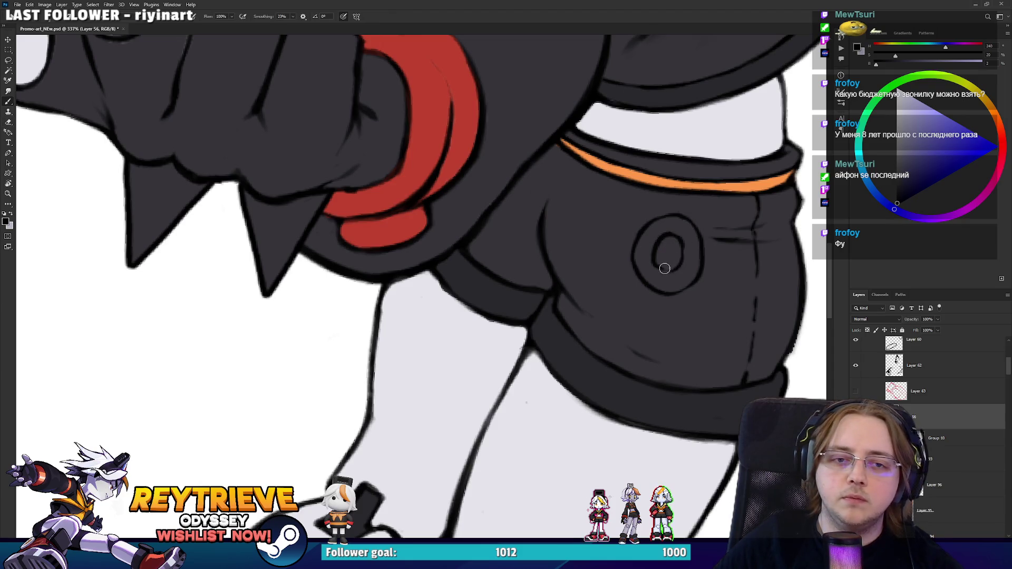
pyautogui.scroll(-10, 598, 195)
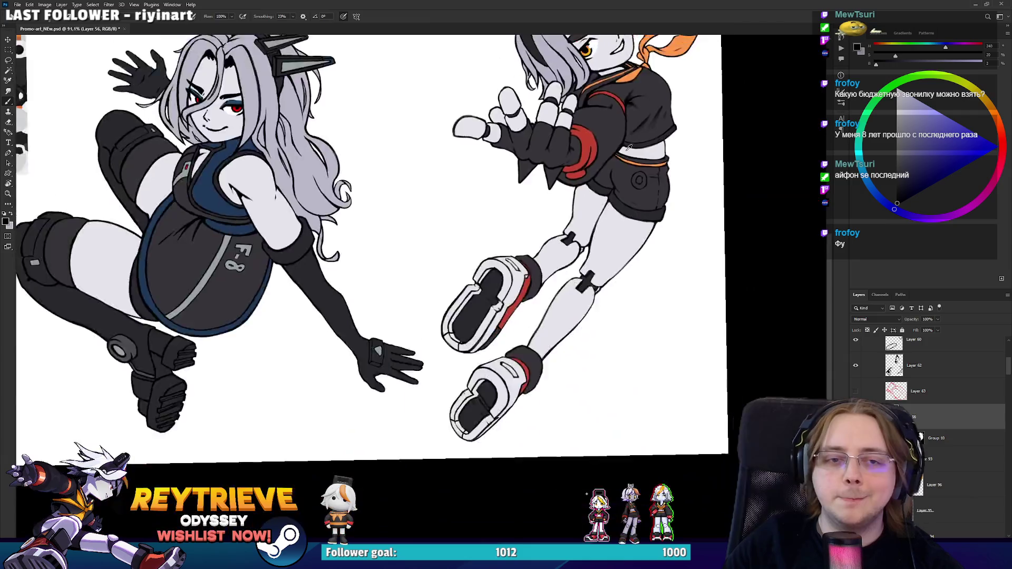
# Step: Add a new layer above Layer 93 and move it below Layer 92
pyautogui.hotkey('ctrl', '+')
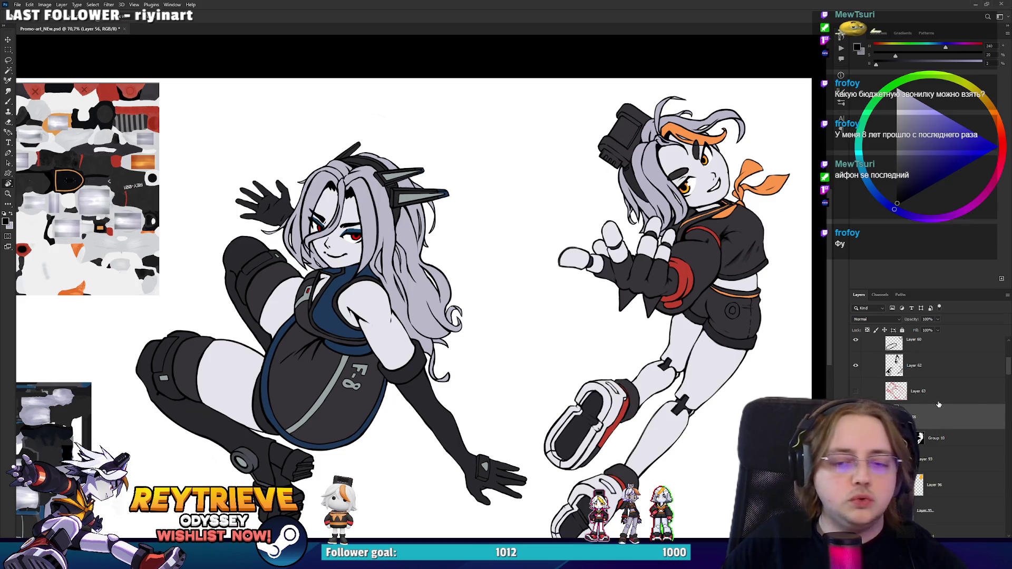
pyautogui.scroll(-4, 944, 401)
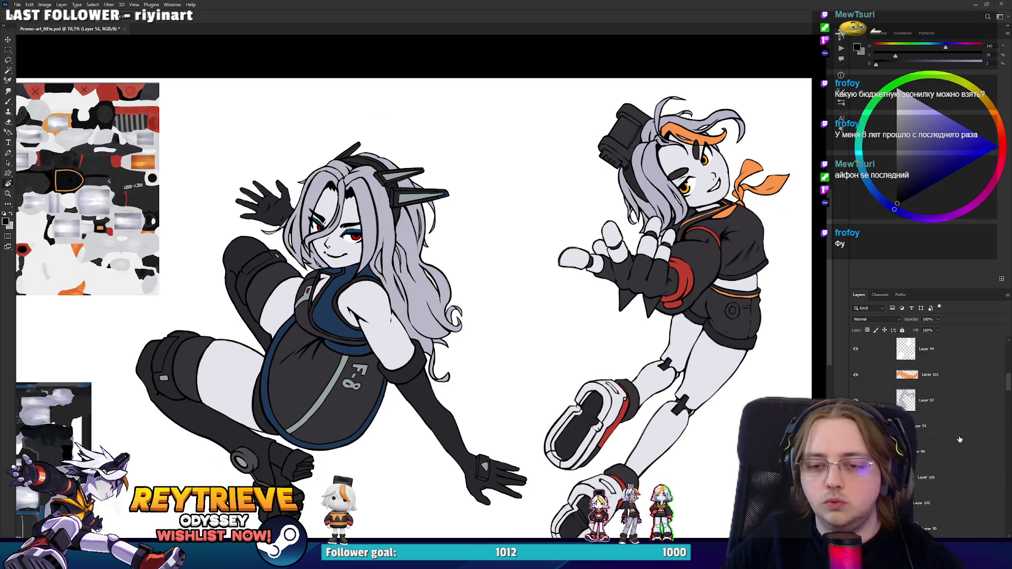
pyautogui.click(958, 360)
pyautogui.hotkey('ctrl', 'shift', 'alt', 'n')
pyautogui.press('b')
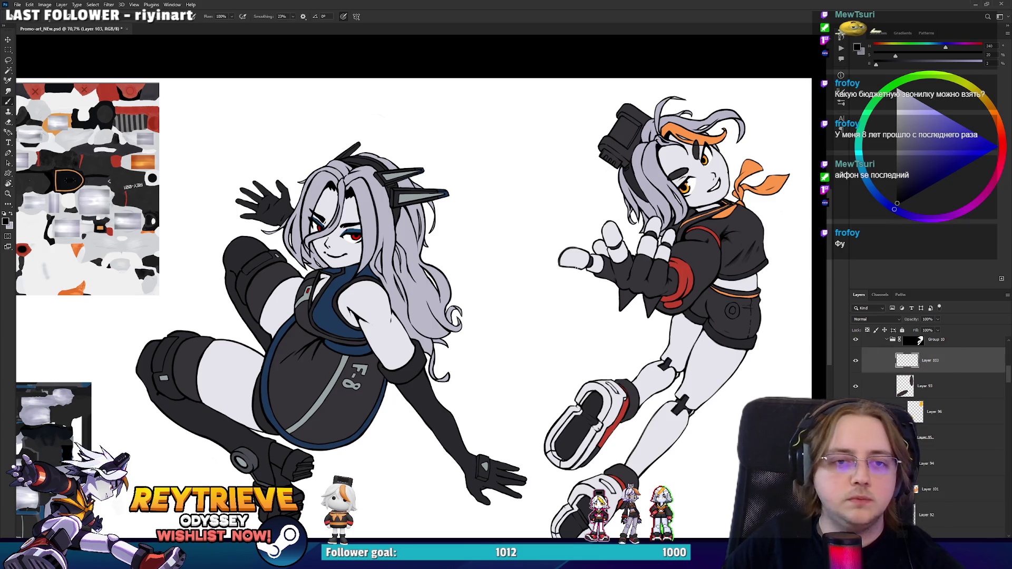
pyautogui.hotkey('ctrl', '[')
pyautogui.hotkey('ctrl', '[')
pyautogui.hotkey('ctrl', '[')
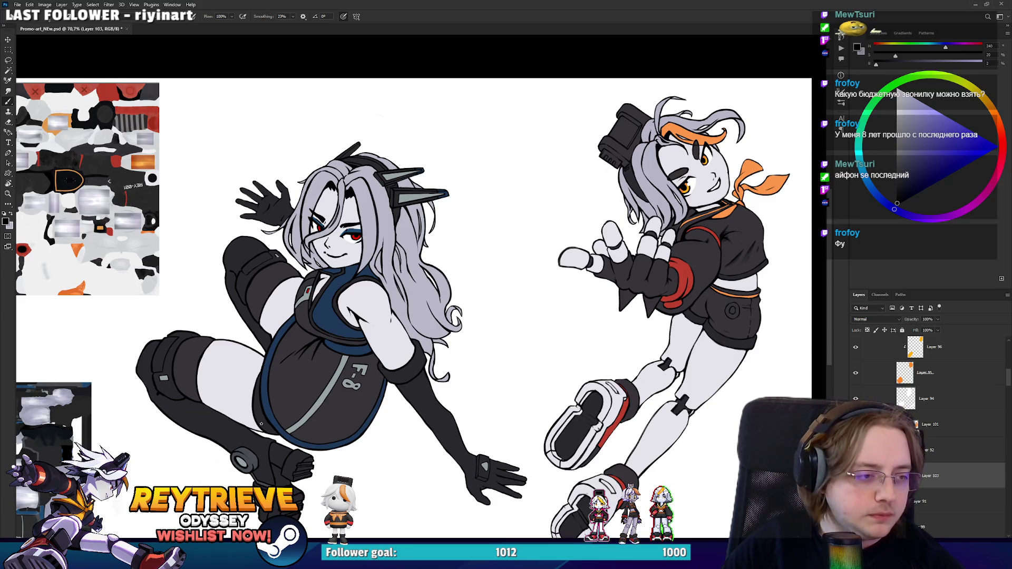
# Step: Paint the headgear device's lower end, top face and top highlight light grey
pyautogui.keyDown('alt'); pyautogui.click(598, 205); pyautogui.keyUp('alt')
pyautogui.keyDown('alt'); pyautogui.scroll(5, 685, 137); pyautogui.keyUp('alt')
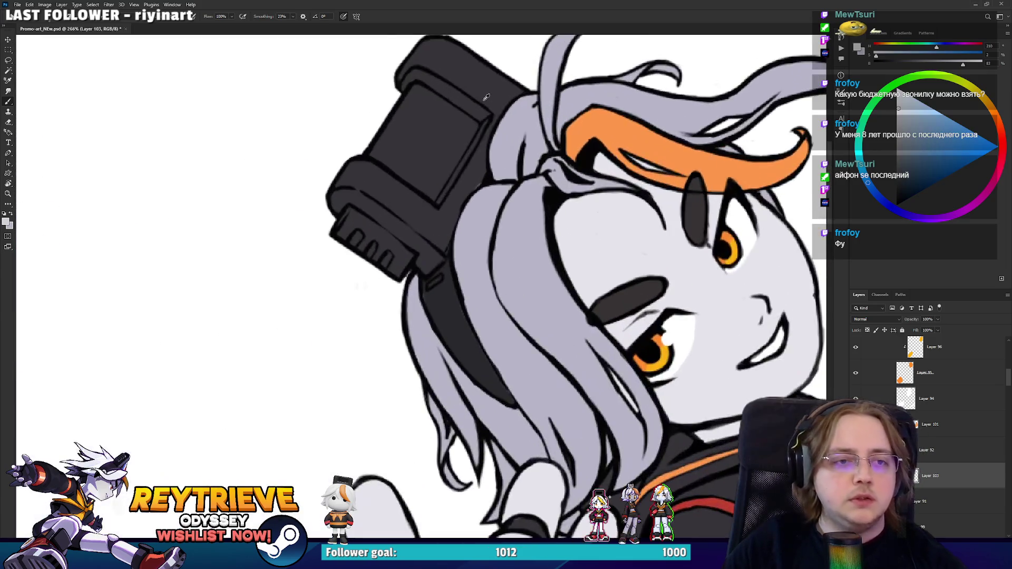
pyautogui.moveTo(477, 100); pyautogui.dragTo(540, 243)
pyautogui.moveTo(416, 311)
pyautogui.mouseDown()
pyautogui.moveTo(391, 389)
pyautogui.moveTo(422, 316)
pyautogui.moveTo(454, 326)
pyautogui.moveTo(464, 359)
pyautogui.moveTo(410, 394)
pyautogui.moveTo(458, 387)
pyautogui.moveTo(492, 406)
pyautogui.moveTo(504, 383)
pyautogui.moveTo(474, 364)
pyautogui.moveTo(520, 334)
pyautogui.moveTo(577, 227)
pyautogui.mouseUp()
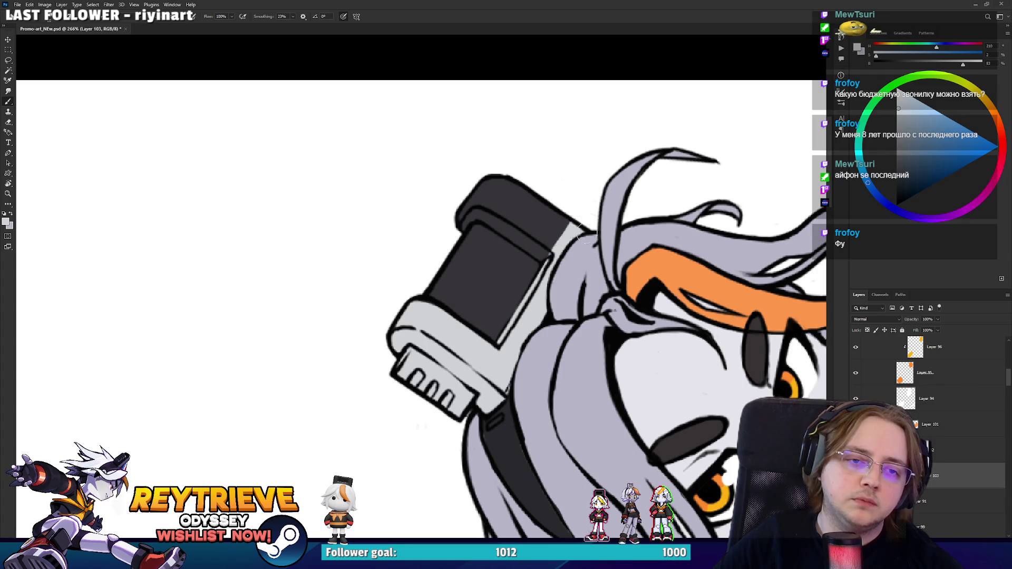
pyautogui.moveTo(475, 213)
pyautogui.mouseDown()
pyautogui.moveTo(461, 214)
pyautogui.moveTo(519, 203)
pyautogui.moveTo(509, 170)
pyautogui.mouseUp()
pyautogui.moveTo(482, 210)
pyautogui.mouseDown()
pyautogui.moveTo(527, 245)
pyautogui.moveTo(495, 221)
pyautogui.moveTo(564, 211)
pyautogui.mouseUp()
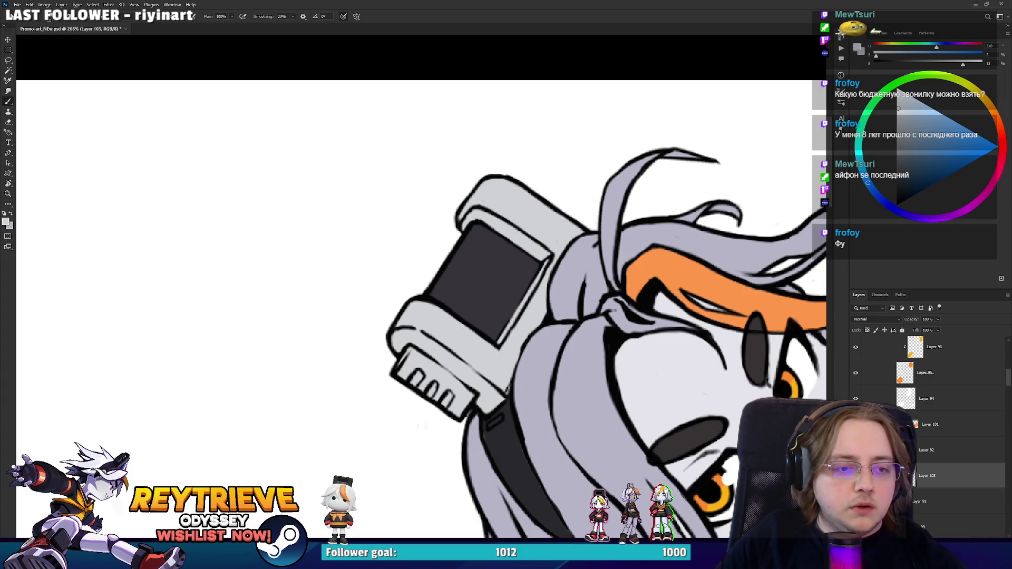
# Step: Save the illustration PSD with Ctrl+S
pyautogui.scroll(-10, 411, 319)
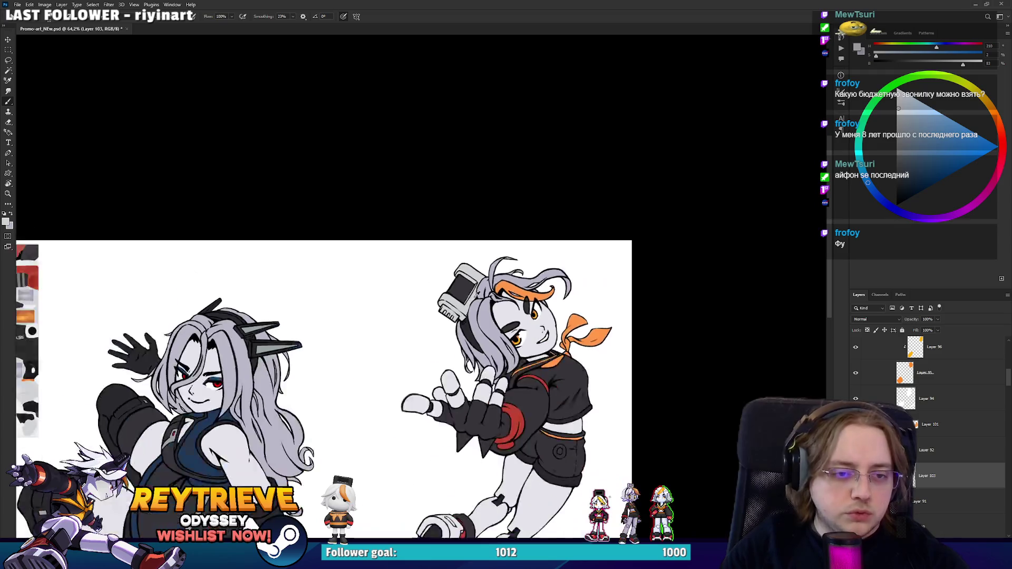
pyautogui.scroll(3, 563, 257)
pyautogui.hotkey('ctrl', 's')
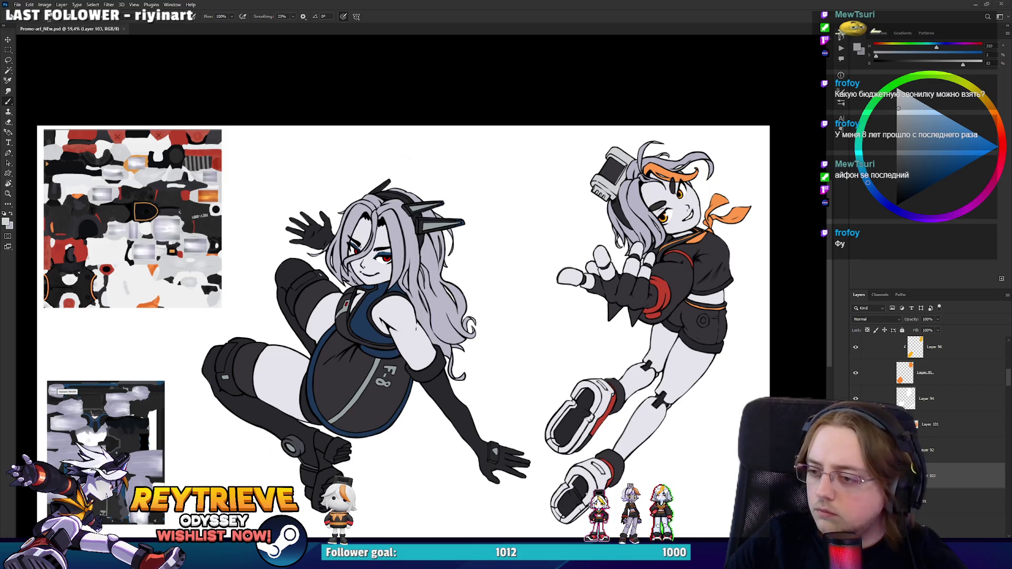
# Step: Add a new layer above Layer 102 and pick a grey stripe colour
pyautogui.scroll(5, 601, 421)
pyautogui.keyDown('ctrl'); pyautogui.click(606, 411); pyautogui.keyUp('ctrl')
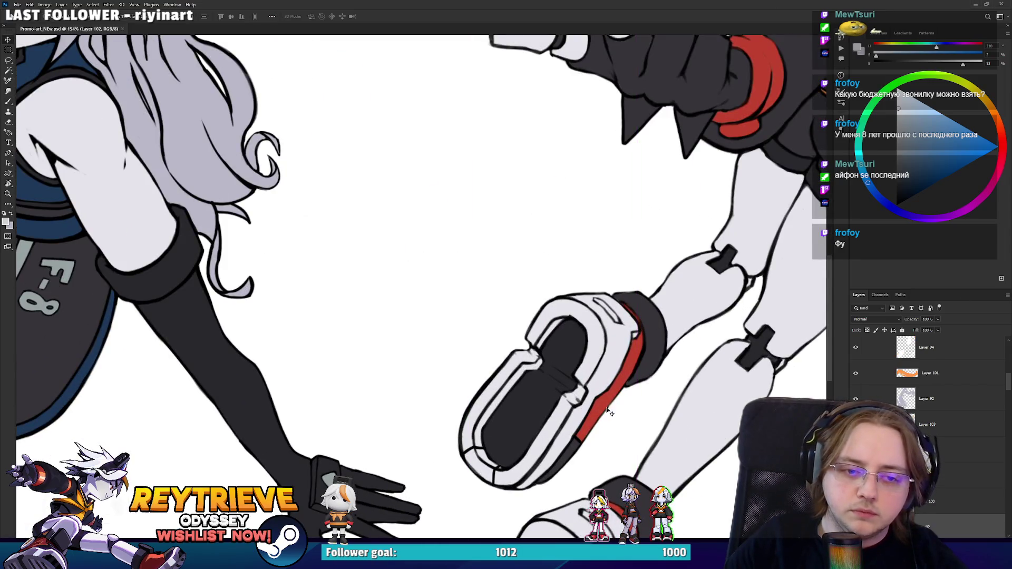
pyautogui.click(915, 561)
pyautogui.scroll(2, 643, 445)
pyautogui.press('b')
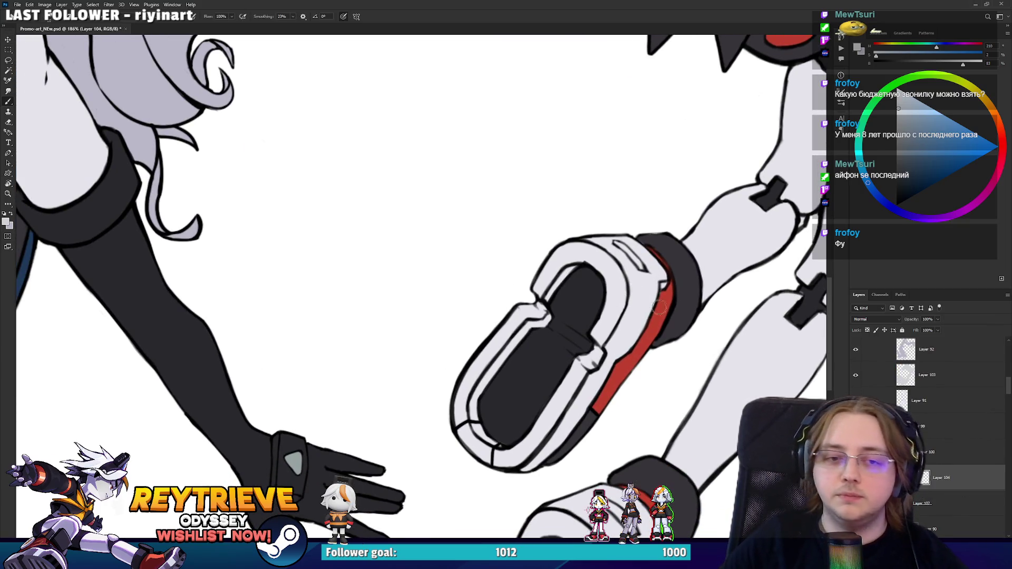
pyautogui.keyDown('alt'); pyautogui.click(581, 302); pyautogui.keyUp('alt')
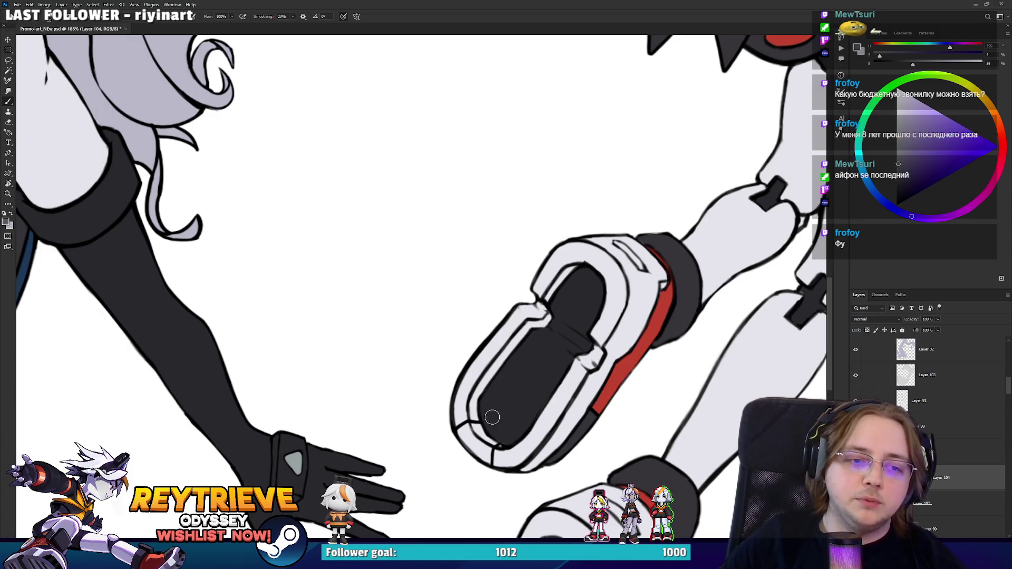
# Step: Paint diagonal grey stripes across the upper boot sole, redoing the first attempt
pyautogui.moveTo(487, 408); pyautogui.dragTo(519, 435)
pyautogui.moveTo(498, 377); pyautogui.dragTo(548, 419)
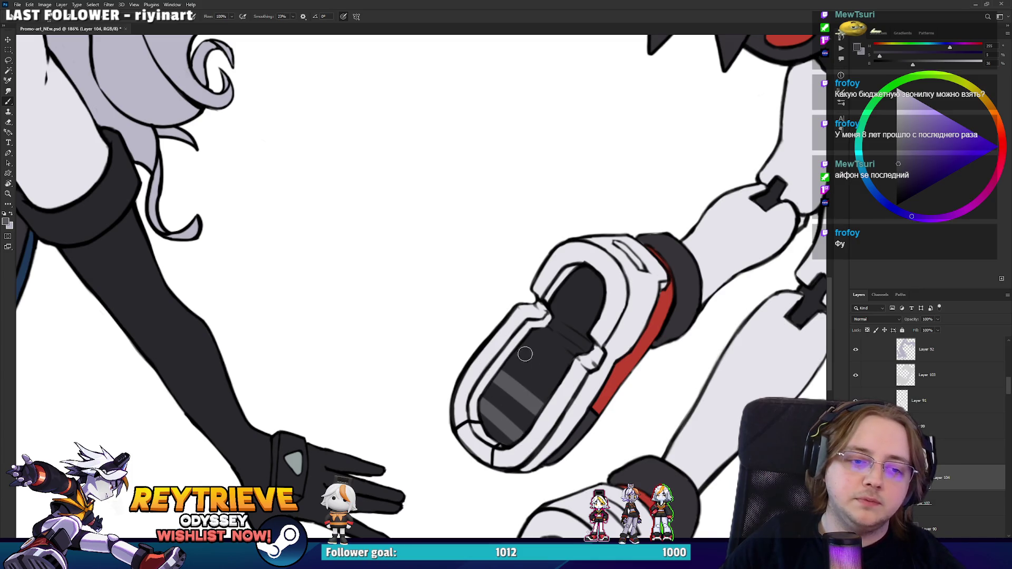
pyautogui.moveTo(519, 348); pyautogui.dragTo(561, 382)
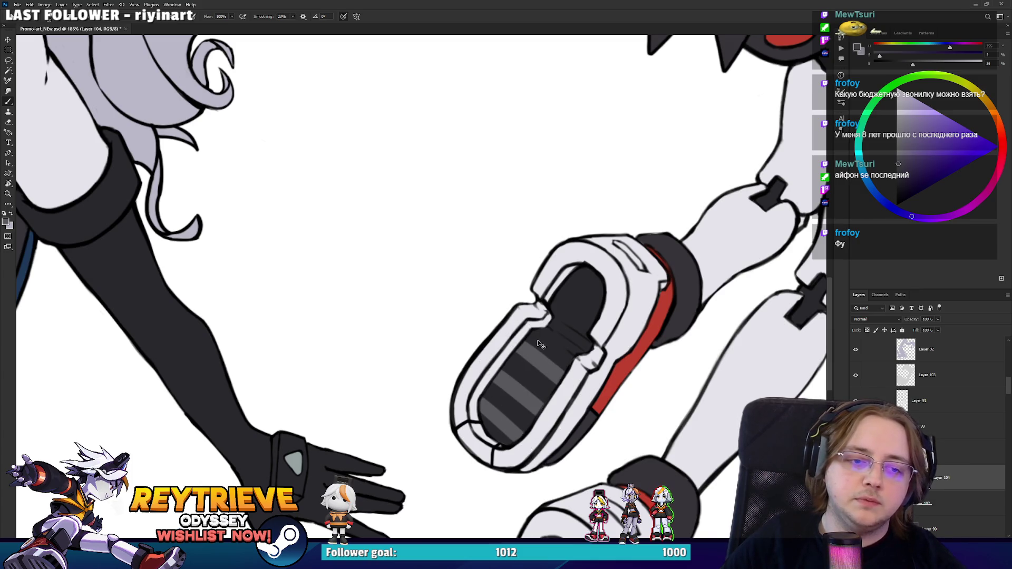
pyautogui.hotkey('ctrl', 'z')
pyautogui.hotkey('ctrl', 'z')
pyautogui.hotkey('ctrl', 'z')
pyautogui.moveTo(527, 333); pyautogui.dragTo(569, 364)
pyautogui.moveTo(506, 347)
pyautogui.mouseDown()
pyautogui.moveTo(553, 390)
pyautogui.moveTo(532, 411)
pyautogui.mouseUp()
# Step: Paint matching diagonal grey stripes across the lower boot sole, undoing a darkening stroke
pyautogui.moveTo(570, 306)
pyautogui.mouseDown()
pyautogui.moveTo(509, 346)
pyautogui.moveTo(545, 370)
pyautogui.mouseUp()
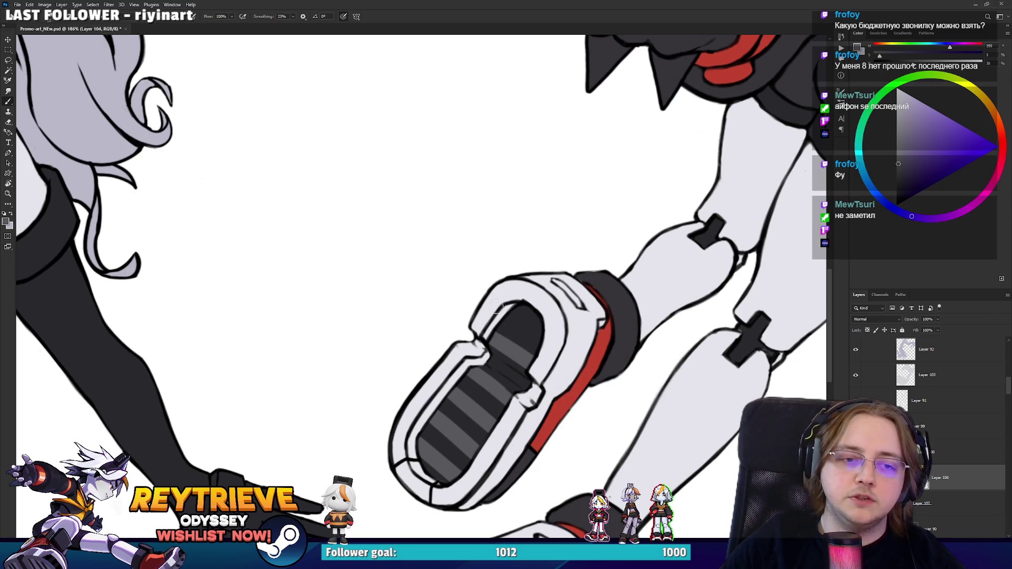
pyautogui.moveTo(498, 308); pyautogui.dragTo(448, 140)
pyautogui.moveTo(430, 424)
pyautogui.mouseDown()
pyautogui.moveTo(456, 443)
pyautogui.moveTo(461, 477)
pyautogui.mouseUp()
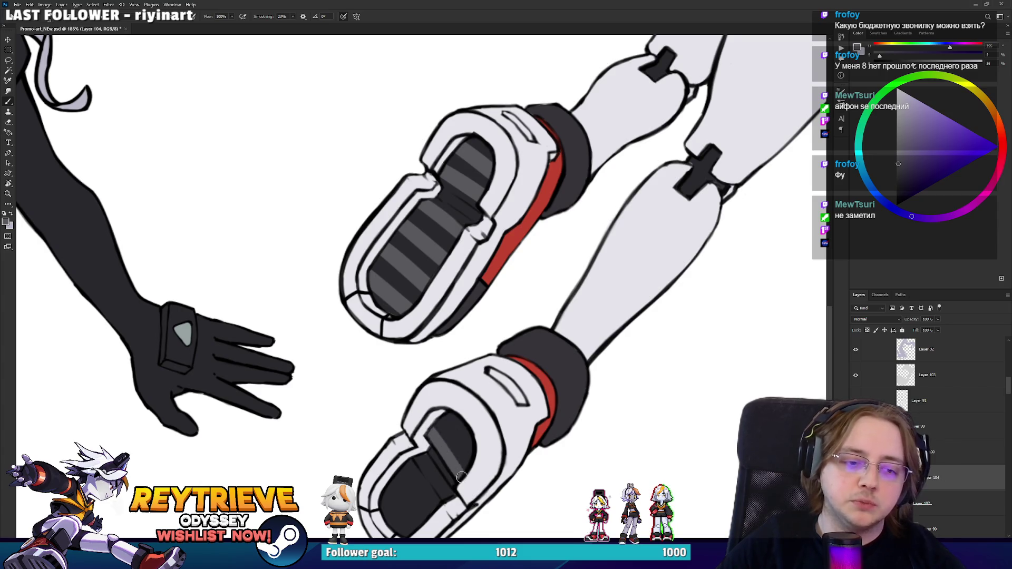
pyautogui.moveTo(399, 508); pyautogui.dragTo(436, 414)
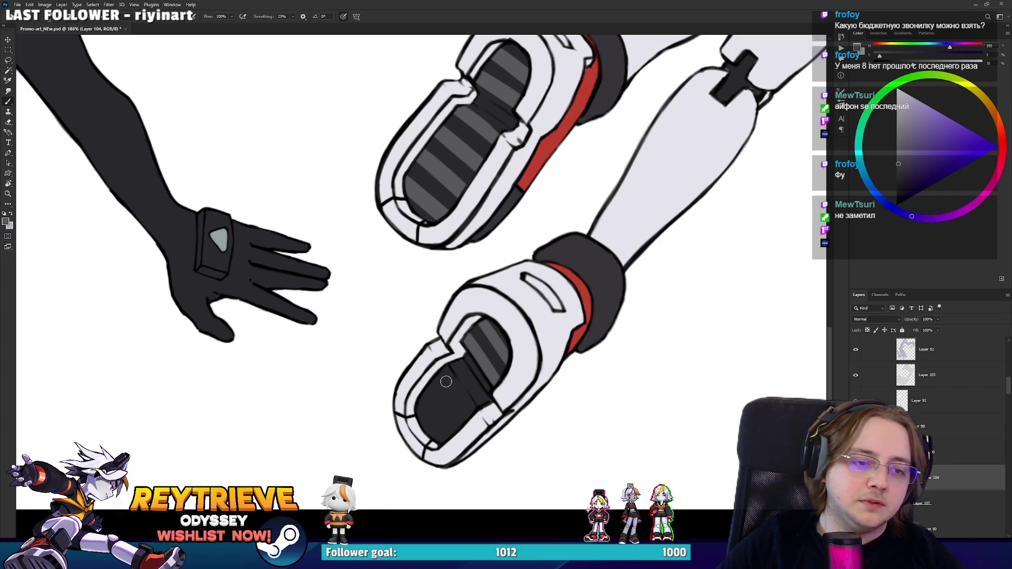
pyautogui.moveTo(440, 369); pyautogui.dragTo(471, 414)
pyautogui.moveTo(421, 371); pyautogui.dragTo(458, 430)
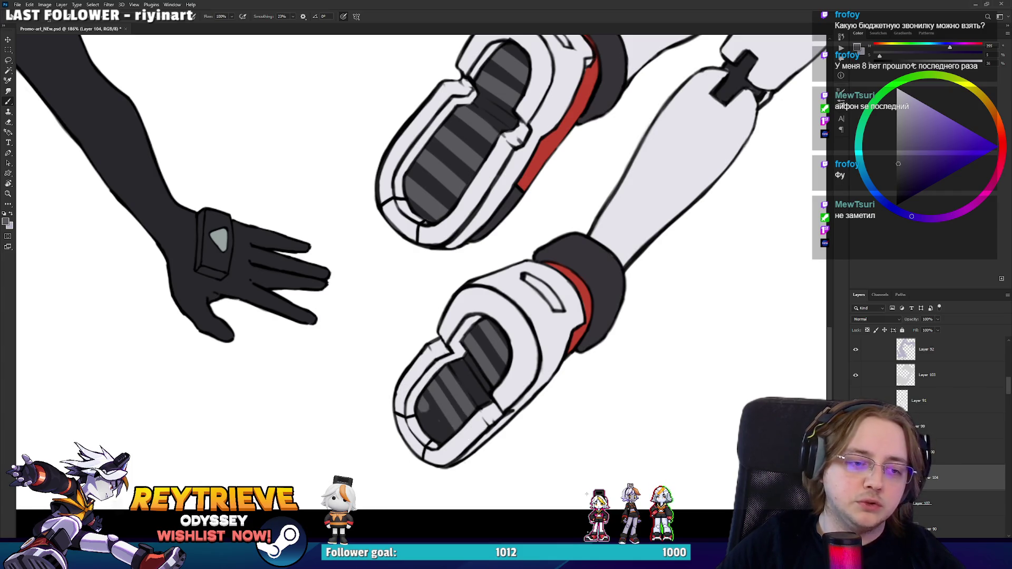
pyautogui.moveTo(421, 400); pyautogui.dragTo(443, 437)
pyautogui.moveTo(458, 379)
pyautogui.mouseDown()
pyautogui.moveTo(439, 424)
pyautogui.moveTo(456, 387)
pyautogui.moveTo(485, 454)
pyautogui.mouseUp()
pyautogui.hotkey('ctrl', 'z')
pyautogui.moveTo(427, 400); pyautogui.dragTo(459, 473)
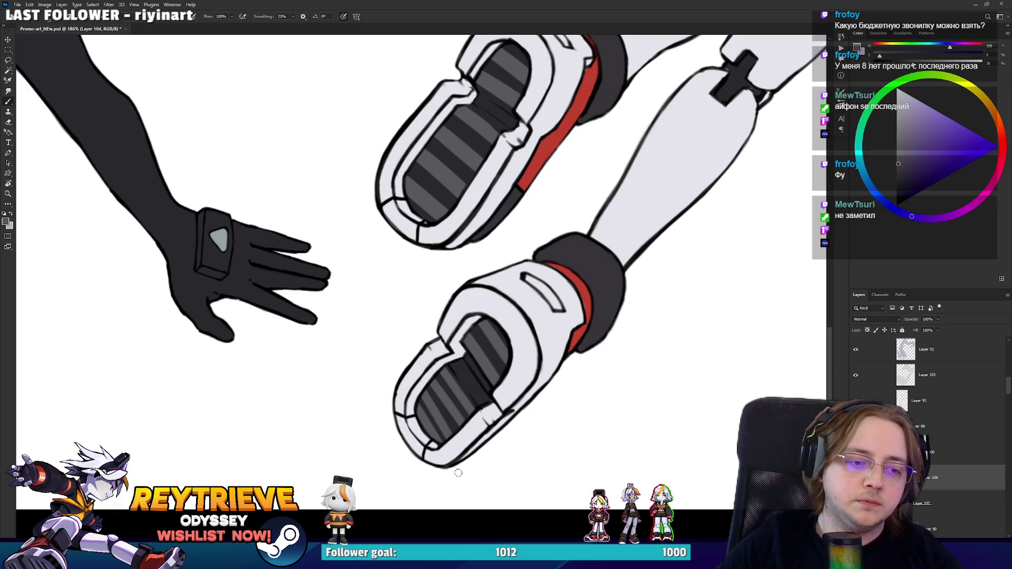
pyautogui.scroll(-5, 447, 456)
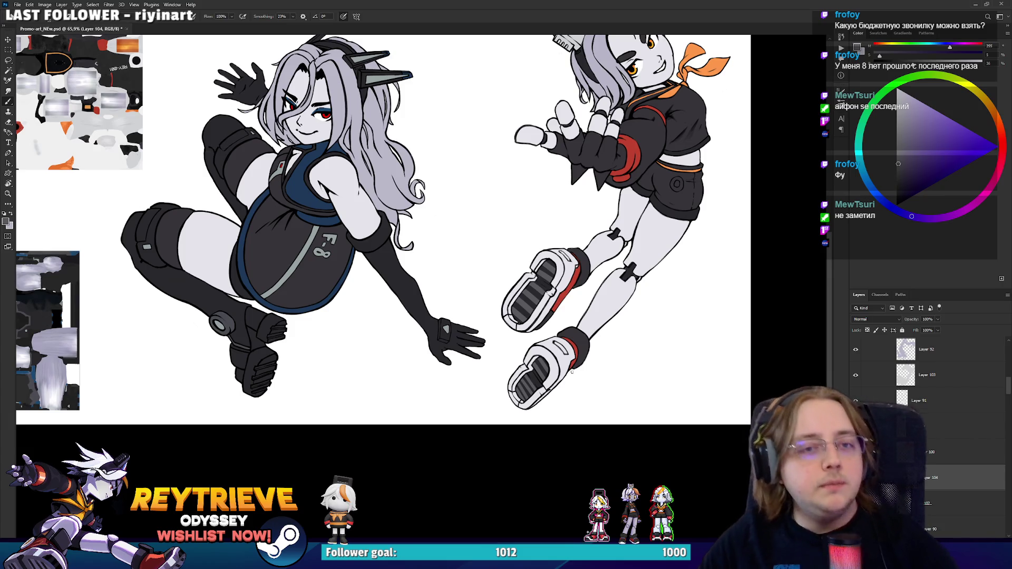
pyautogui.scroll(-2, 527, 230)
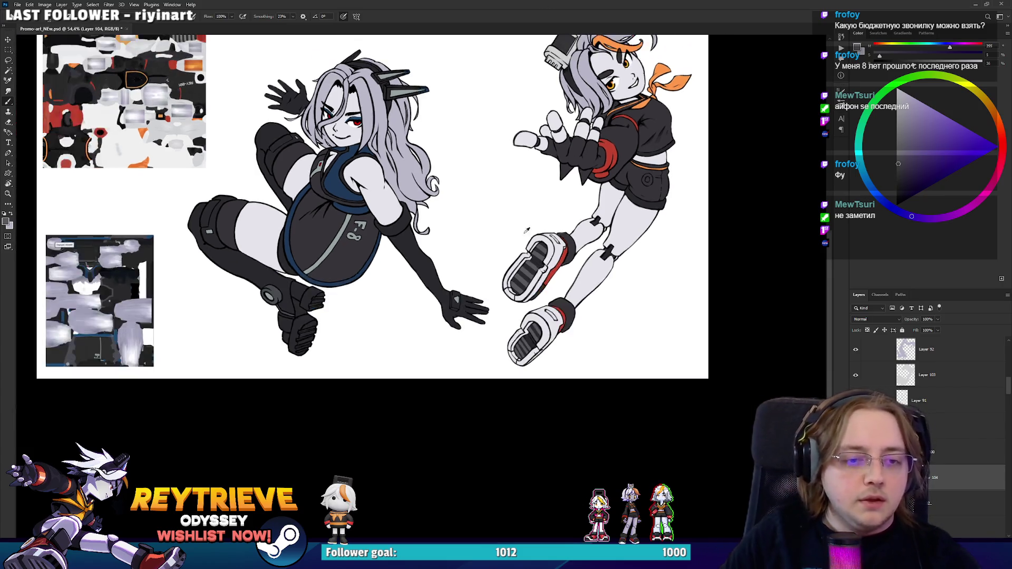
pyautogui.scroll(8, 527, 324)
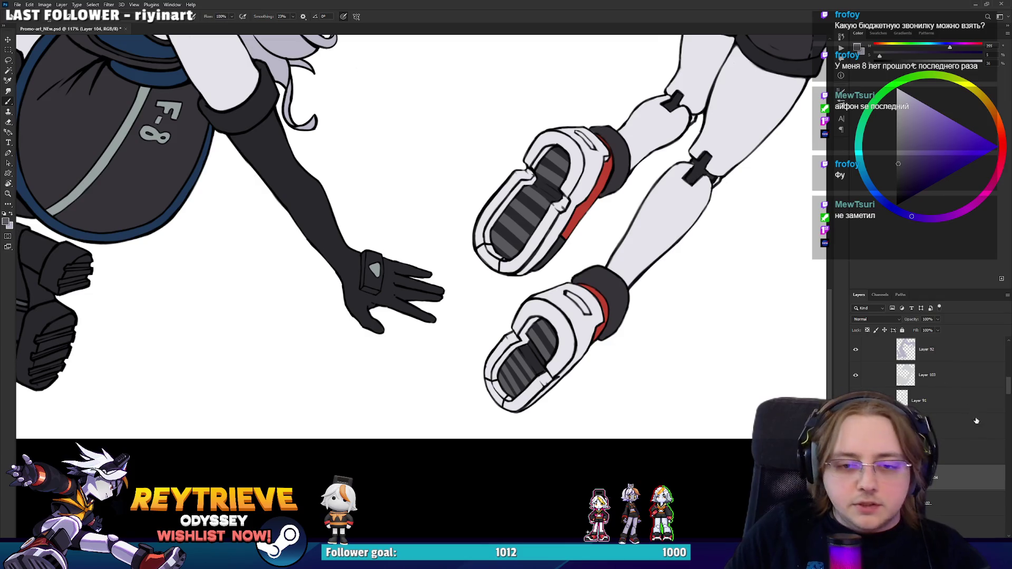
# Step: Check the boots layer's visibility and create new Layer 105 above Layer 91
pyautogui.scroll(-1, 953, 453)
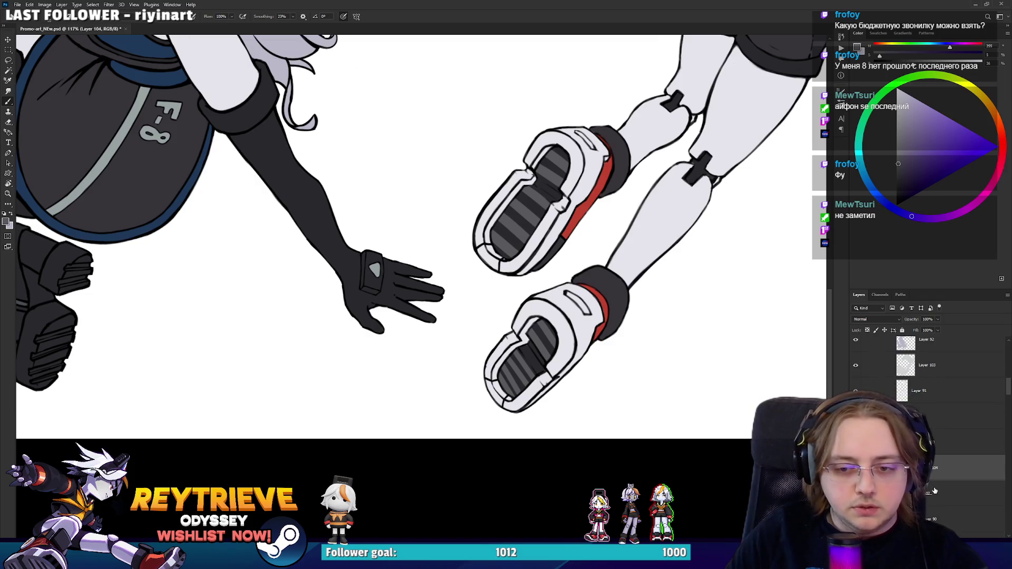
pyautogui.scroll(3, 927, 421)
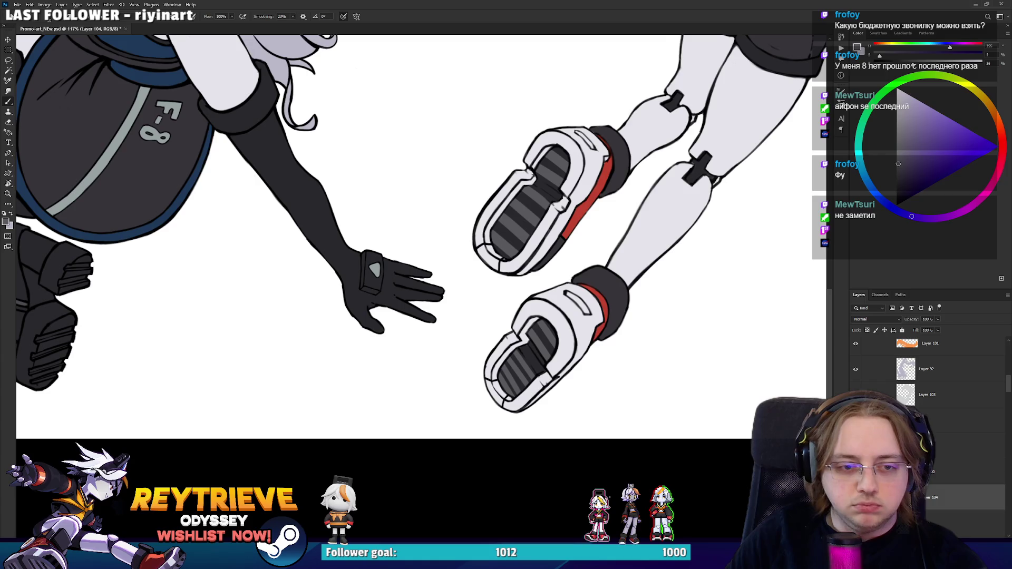
pyautogui.scroll(12, 869, 388)
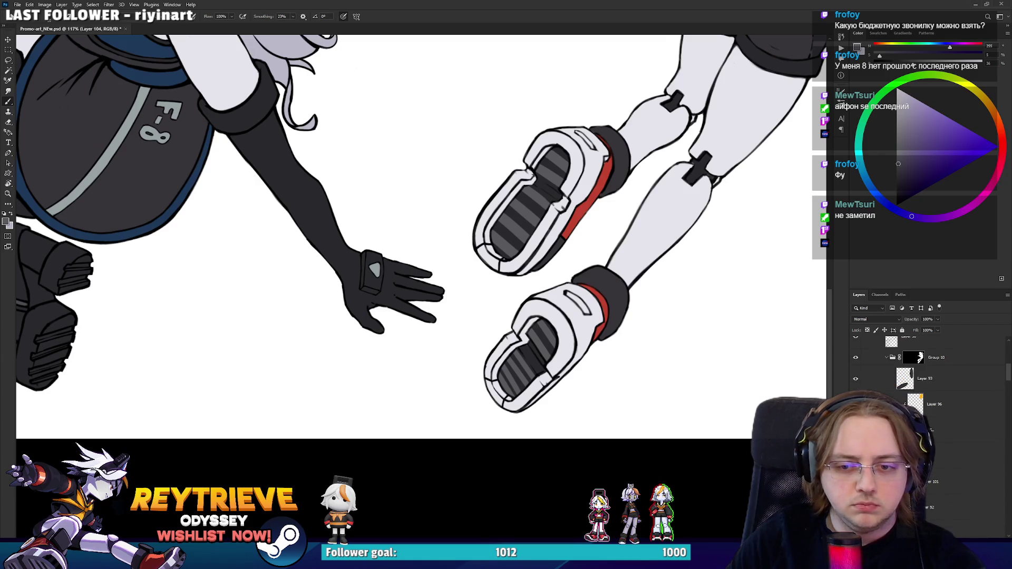
pyautogui.scroll(-5, 928, 400)
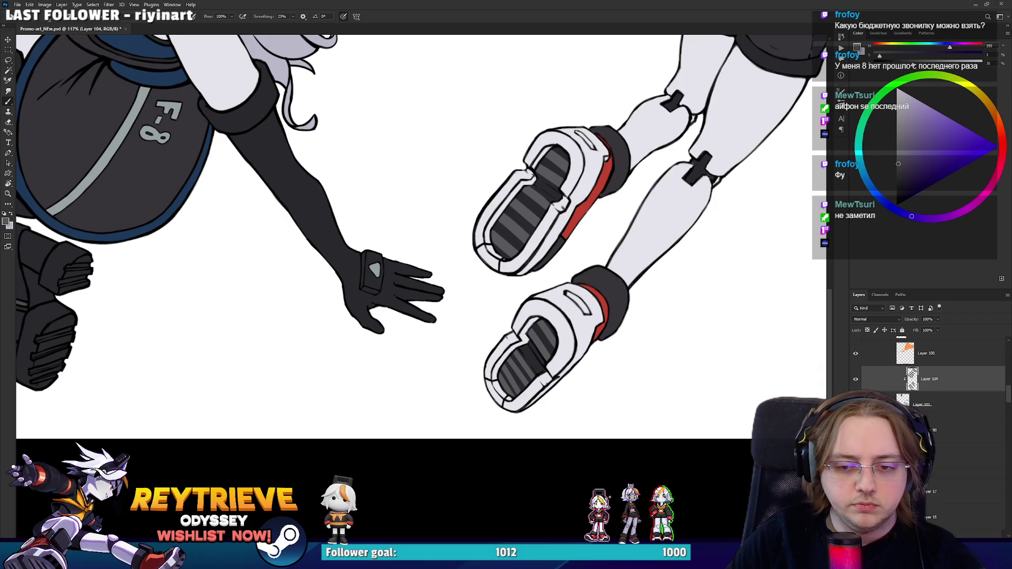
pyautogui.scroll(5, 905, 378)
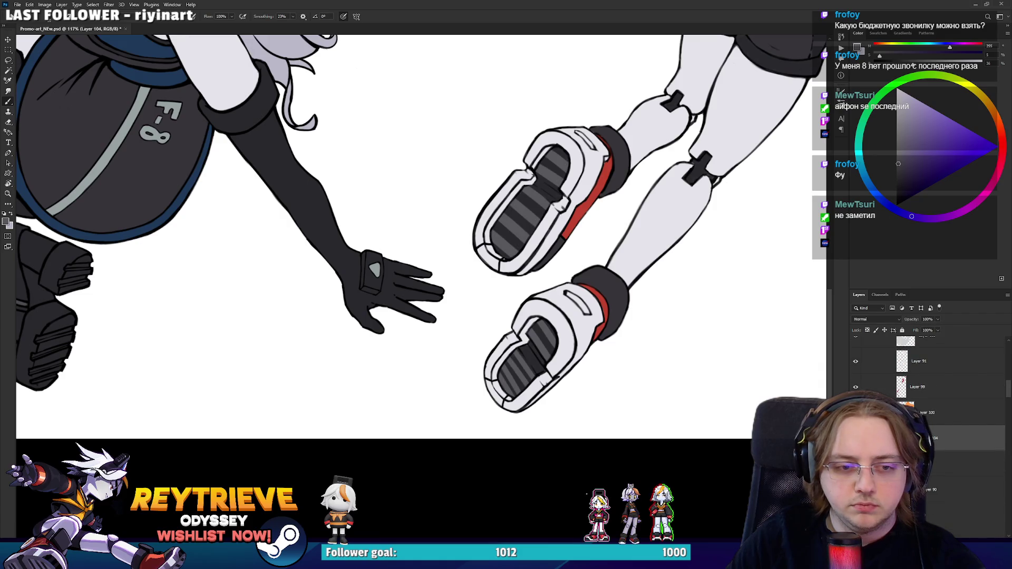
pyautogui.click(855, 387)
pyautogui.click(856, 361)
pyautogui.click(856, 361)
pyautogui.hotkey('ctrl', 'shift', 'alt', 'n')
pyautogui.scroll(5, 548, 374)
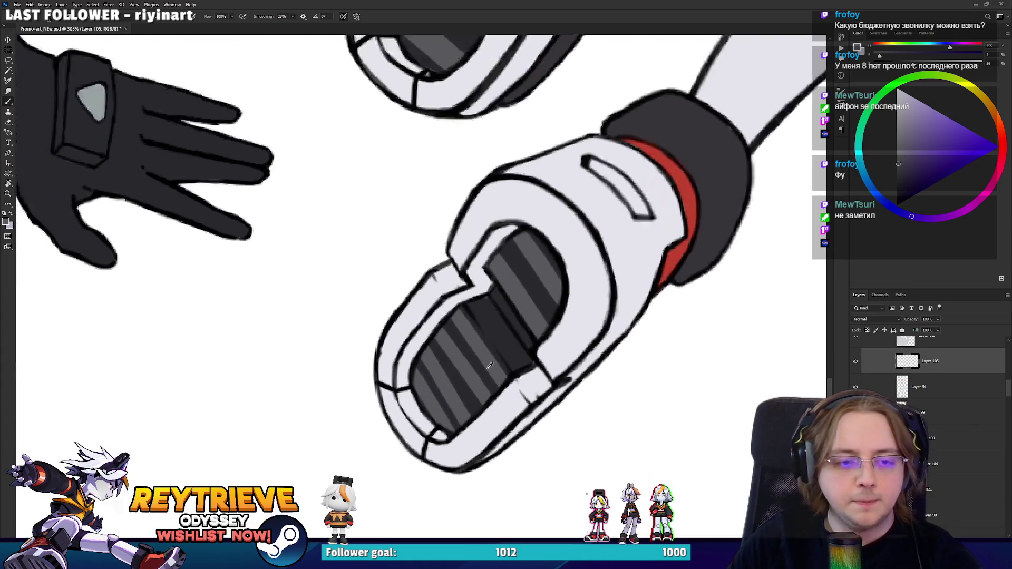
# Step: Sample the dark cuff colour and paint black into both boots' toe tips
pyautogui.keyDown('alt'); pyautogui.click(741, 148); pyautogui.keyUp('alt')
pyautogui.keyDown('alt'); pyautogui.click(776, 174); pyautogui.keyUp('alt')
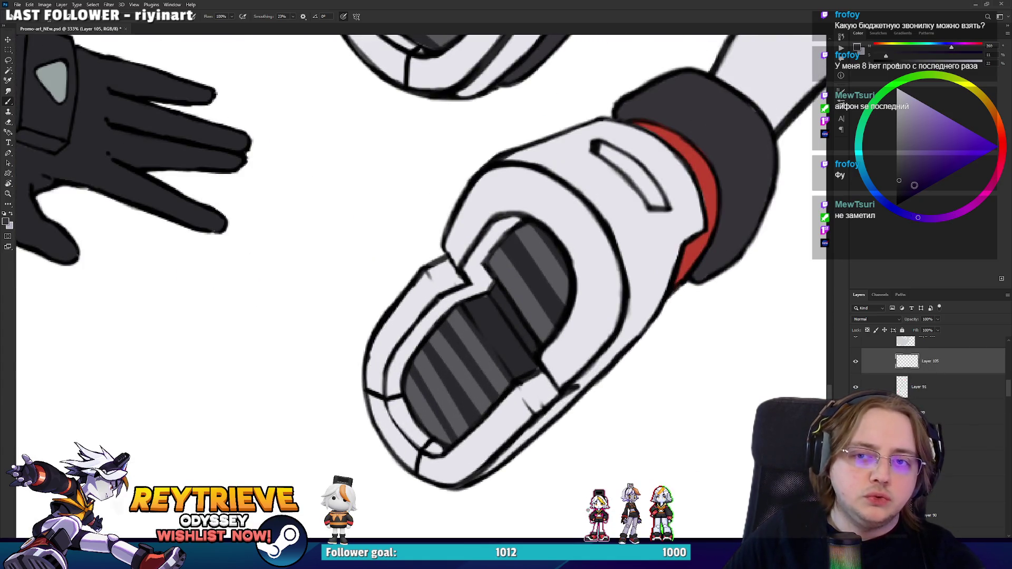
pyautogui.moveTo(368, 396)
pyautogui.mouseDown()
pyautogui.moveTo(374, 409)
pyautogui.moveTo(399, 403)
pyautogui.moveTo(391, 402)
pyautogui.moveTo(417, 448)
pyautogui.moveTo(409, 458)
pyautogui.moveTo(390, 429)
pyautogui.moveTo(411, 393)
pyautogui.mouseUp()
pyautogui.scroll(5, 411, 394)
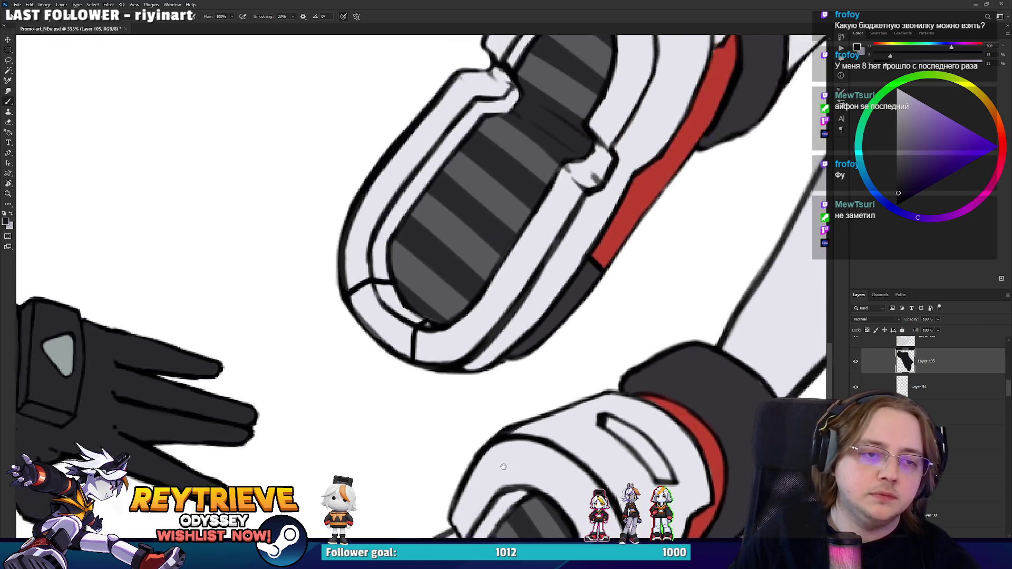
pyautogui.moveTo(419, 343)
pyautogui.mouseDown()
pyautogui.moveTo(402, 358)
pyautogui.moveTo(418, 329)
pyautogui.moveTo(387, 298)
pyautogui.moveTo(358, 314)
pyautogui.moveTo(390, 348)
pyautogui.moveTo(420, 323)
pyautogui.moveTo(413, 342)
pyautogui.mouseUp()
pyautogui.scroll(3, 452, 271)
pyautogui.scroll(-3, 549, 263)
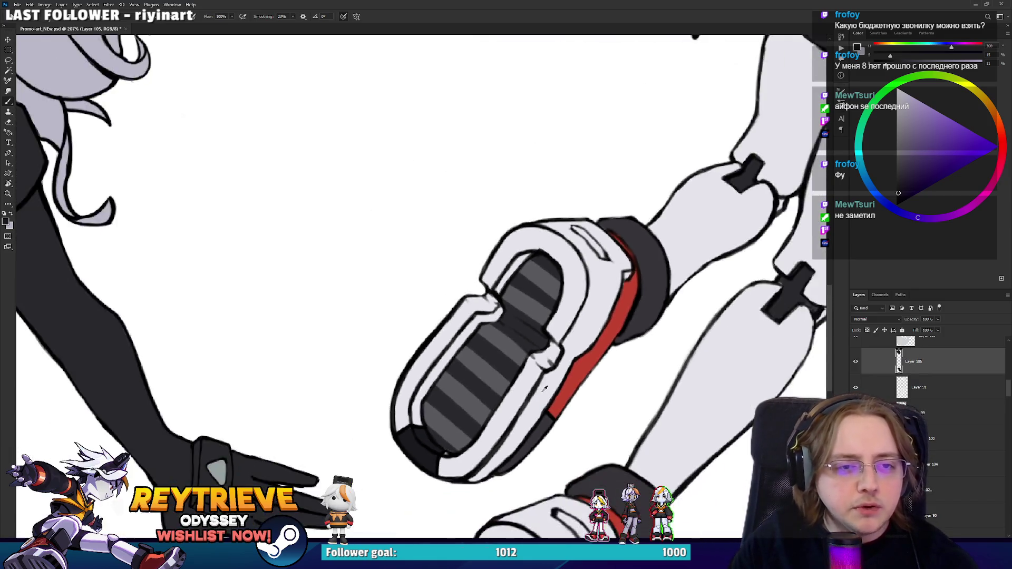
pyautogui.scroll(-3, 527, 316)
pyautogui.scroll(6, 476, 389)
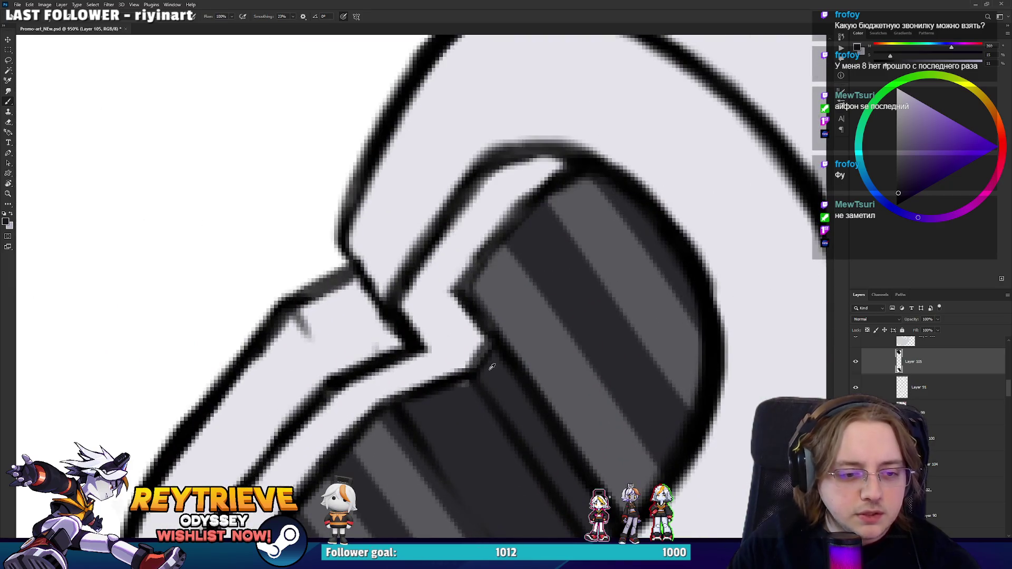
pyautogui.scroll(-10, 492, 366)
pyautogui.scroll(2, 609, 287)
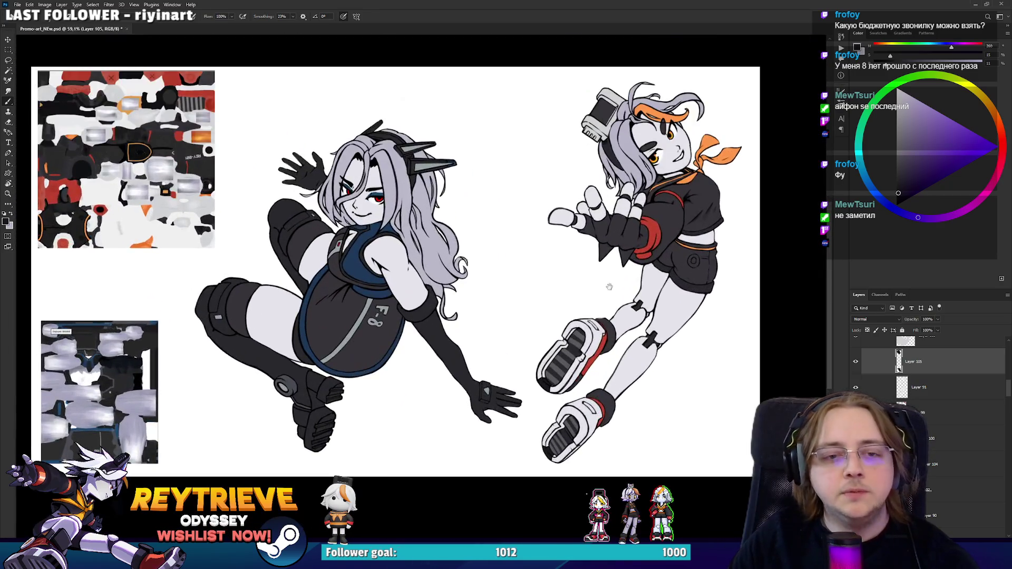
# Step: Recentre the illustration and save it with the updated boots
pyautogui.moveTo(609, 287); pyautogui.dragTo(604, 309)
pyautogui.hotkey('ctrl', 's')
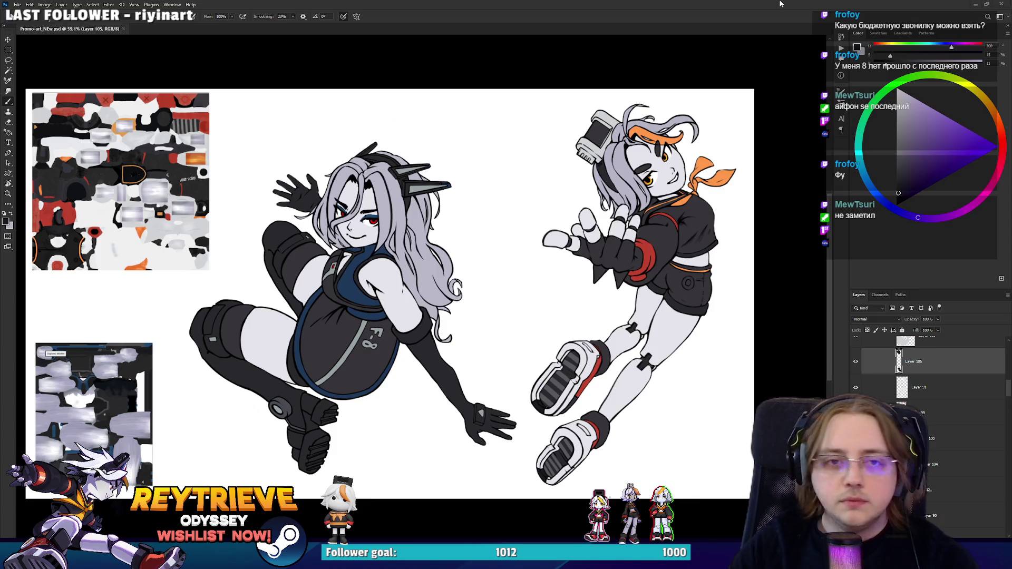
# Step: Select the Rey_High group and make the right character visible
pyautogui.press('v')
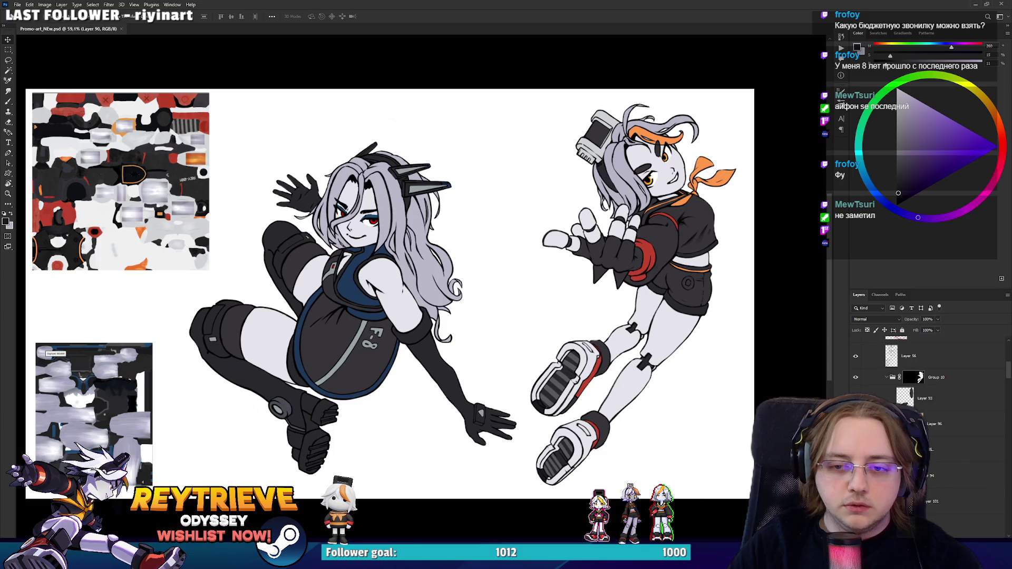
pyautogui.scroll(3, 928, 369)
pyautogui.scroll(-3, 928, 401)
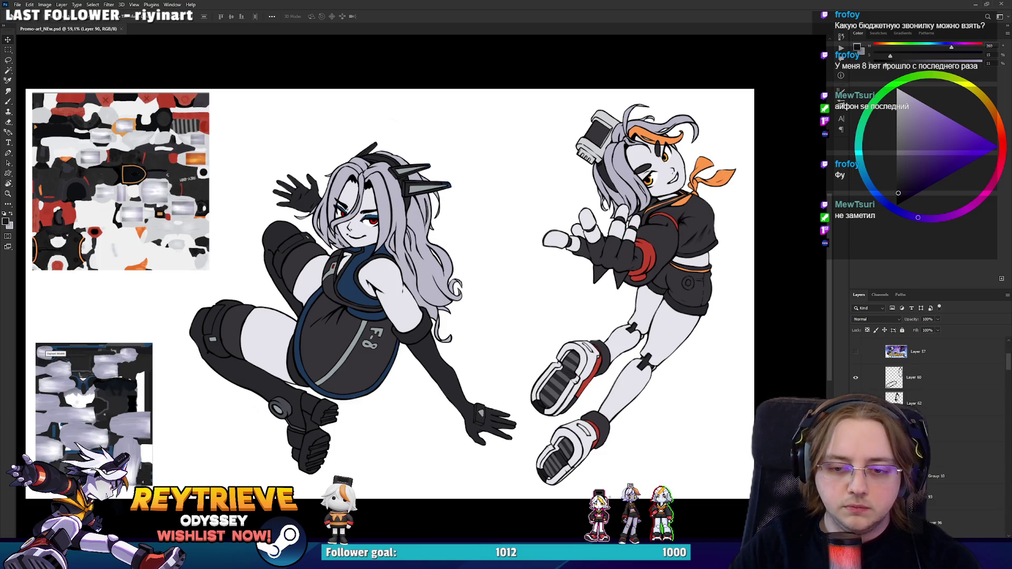
pyautogui.click(948, 476)
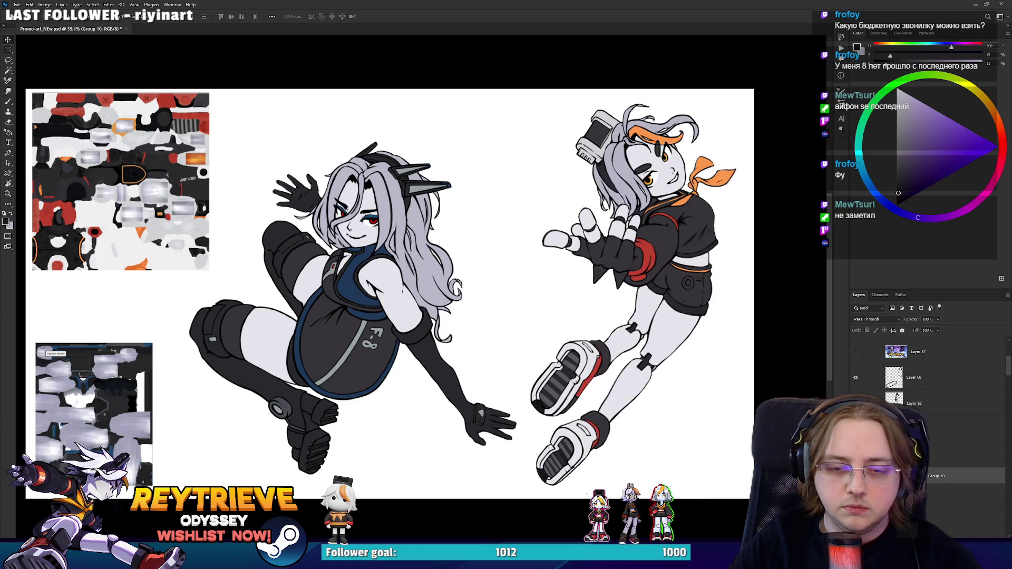
pyautogui.scroll(5, 927, 400)
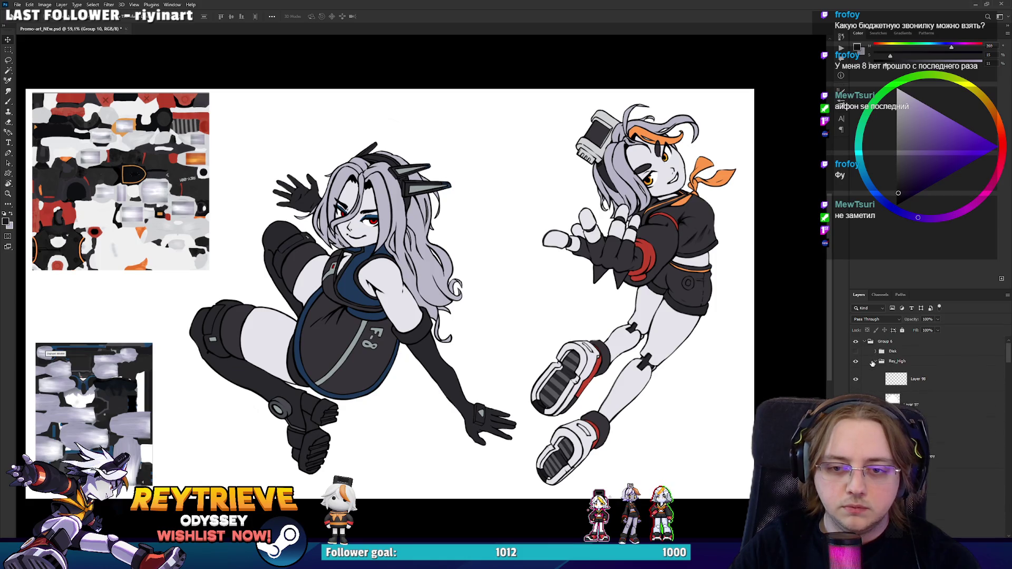
pyautogui.click(873, 362)
pyautogui.click(856, 361)
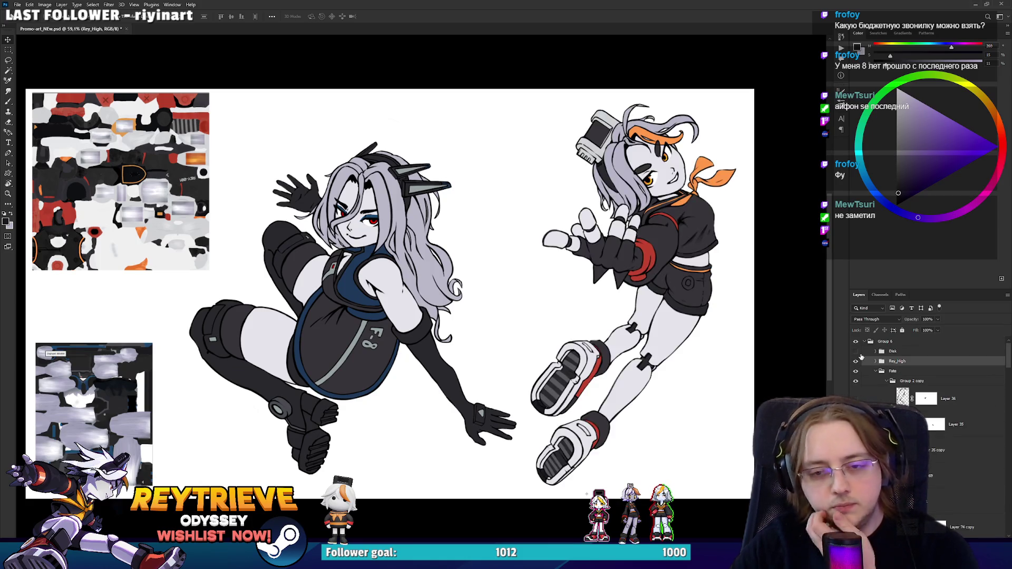
# Step: Collapse the Fate group, undo a stray layer move, and add a white mask to Rey_High
pyautogui.click(876, 372)
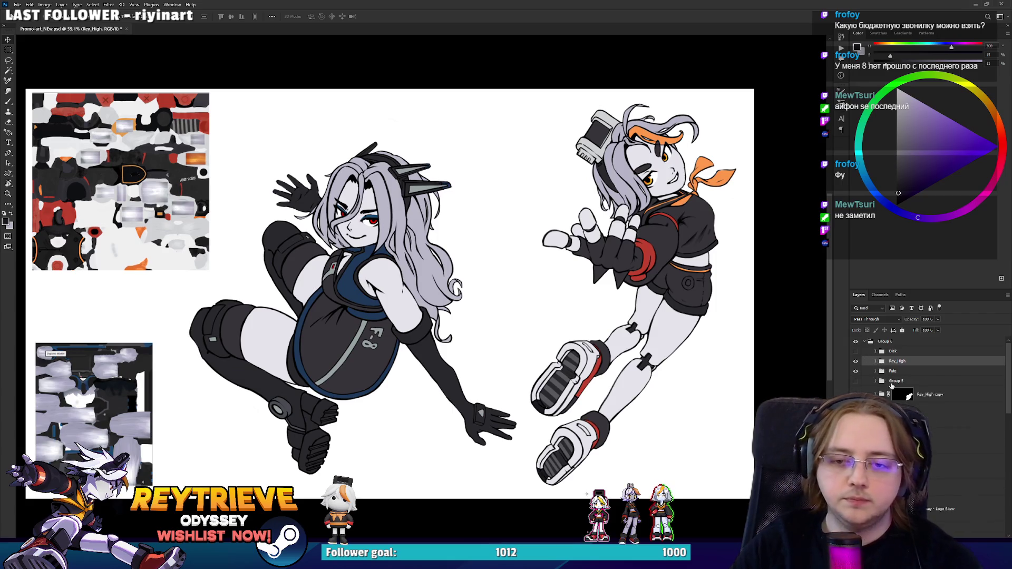
pyautogui.moveTo(878, 372); pyautogui.dragTo(915, 363)
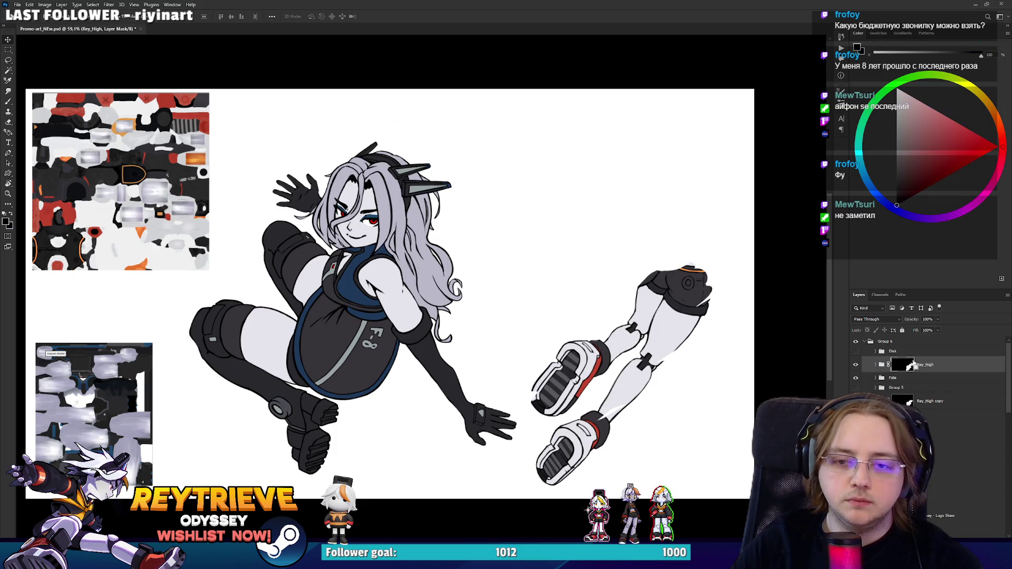
pyautogui.hotkey('ctrl', 'z')
pyautogui.moveTo(912, 370); pyautogui.dragTo(916, 367)
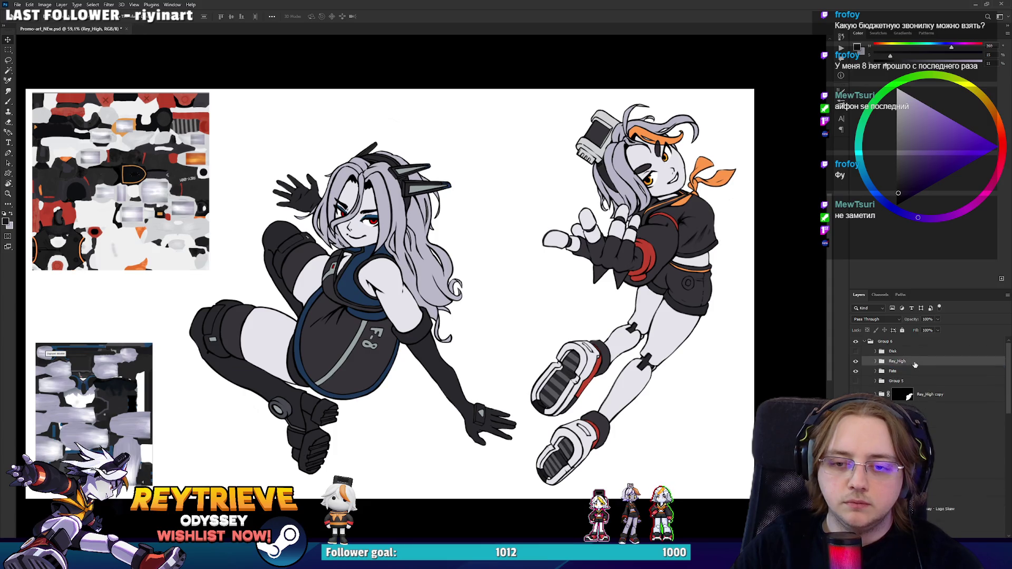
pyautogui.click(957, 532)
# Step: Erase the right girl's legs, shoes and the light band along them on Rey_High's mask
pyautogui.press('e')
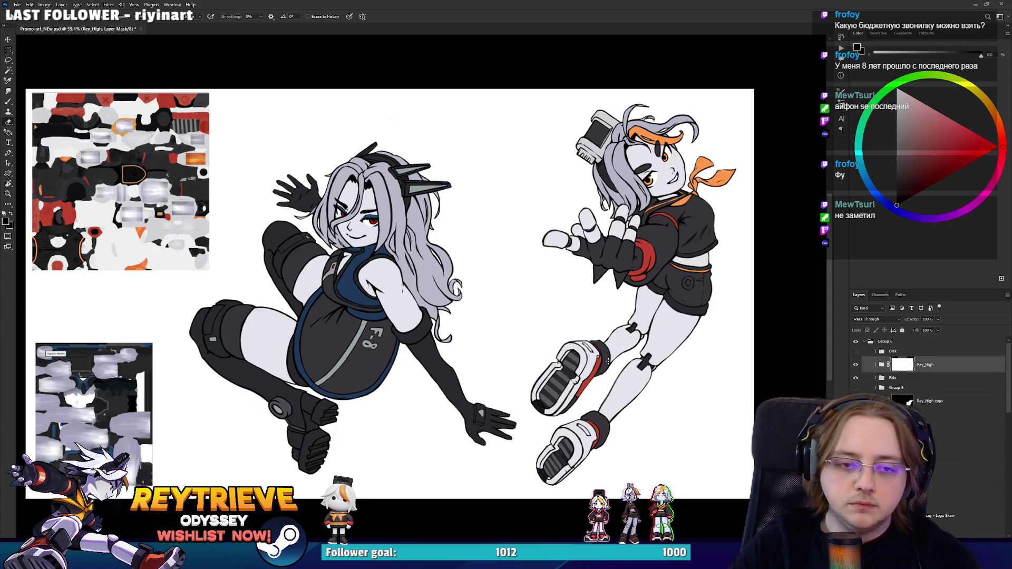
pyautogui.moveTo(548, 399)
pyautogui.mouseDown()
pyautogui.moveTo(544, 467)
pyautogui.moveTo(618, 350)
pyautogui.moveTo(659, 321)
pyautogui.mouseUp()
pyautogui.scroll(5, 703, 303)
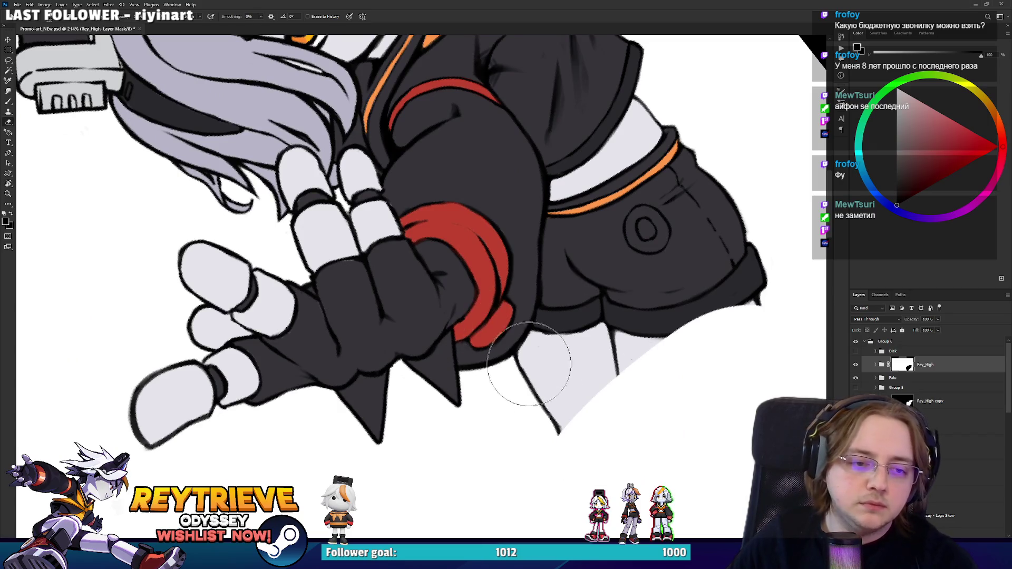
pyautogui.moveTo(536, 357)
pyautogui.mouseDown()
pyautogui.moveTo(524, 367)
pyautogui.moveTo(559, 295)
pyautogui.moveTo(567, 199)
pyautogui.moveTo(611, 380)
pyautogui.mouseUp()
pyautogui.scroll(3, 503, 338)
pyautogui.press('[')
pyautogui.press('[')
pyautogui.press('[')
pyautogui.moveTo(523, 314)
pyautogui.mouseDown()
pyautogui.moveTo(592, 266)
pyautogui.moveTo(581, 273)
pyautogui.moveTo(630, 211)
pyautogui.moveTo(669, 124)
pyautogui.moveTo(653, 222)
pyautogui.moveTo(559, 337)
pyautogui.moveTo(580, 347)
pyautogui.moveTo(637, 276)
pyautogui.mouseUp()
pyautogui.press(']')
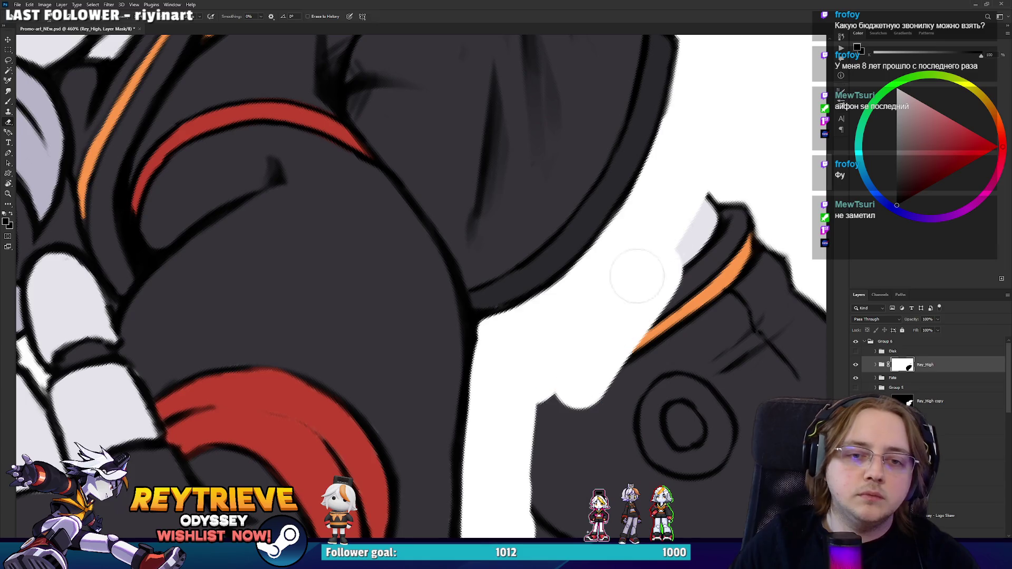
pyautogui.scroll(-5, 580, 158)
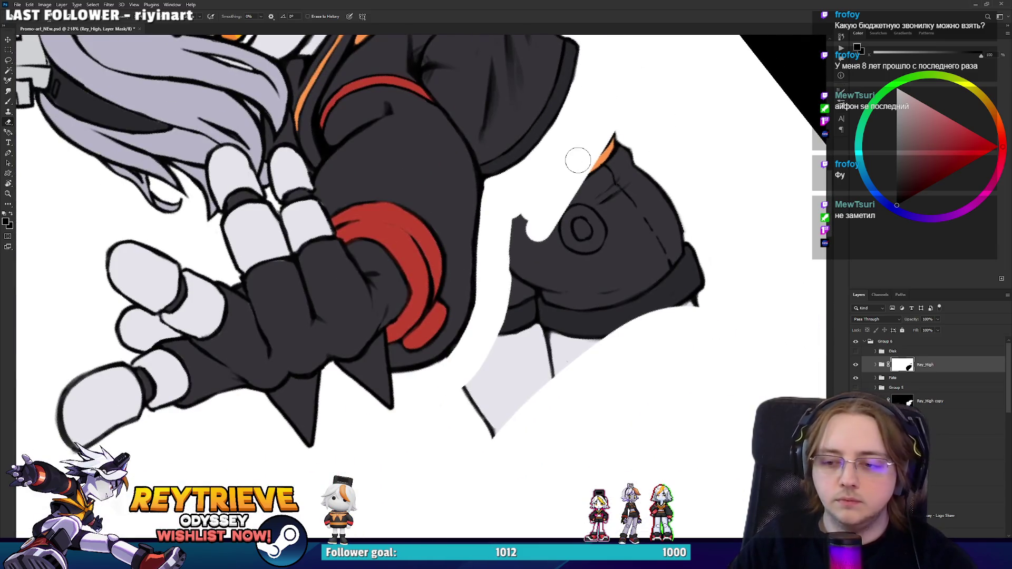
pyautogui.moveTo(555, 397)
pyautogui.mouseDown()
pyautogui.moveTo(576, 311)
pyautogui.moveTo(476, 402)
pyautogui.moveTo(583, 226)
pyautogui.moveTo(637, 282)
pyautogui.moveTo(689, 372)
pyautogui.mouseUp()
pyautogui.scroll(-2, 633, 243)
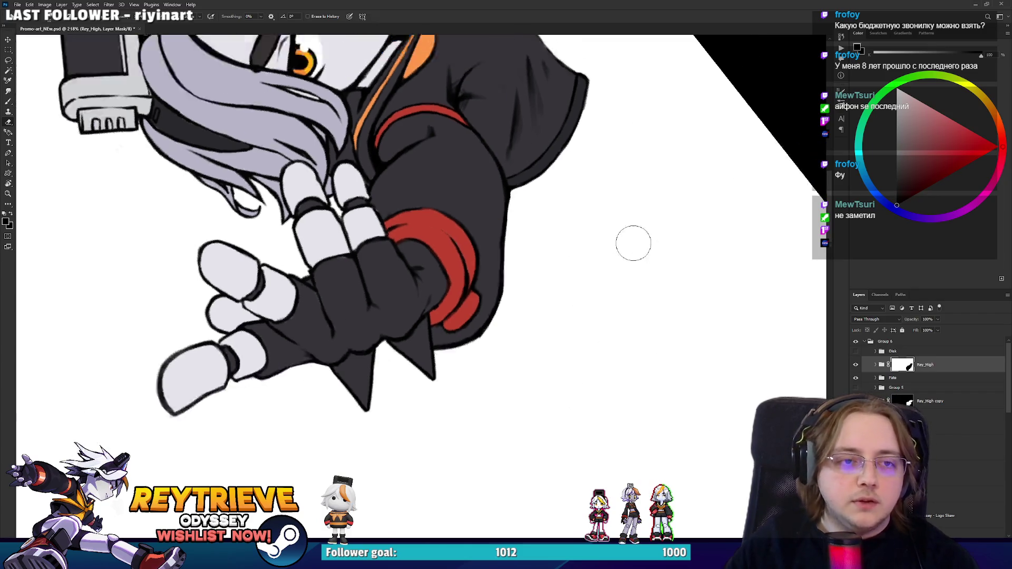
pyautogui.scroll(-4, 633, 243)
# Step: Level the view, duplicate Rey_High below Fate, and invert the copy's mask to show only the legs
pyautogui.press('r')
pyautogui.moveTo(648, 219); pyautogui.dragTo(671, 389)
pyautogui.moveTo(977, 366); pyautogui.dragTo(910, 392)
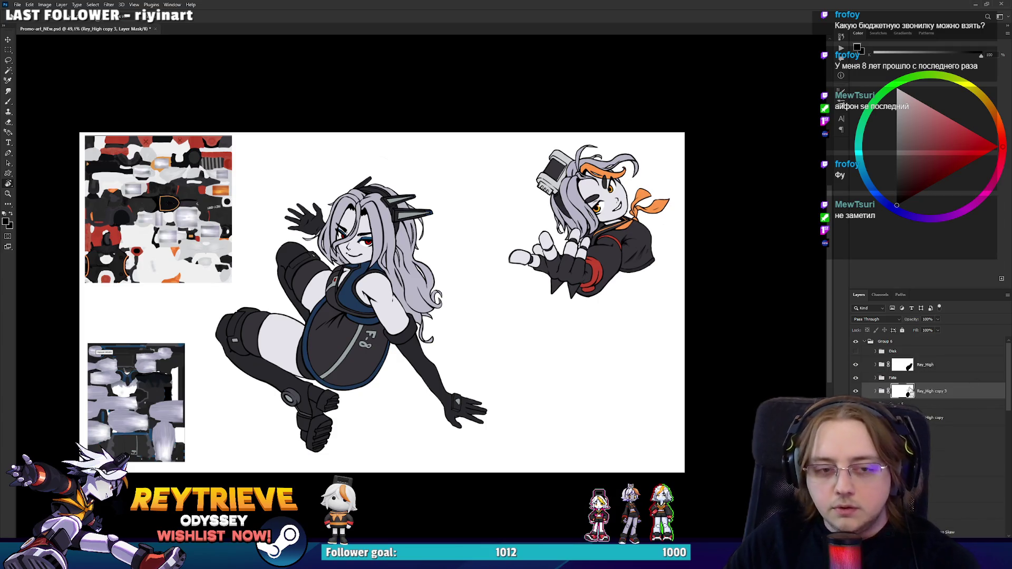
pyautogui.hotkey('ctrl', 'i')
pyautogui.scroll(1, 748, 362)
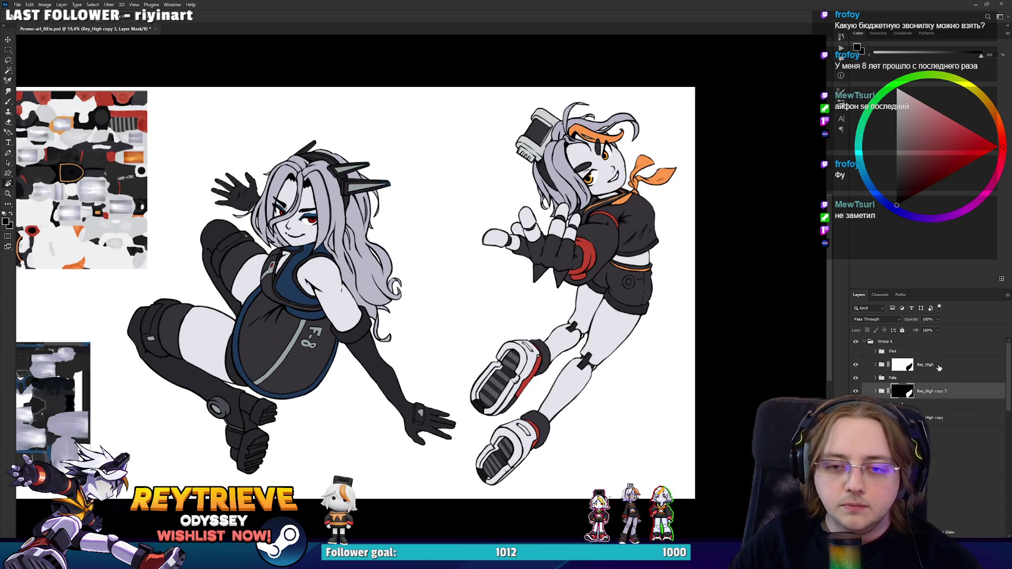
# Step: Shift the Fate group about 186 px right and delete the two texture images, Layer 35 and its copy
pyautogui.click(928, 378)
pyautogui.press('v')
pyautogui.moveTo(457, 325); pyautogui.dragTo(586, 325)
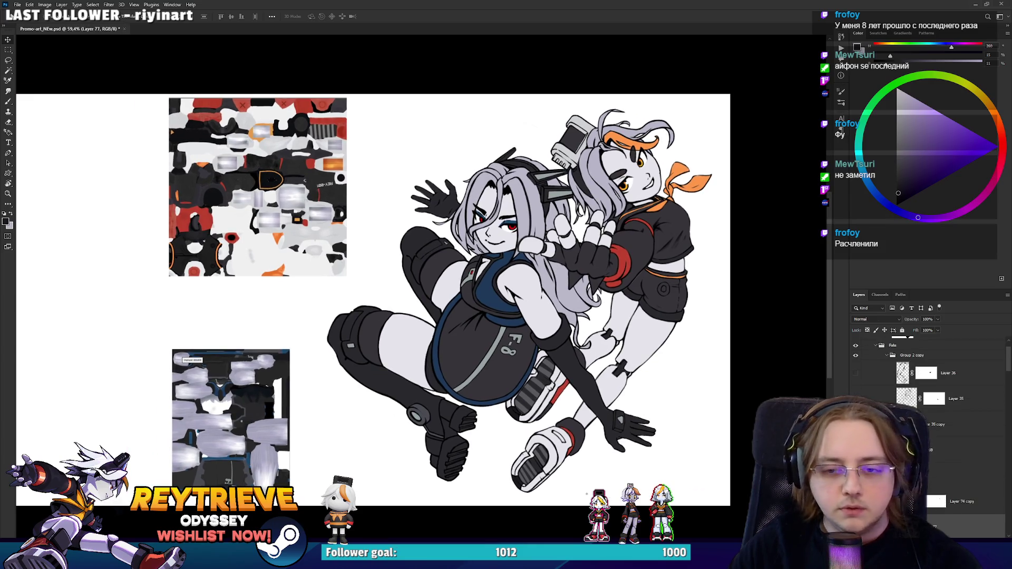
pyautogui.press('Delete')
pyautogui.press('Delete')
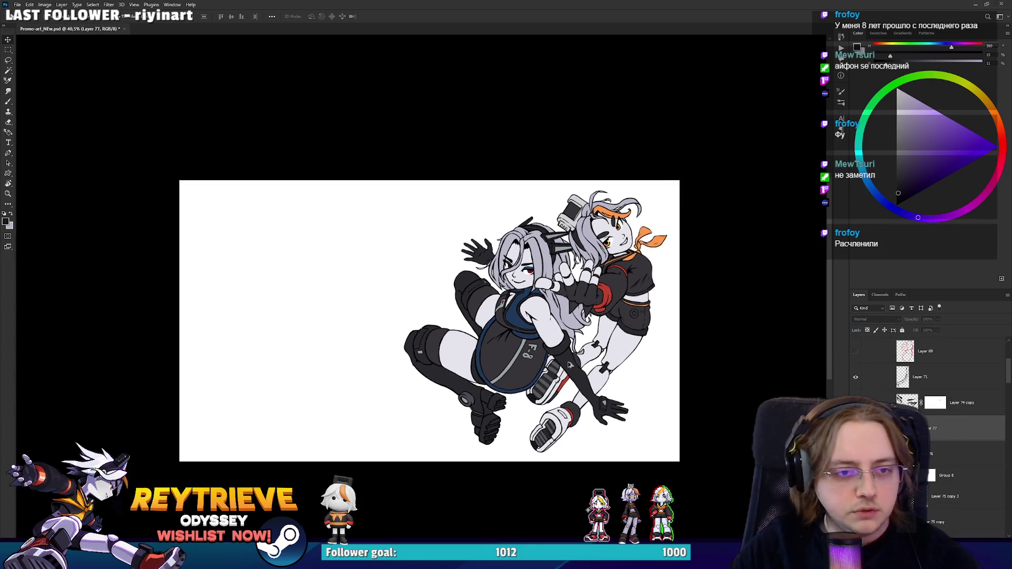
pyautogui.scroll(1, 574, 357)
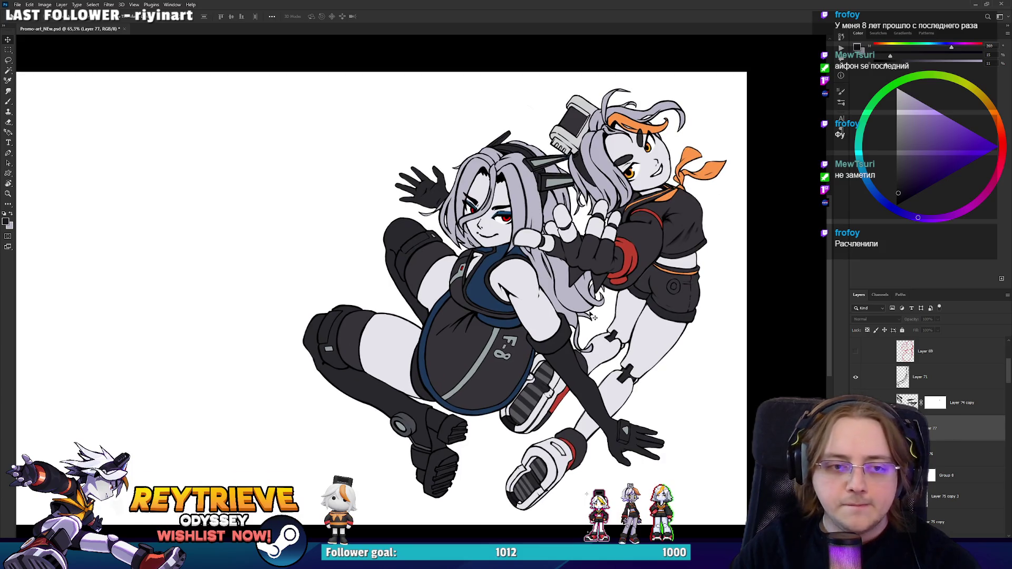
pyautogui.scroll(5, 928, 411)
# Step: Fine-tune Fate's position with a slight right-and-down nudge, then show the Disk sketch layer
pyautogui.click(856, 378)
pyautogui.click(856, 378)
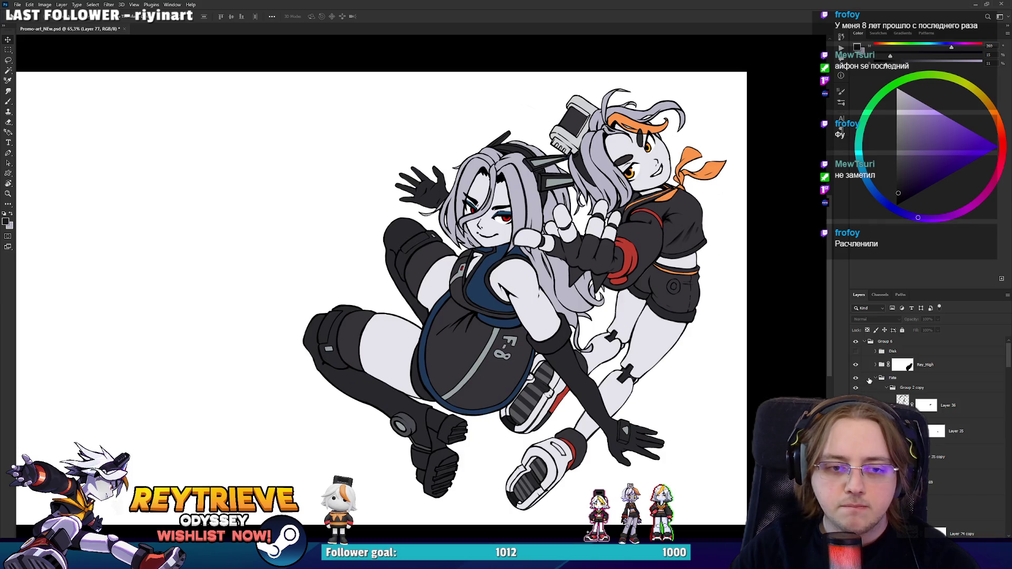
pyautogui.click(883, 380)
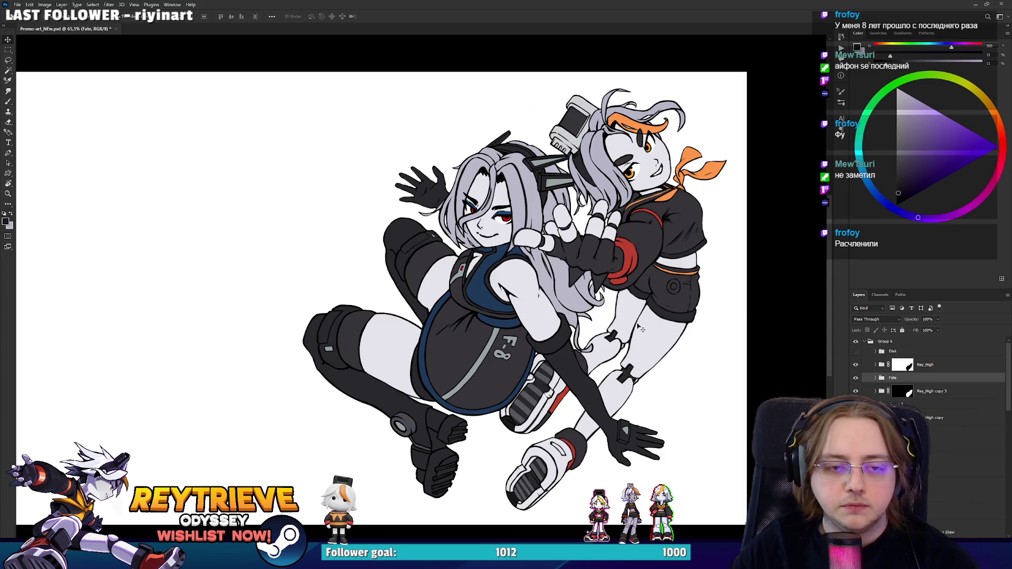
pyautogui.scroll(-2, 639, 328)
pyautogui.scroll(3, 614, 315)
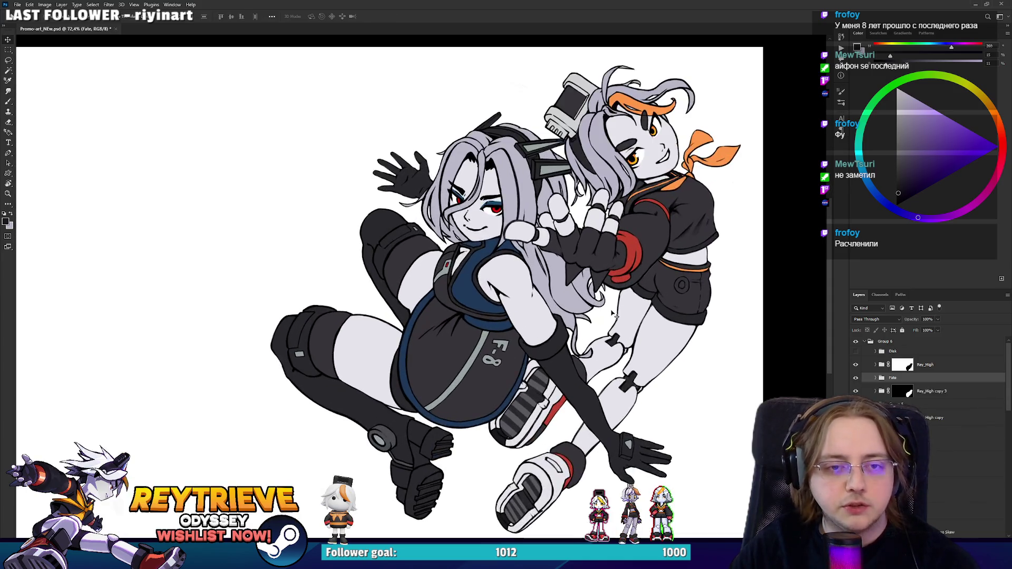
pyautogui.moveTo(615, 327); pyautogui.dragTo(548, 330)
pyautogui.hotkey('ctrl', 'z')
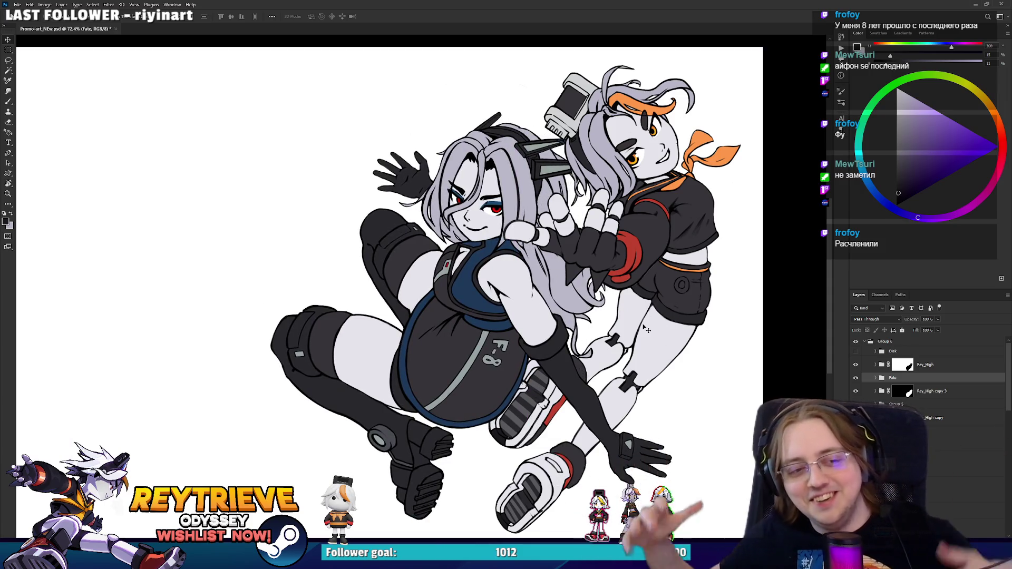
pyautogui.scroll(-1, 589, 285)
pyautogui.press('Right')
pyautogui.press('Down')
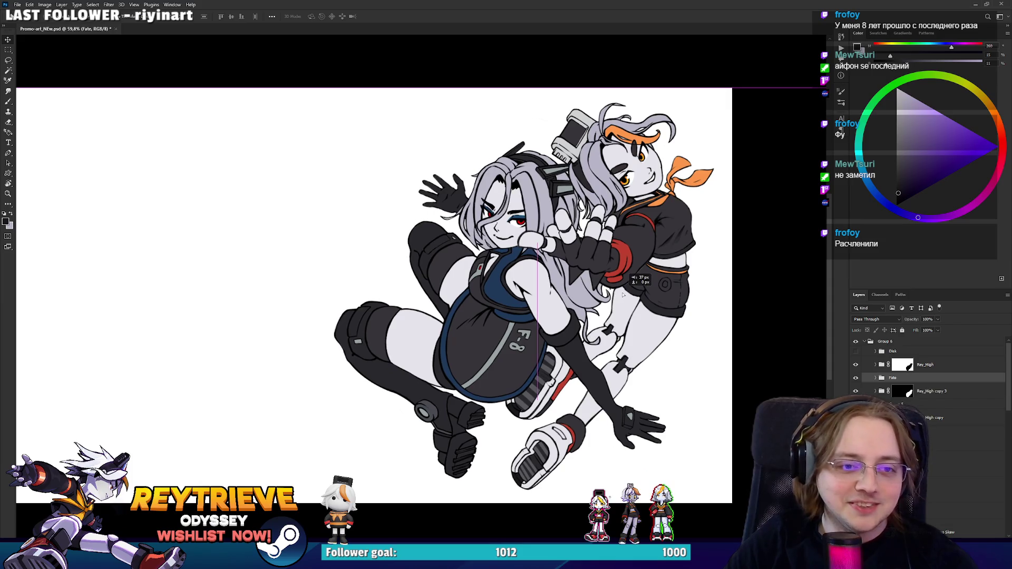
pyautogui.scroll(1, 597, 285)
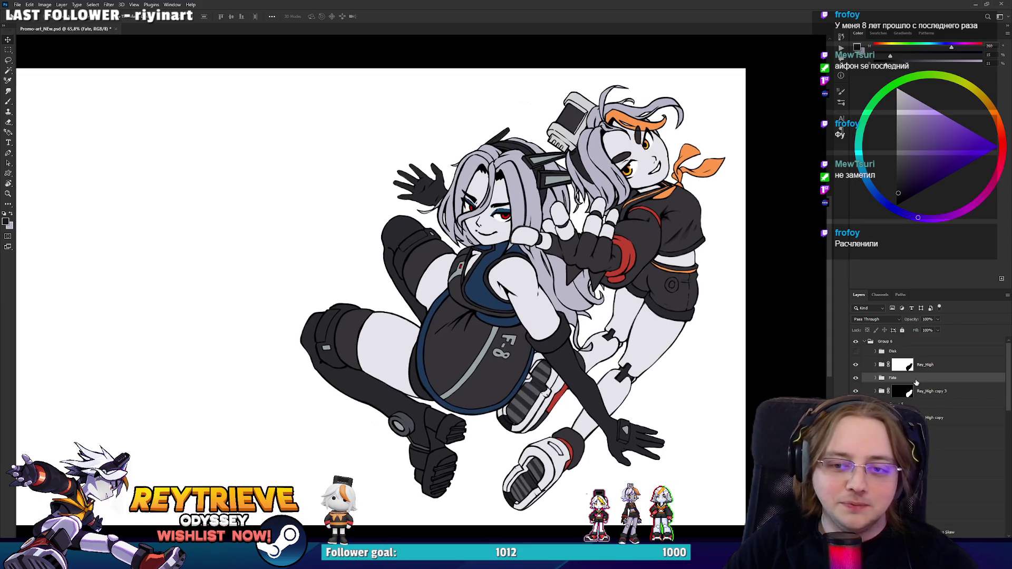
pyautogui.click(855, 352)
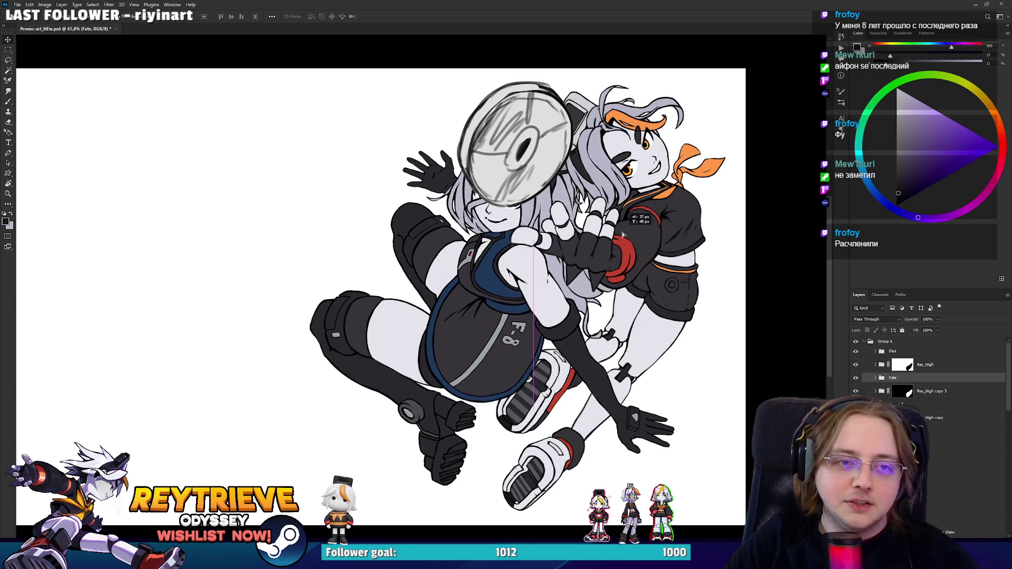
# Step: Select the Disk layer in Group 6 and move the disc sketch slightly up and right over the girls' heads
pyautogui.click(896, 341)
pyautogui.click(909, 349)
pyautogui.moveTo(669, 292); pyautogui.dragTo(683, 275)
pyautogui.scroll(-3, 666, 275)
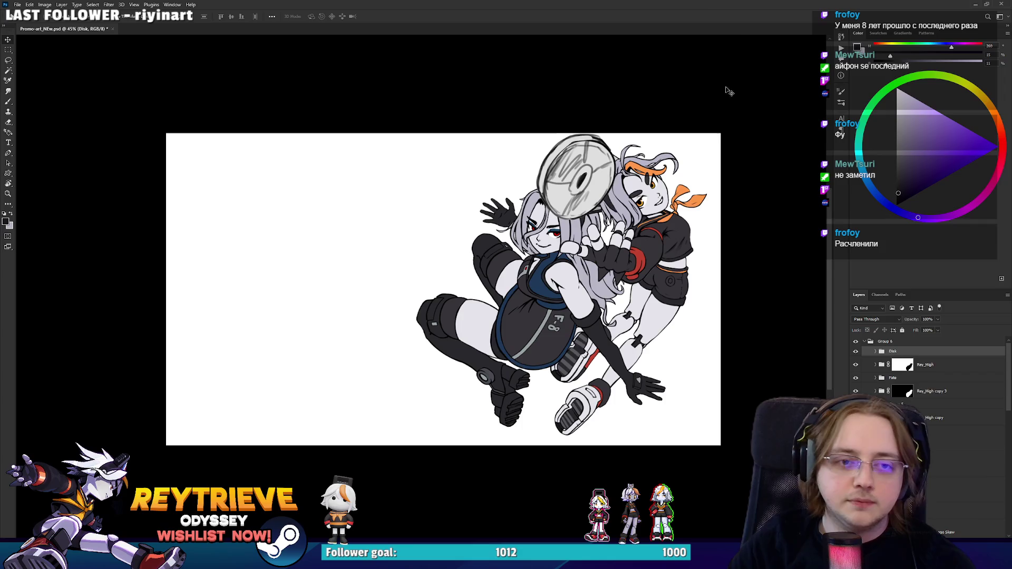
pyautogui.scroll(1, 578, 199)
pyautogui.scroll(2, 578, 199)
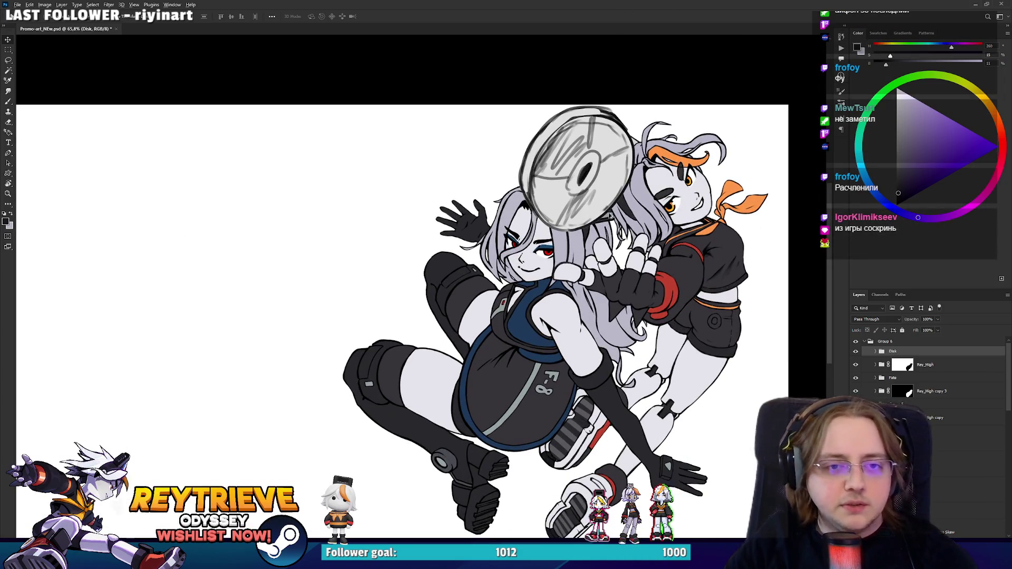
pyautogui.scroll(-2, 606, 251)
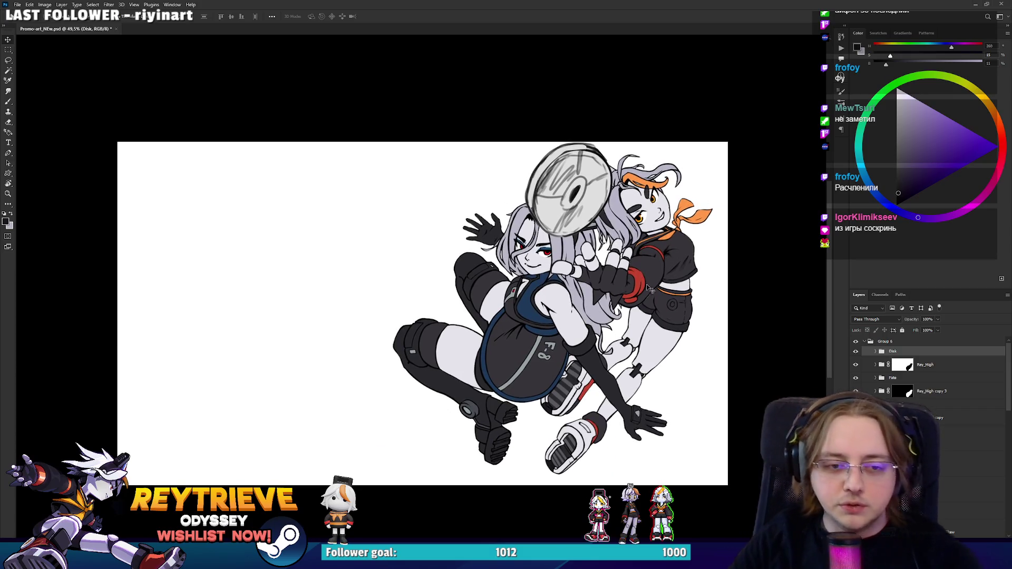
pyautogui.scroll(2, 653, 305)
pyautogui.scroll(-3, 652, 304)
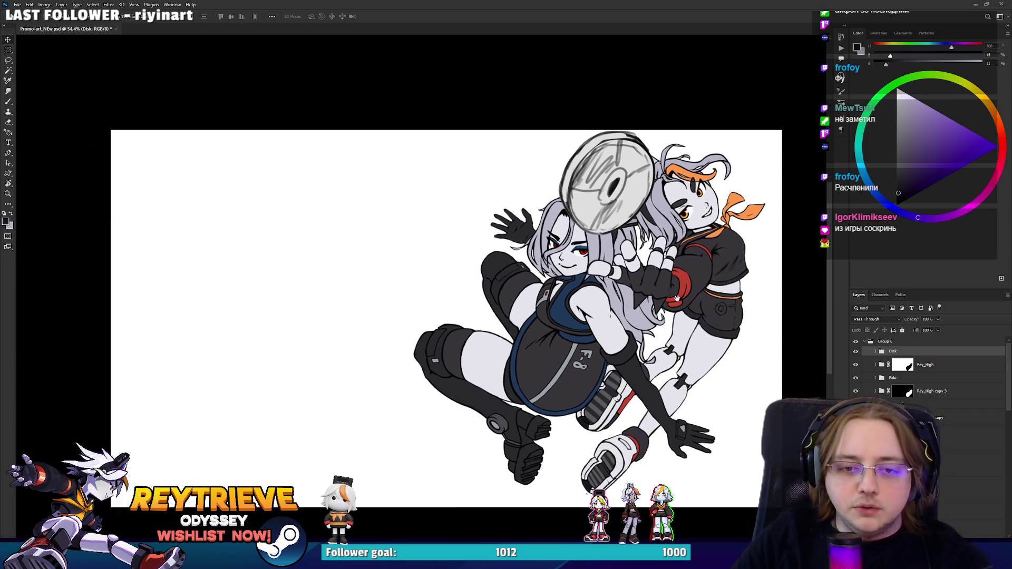
pyautogui.scroll(-5, 929, 373)
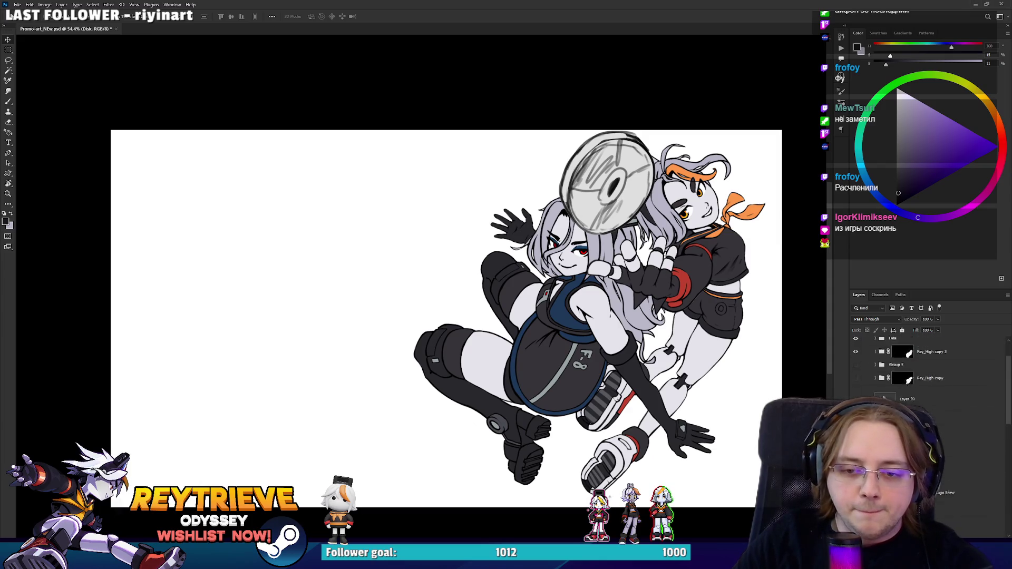
pyautogui.scroll(5, 930, 369)
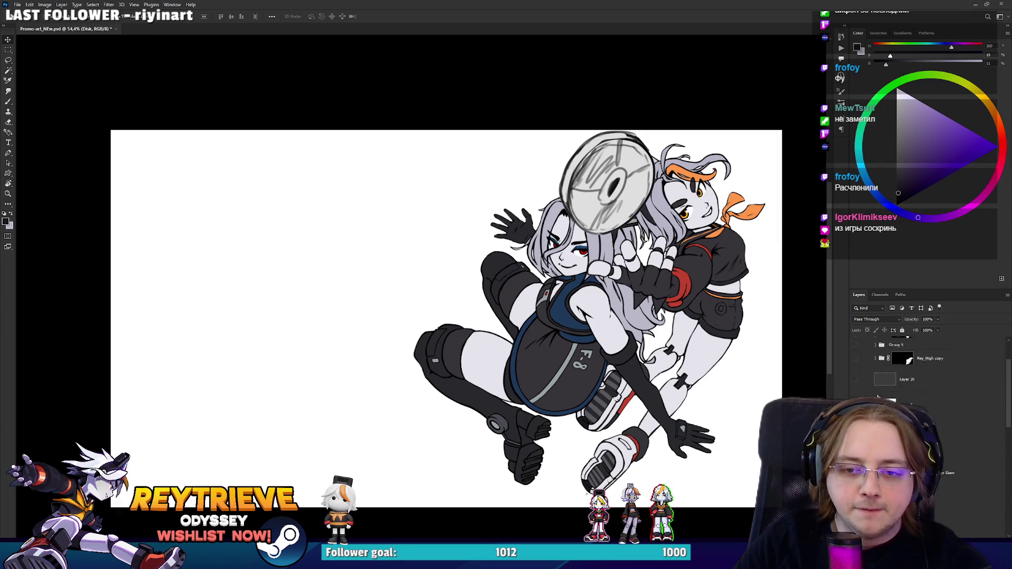
# Step: Toggle Group 6's coloured characters on and off to compare with the sketch, leaving them hidden
pyautogui.keyDown('alt'); pyautogui.click(855, 341); pyautogui.keyUp('alt')
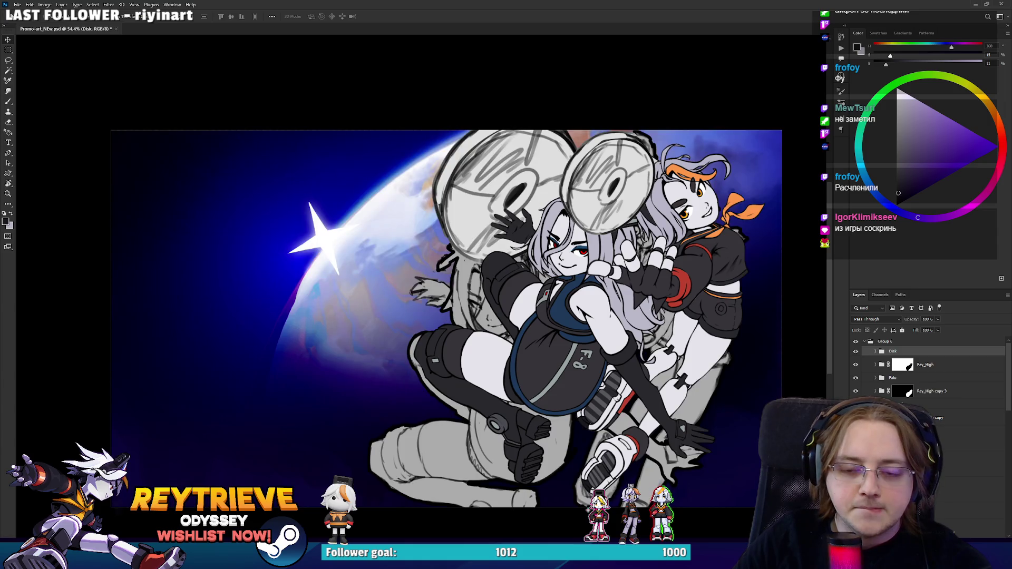
pyautogui.keyDown('alt'); pyautogui.click(856, 341); pyautogui.keyUp('alt')
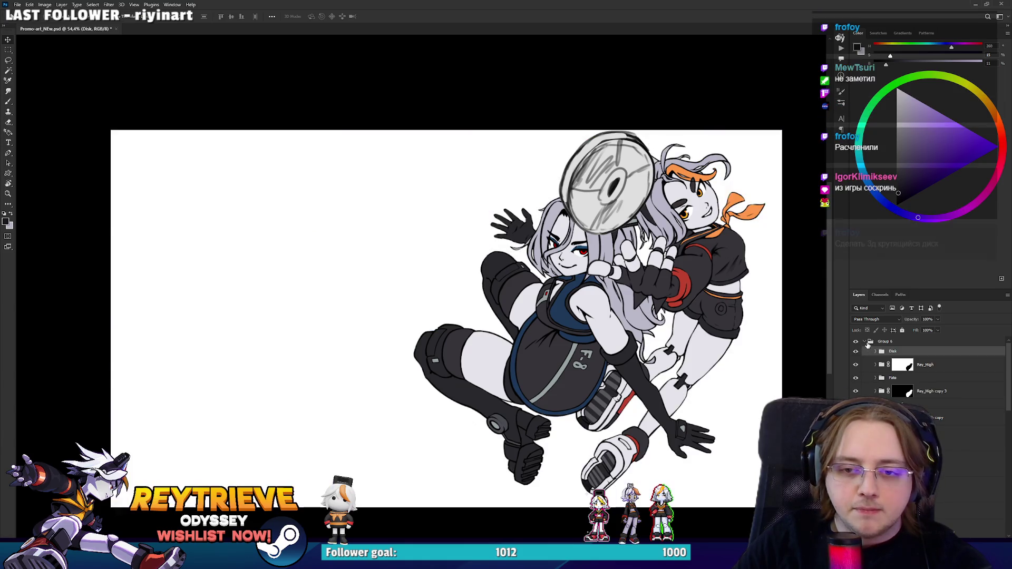
pyautogui.click(864, 342)
pyautogui.click(854, 343)
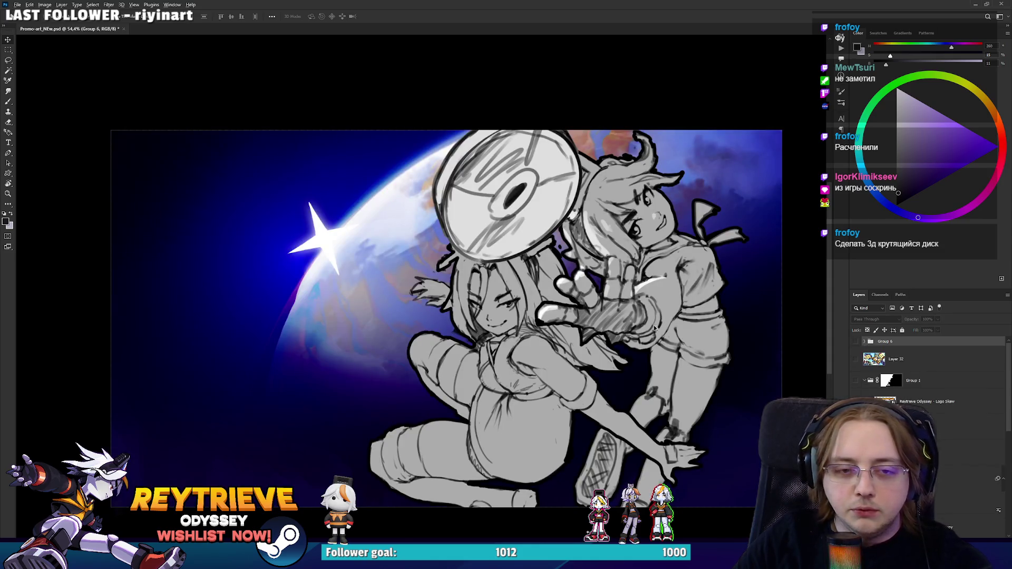
pyautogui.scroll(2, 681, 370)
pyautogui.scroll(-2, 681, 370)
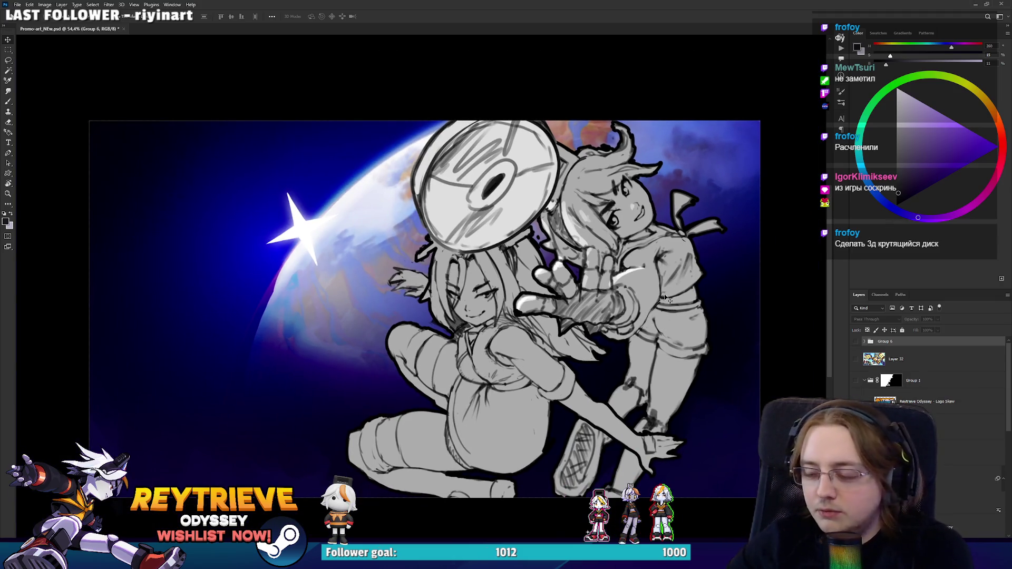
pyautogui.click(856, 342)
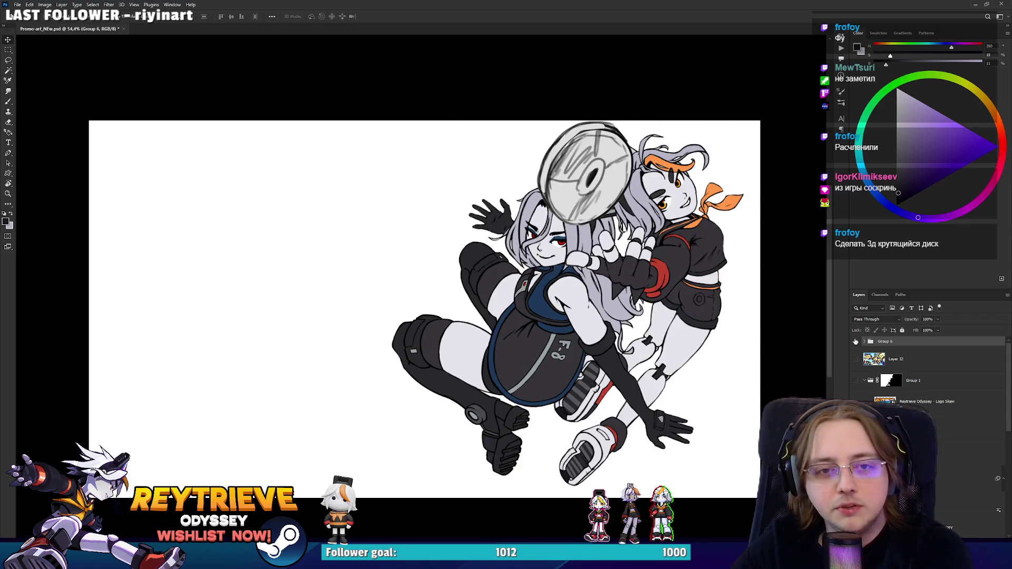
pyautogui.click(855, 342)
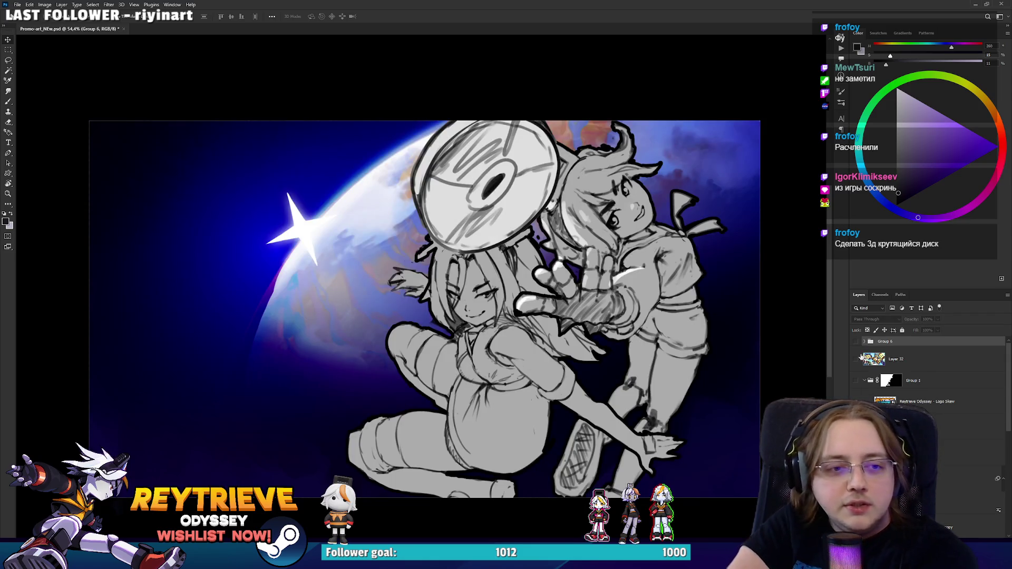
pyautogui.click(855, 342)
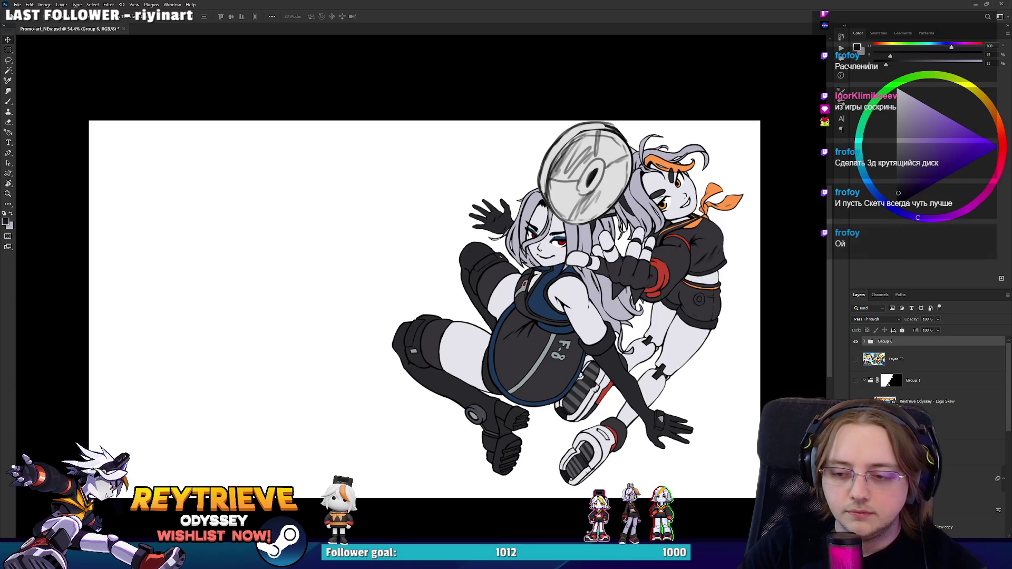
pyautogui.click(856, 342)
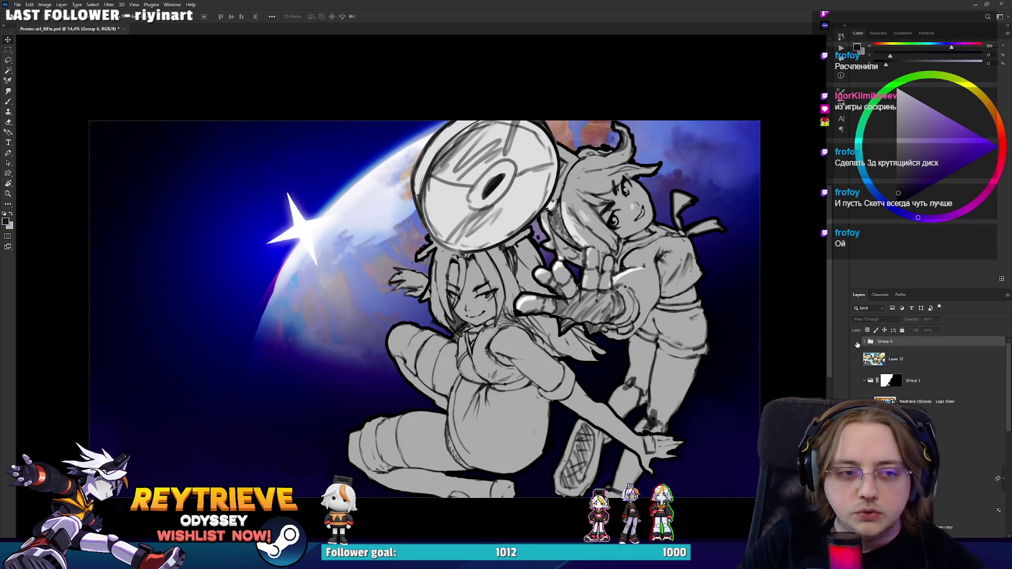
pyautogui.scroll(-5, 886, 364)
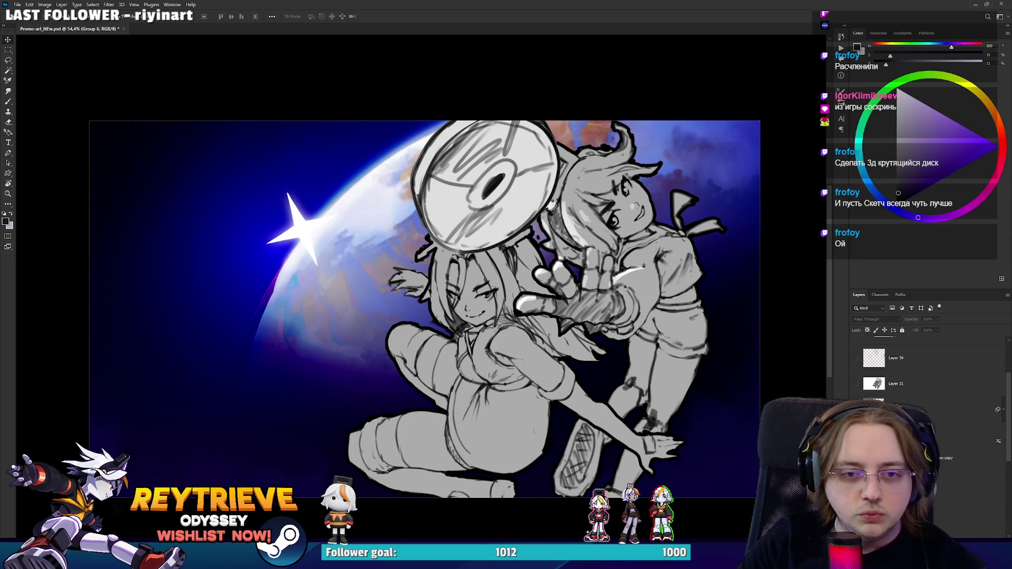
pyautogui.scroll(-2, 896, 369)
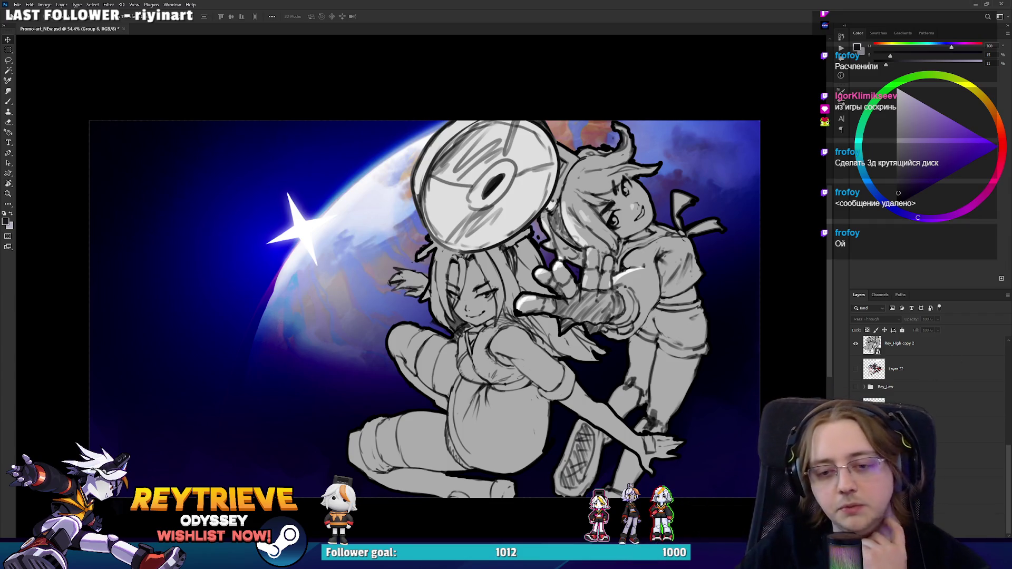
# Step: Try the white-blue cloud and blue-sky petal backgrounds, then return to the planet space background
pyautogui.click(855, 416)
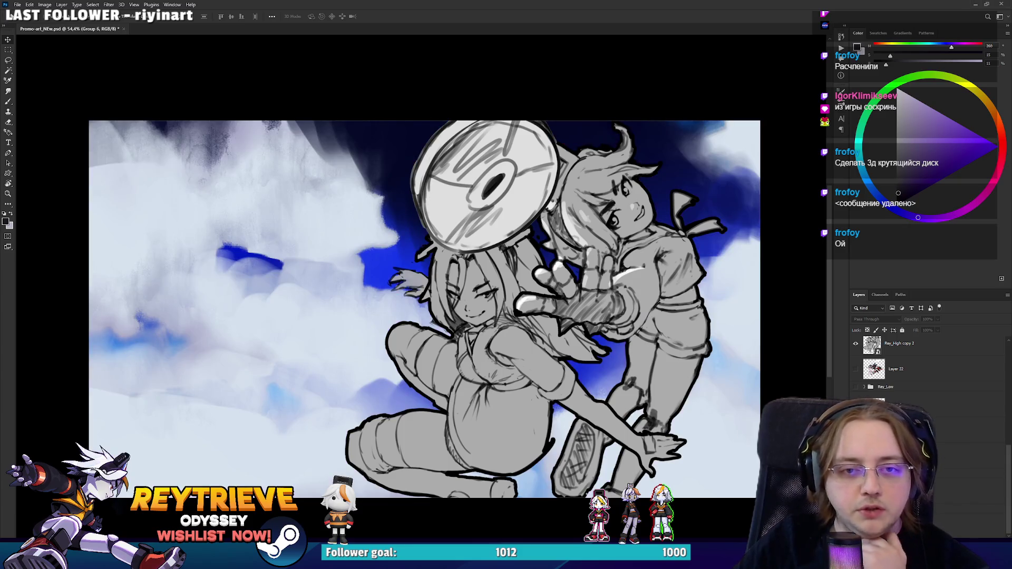
pyautogui.click(855, 427)
pyautogui.click(855, 416)
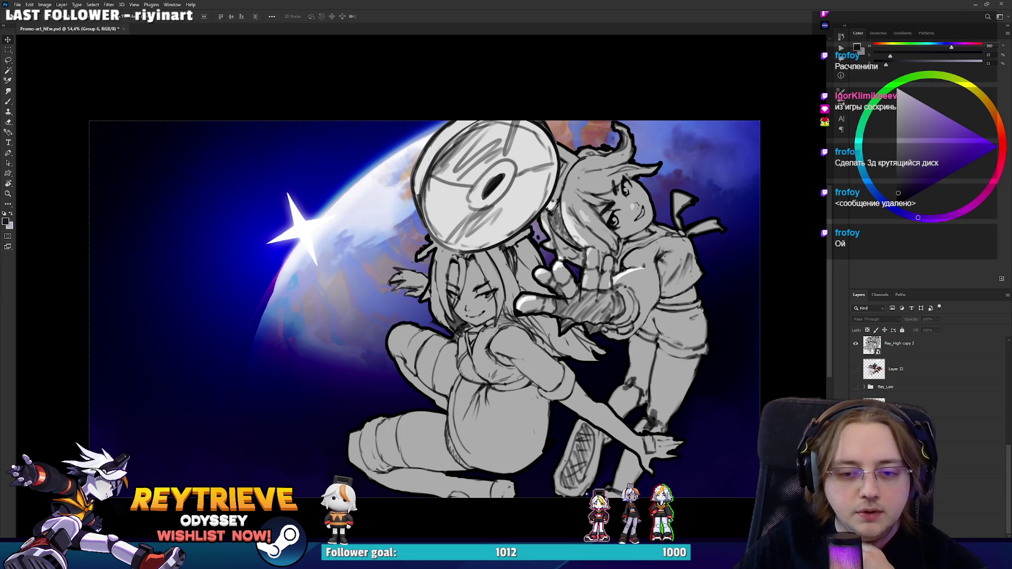
pyautogui.click(855, 416)
pyautogui.click(855, 417)
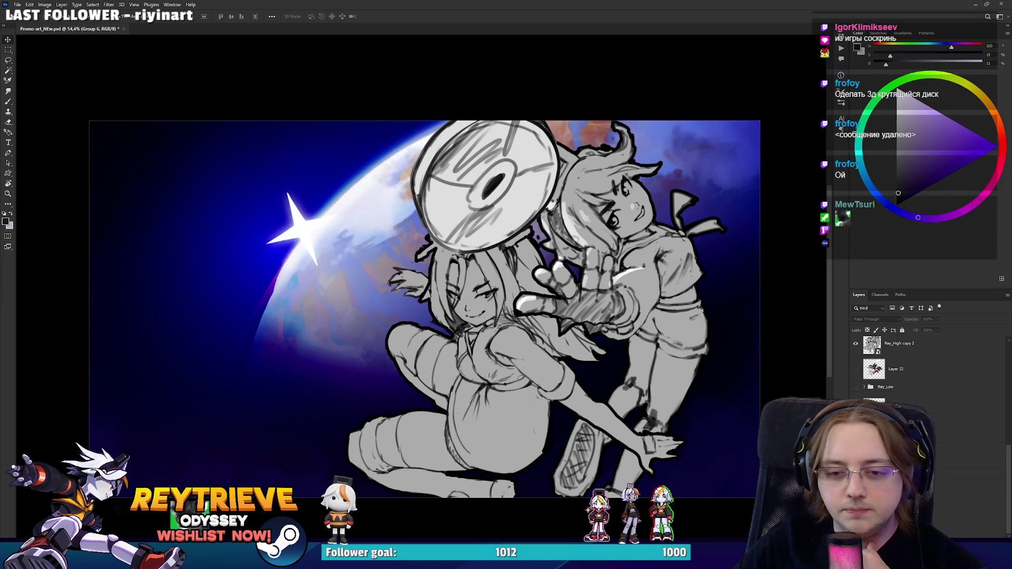
# Step: Select Layer 52 copy in Group 4, reorder layers, and select the Rey_High copy 2 sketch layer
pyautogui.click(912, 388)
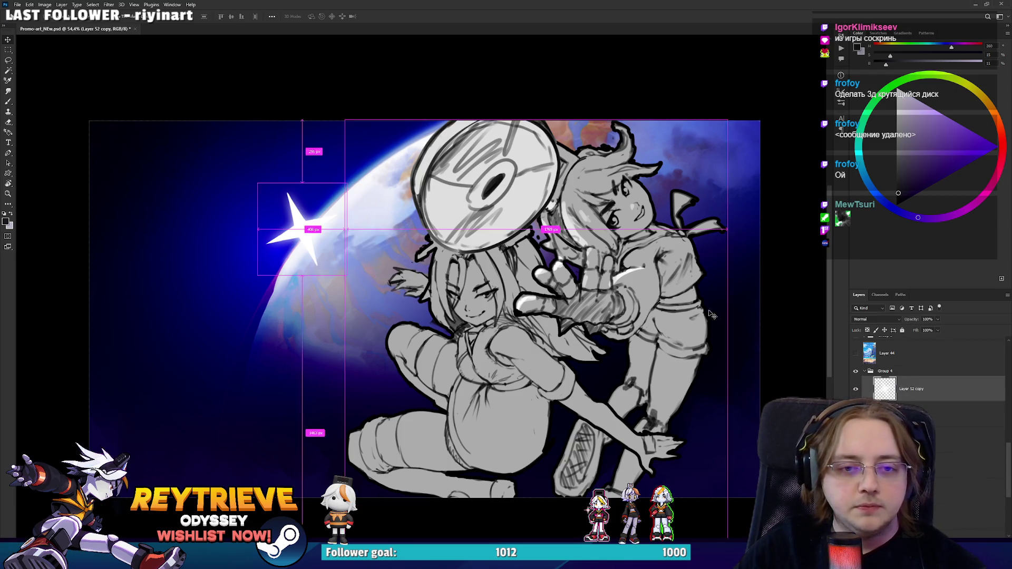
pyautogui.scroll(5, 928, 374)
pyautogui.moveTo(1007, 416); pyautogui.dragTo(1008, 349)
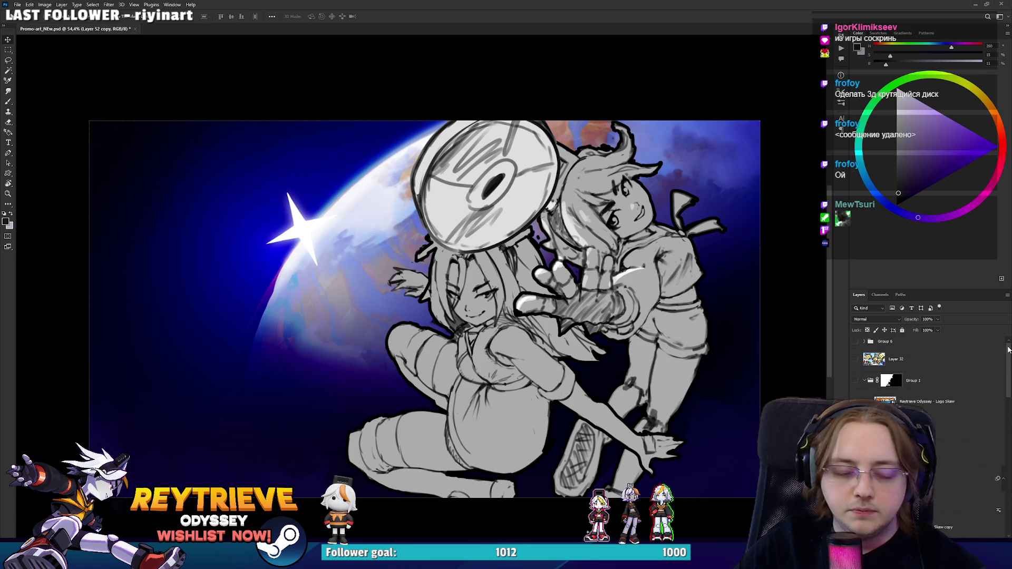
pyautogui.scroll(-3, 927, 369)
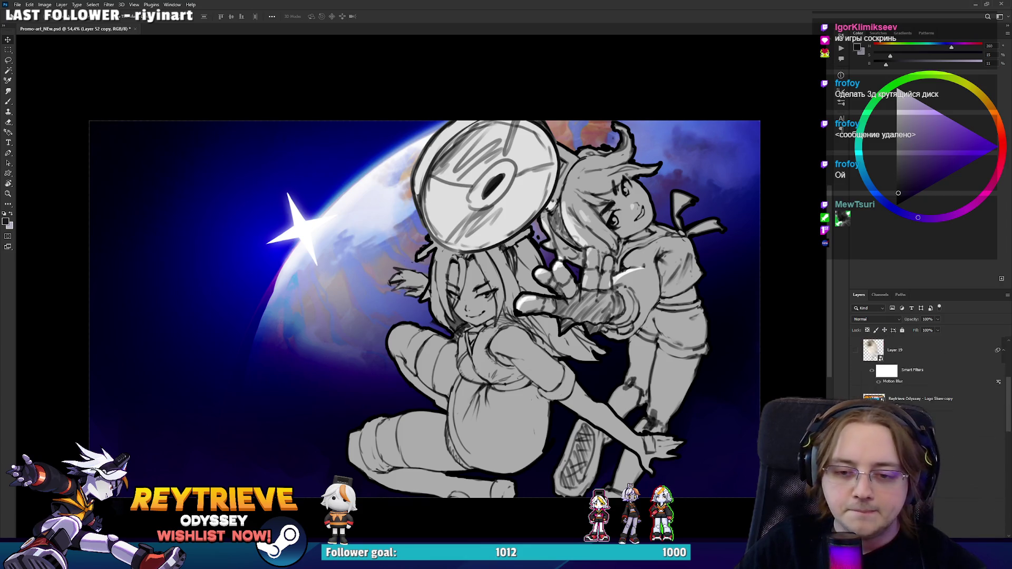
pyautogui.scroll(-2, 896, 380)
pyautogui.click(890, 393)
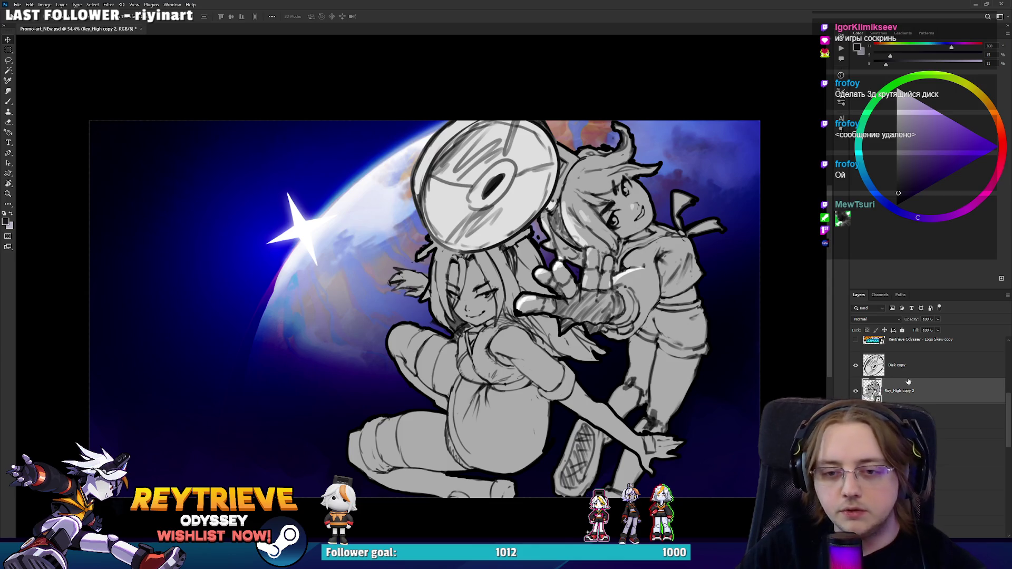
# Step: Delete the Rey_High copy 2 character sketch layer
pyautogui.press('Delete')
pyautogui.hotkey('ctrl', 'z')
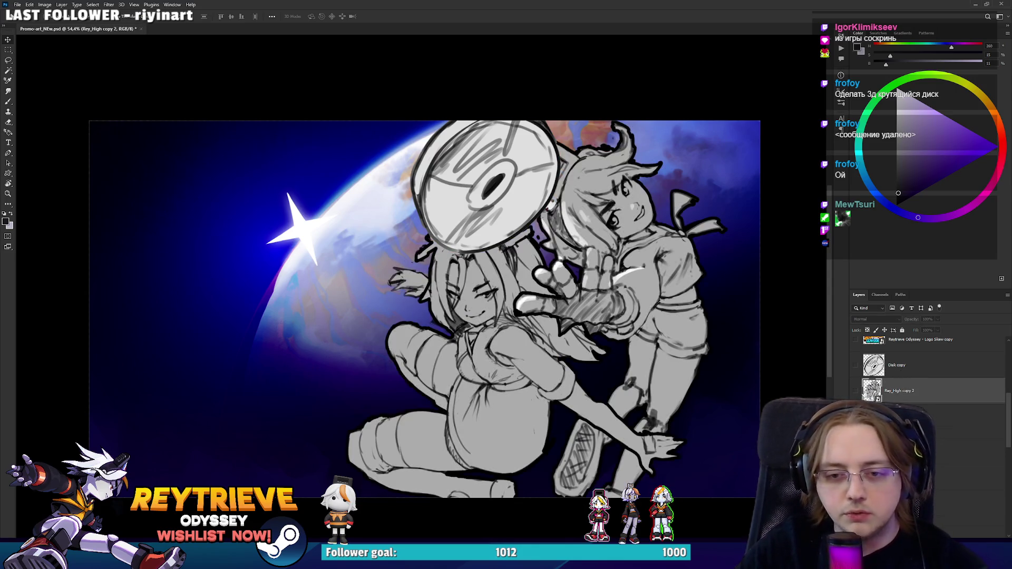
pyautogui.press('Delete')
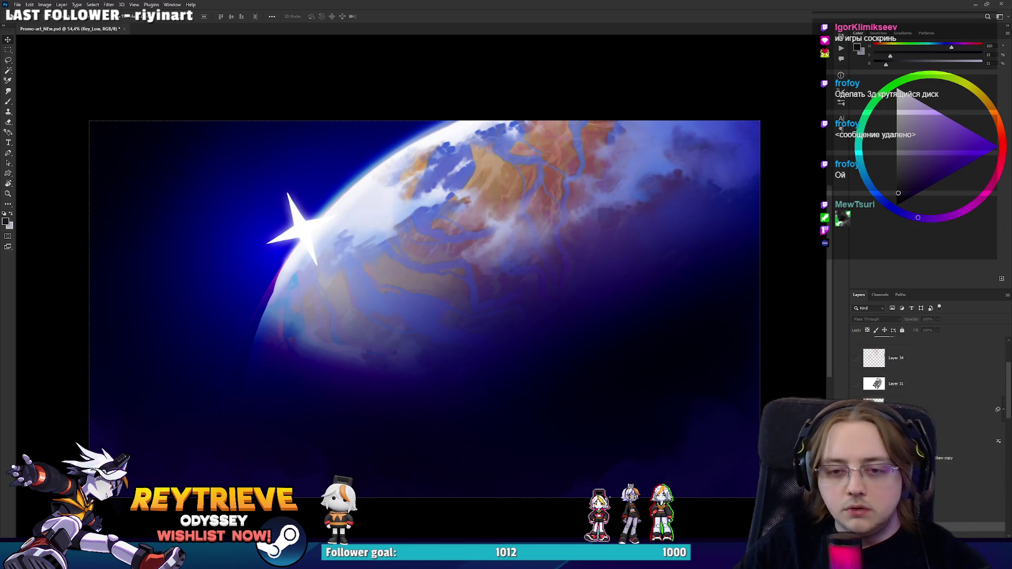
pyautogui.press('Delete')
pyautogui.press('Delete')
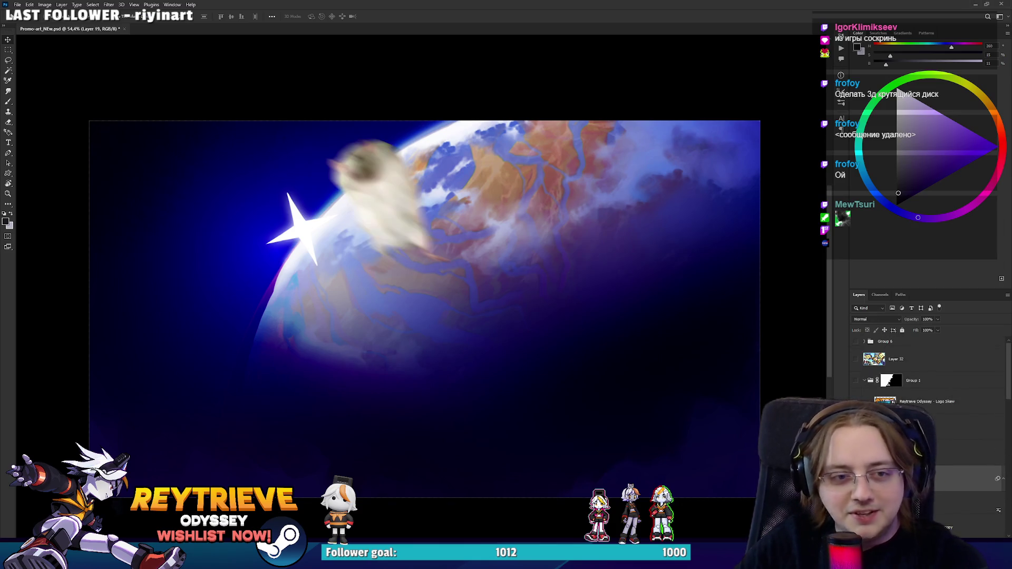
pyautogui.hotkey('ctrl', 'z')
# Step: Move the motion-blurred blob (Layer 19) to the upper left
pyautogui.moveTo(533, 272)
pyautogui.mouseDown()
pyautogui.moveTo(332, 264)
pyautogui.moveTo(346, 280)
pyautogui.mouseUp()
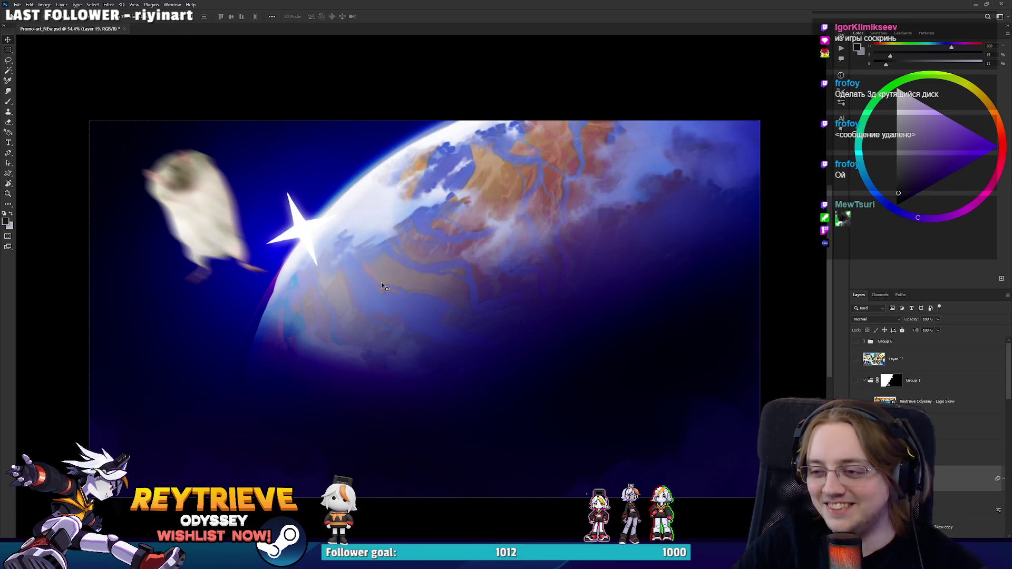
pyautogui.scroll(1, 490, 311)
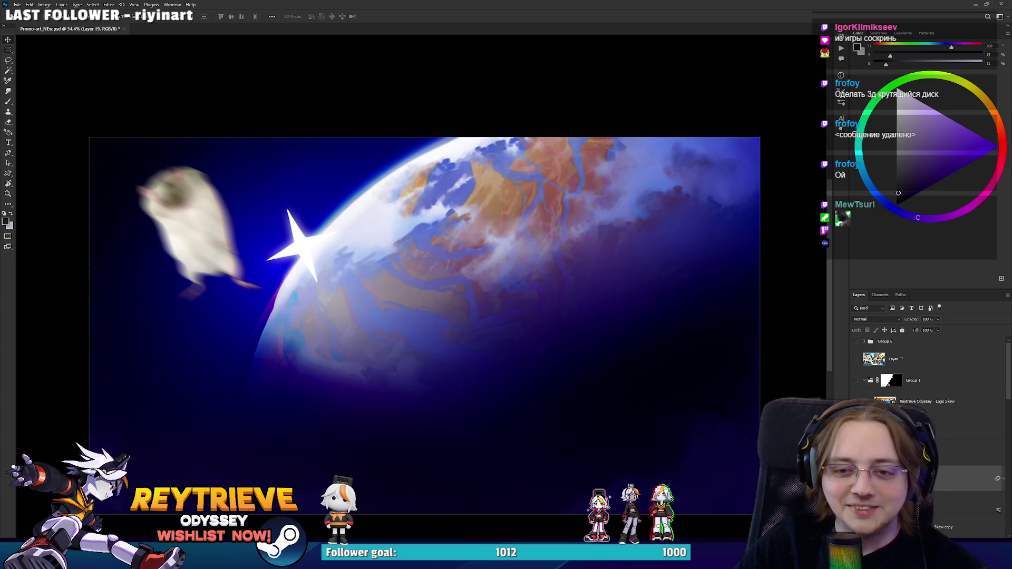
pyautogui.scroll(-3, 936, 431)
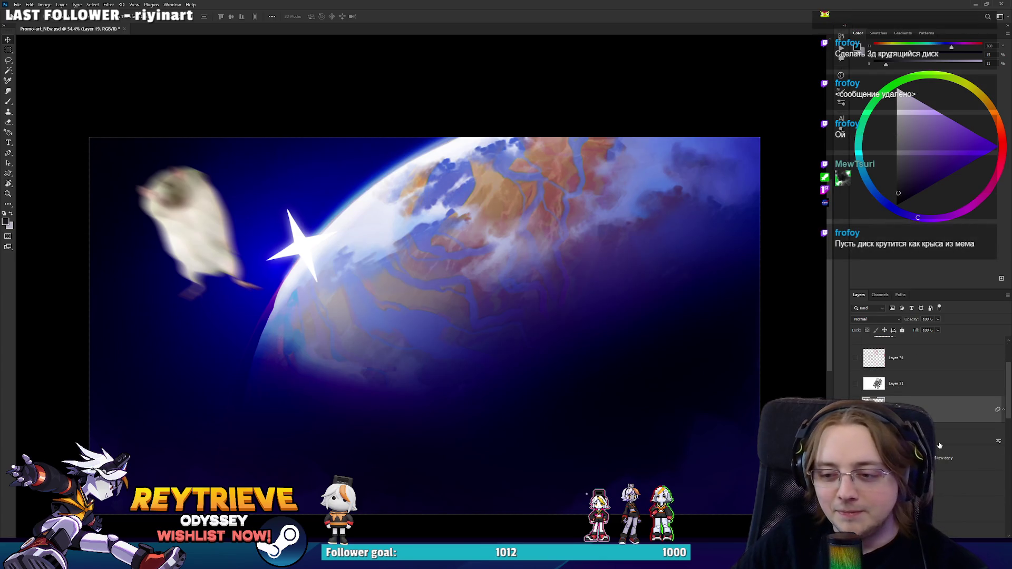
pyautogui.scroll(3, 927, 368)
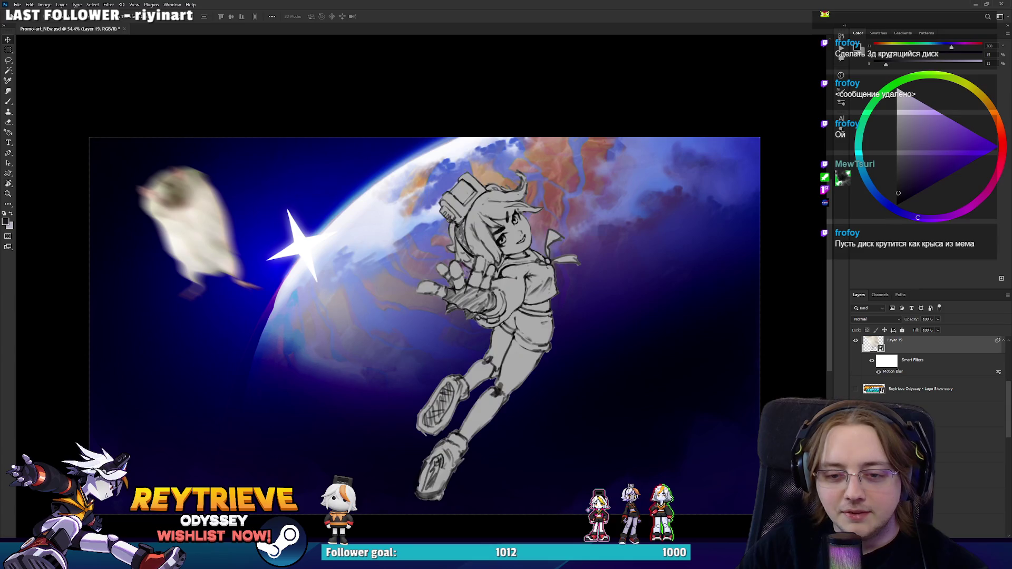
pyautogui.scroll(3, 927, 369)
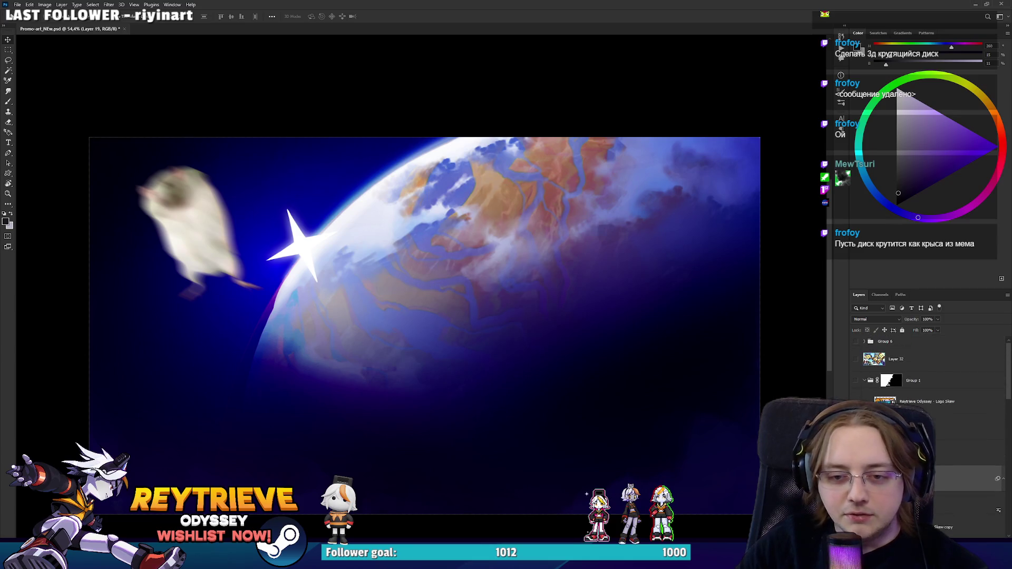
# Step: Briefly check the logo, then hide the planet background to show the coloured girls on white
pyautogui.click(856, 381)
pyautogui.click(855, 381)
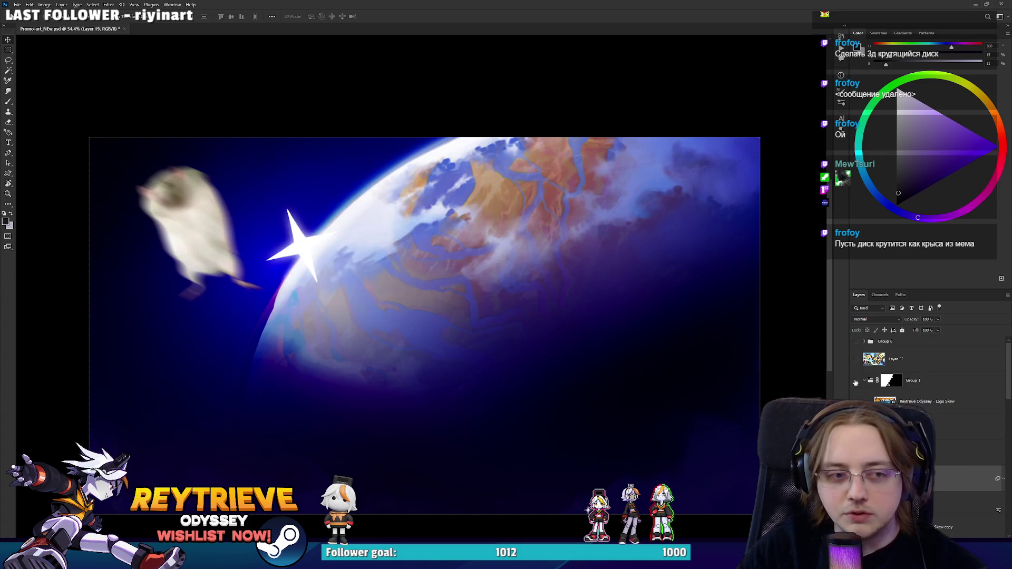
pyautogui.scroll(-3, 927, 368)
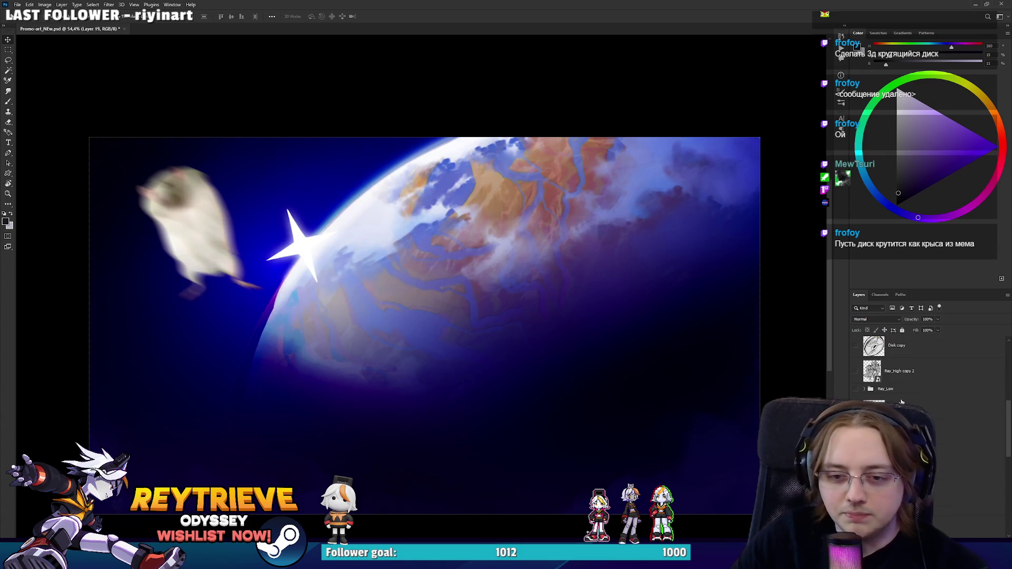
pyautogui.scroll(-3, 901, 402)
pyautogui.scroll(-1, 928, 369)
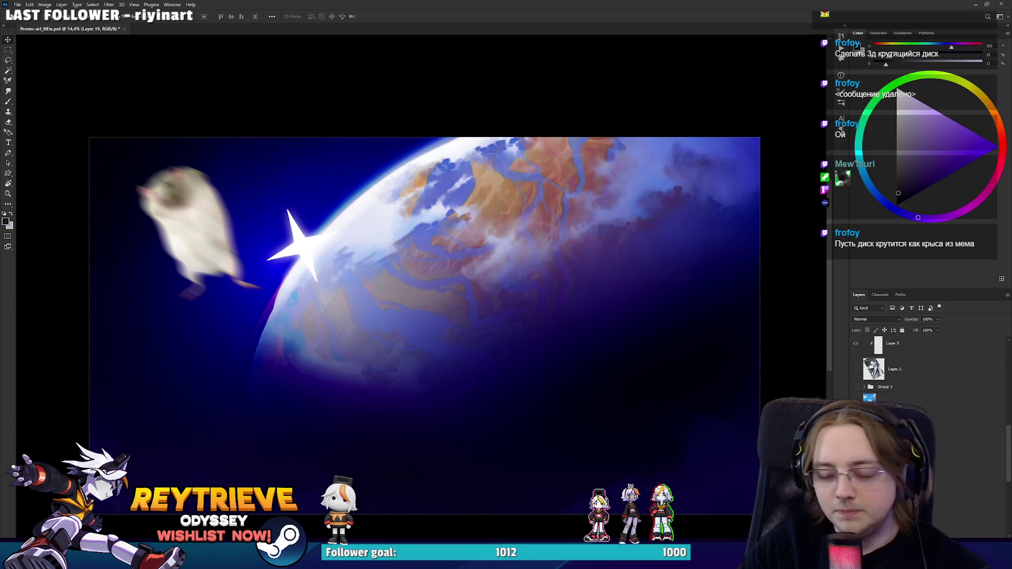
pyautogui.click(872, 343)
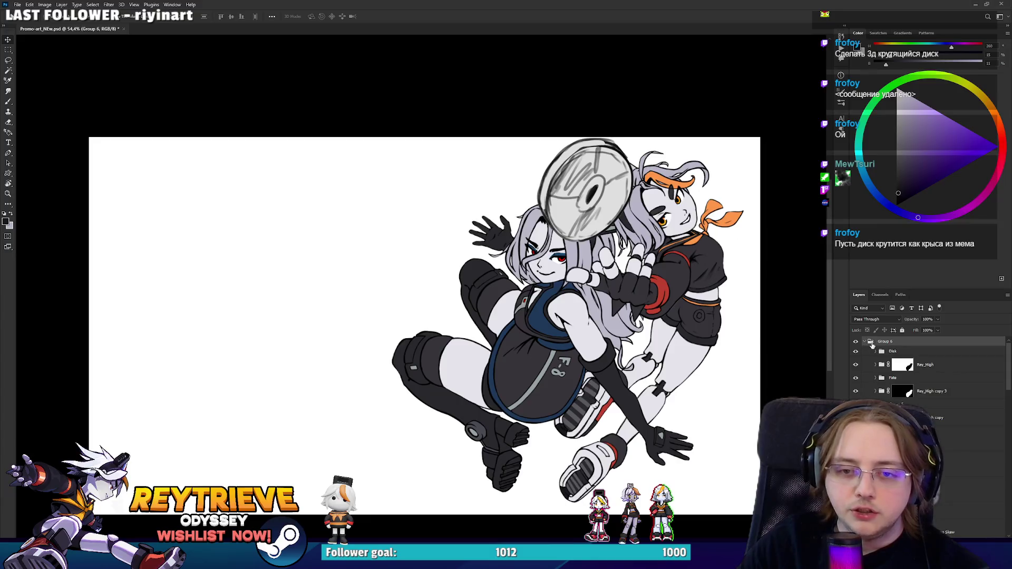
# Step: Duplicate Group 6, apply Rey_High's layer mask, and merge the Disk folder into one layer
pyautogui.click(865, 341)
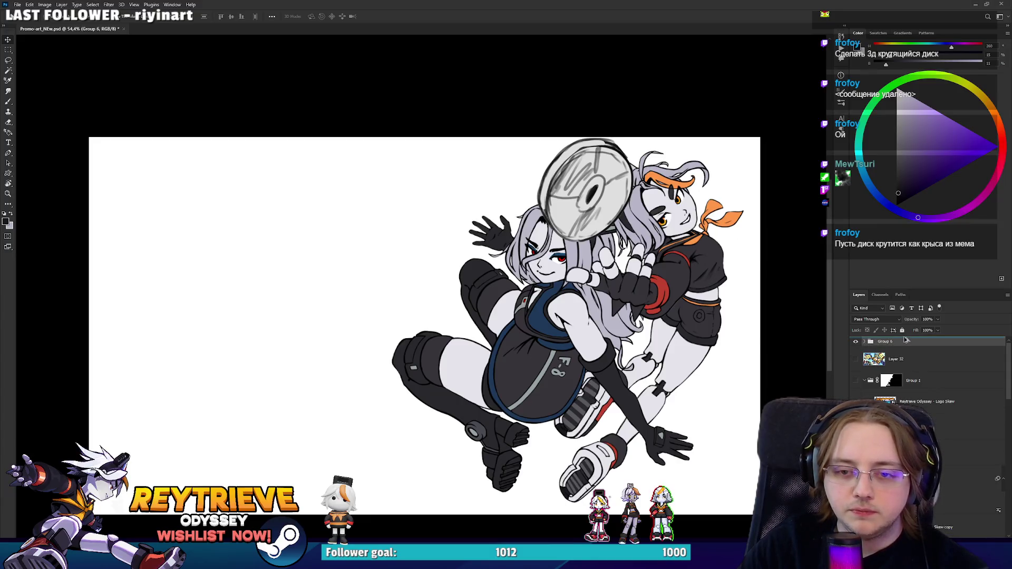
pyautogui.hotkey('ctrl', 'j')
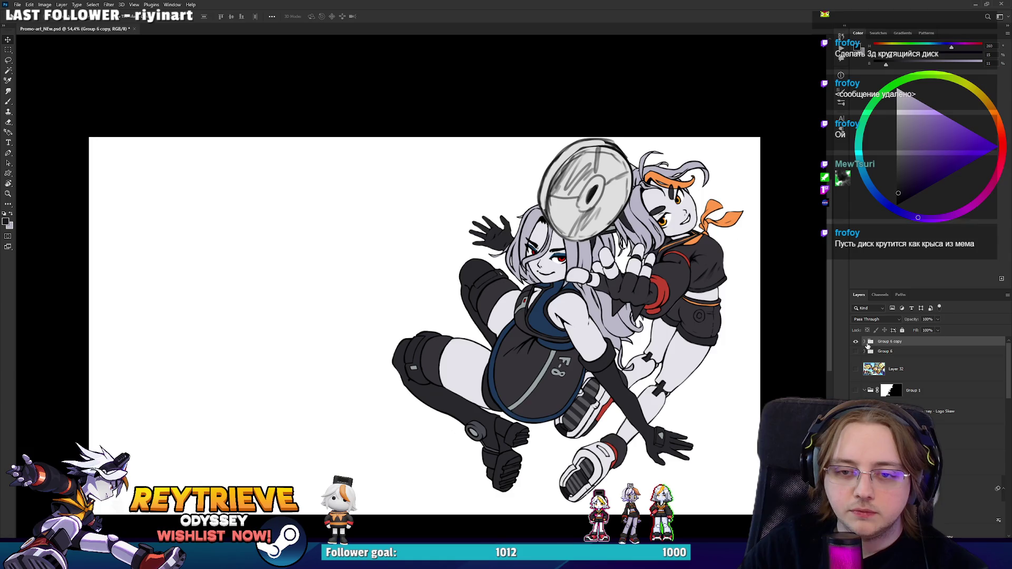
pyautogui.click(866, 342)
pyautogui.click(930, 367)
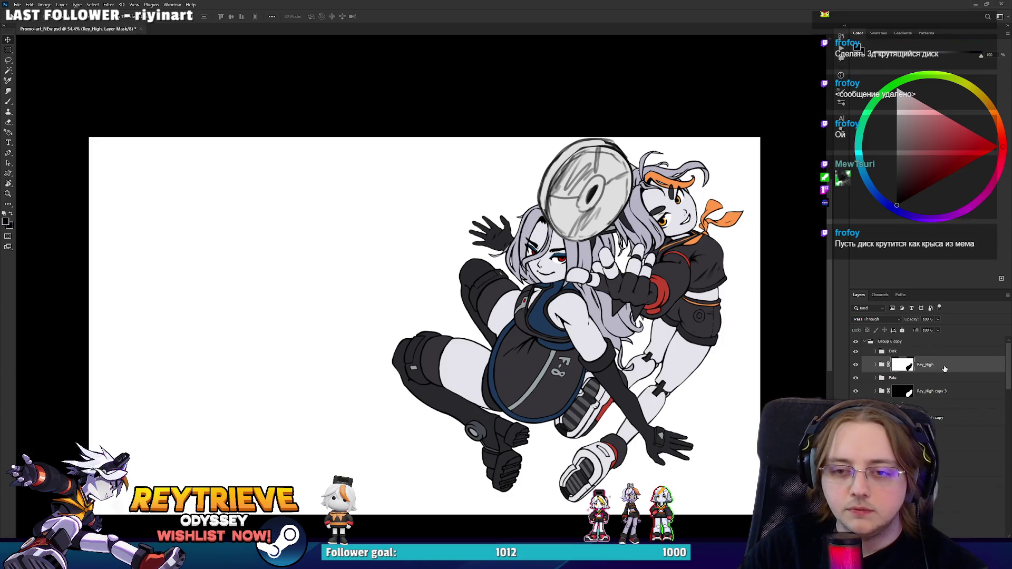
pyautogui.rightClick(902, 371)
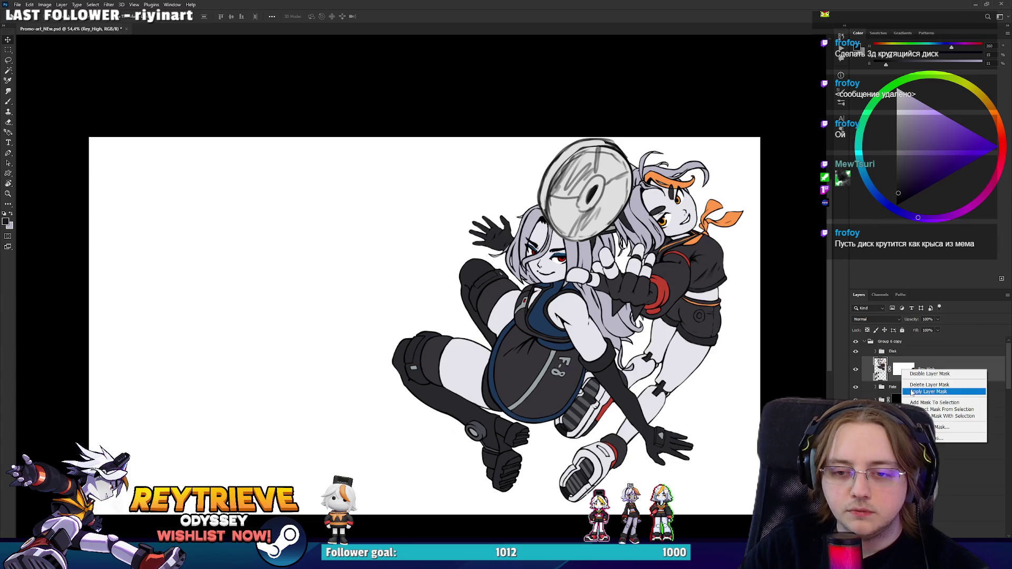
pyautogui.click(912, 393)
pyautogui.click(909, 400)
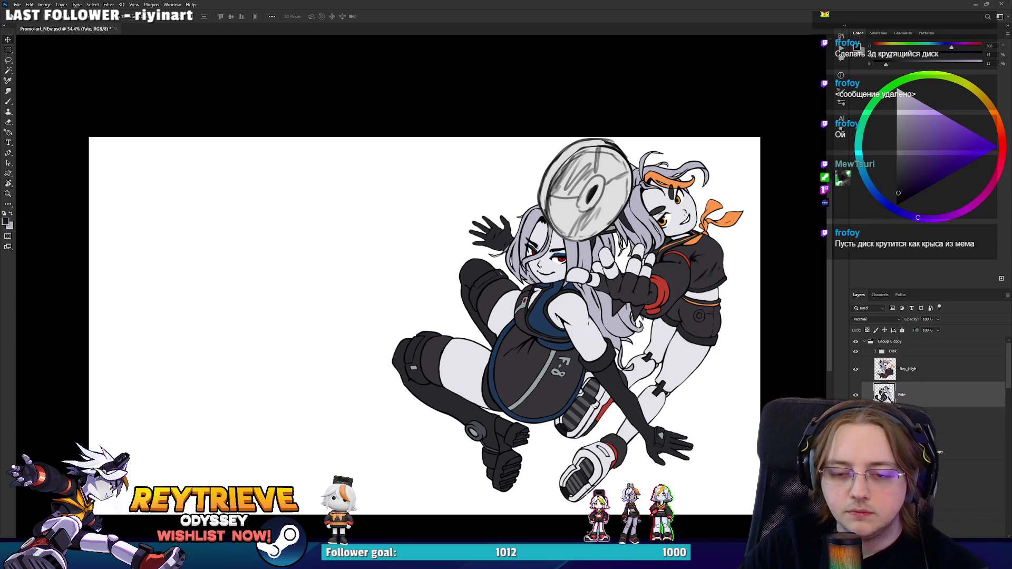
pyautogui.keyDown('shift'); pyautogui.click(920, 371); pyautogui.keyUp('shift')
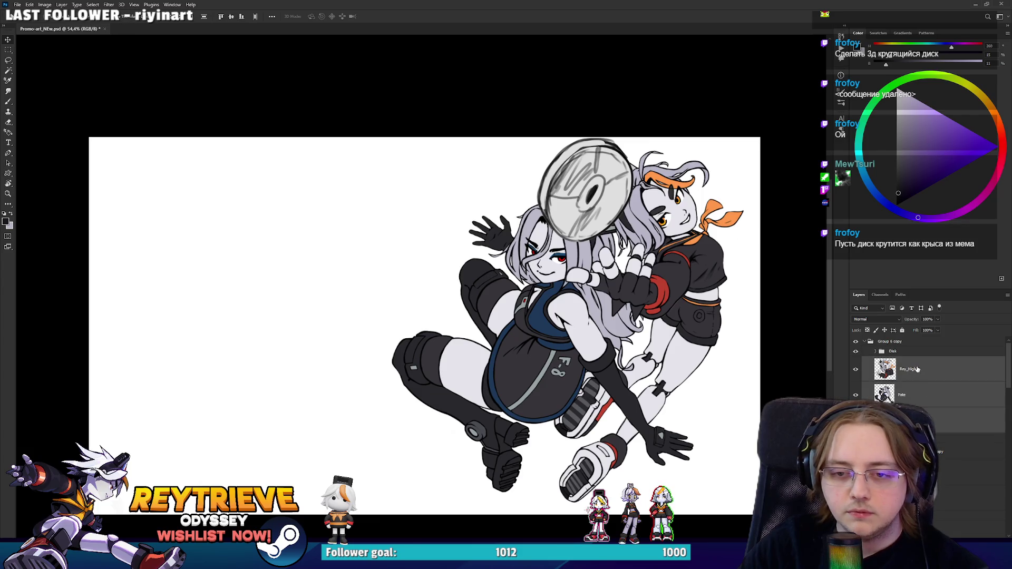
pyautogui.hotkey('ctrl', 'e')
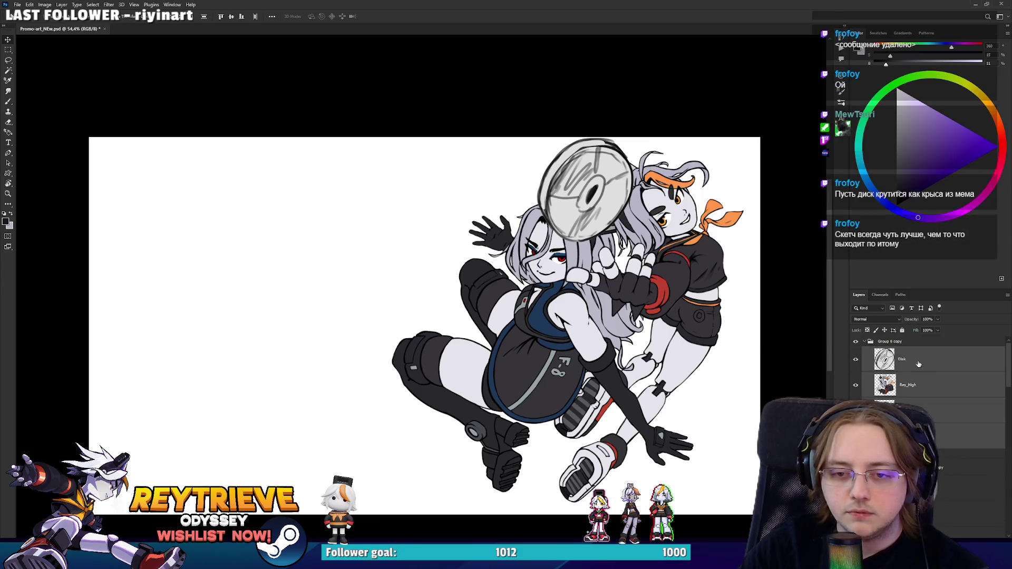
# Step: Move the copied Disk, Rey_High and Fate layers up the stack above the planet background
pyautogui.click(865, 343)
pyautogui.moveTo(914, 363); pyautogui.dragTo(917, 340)
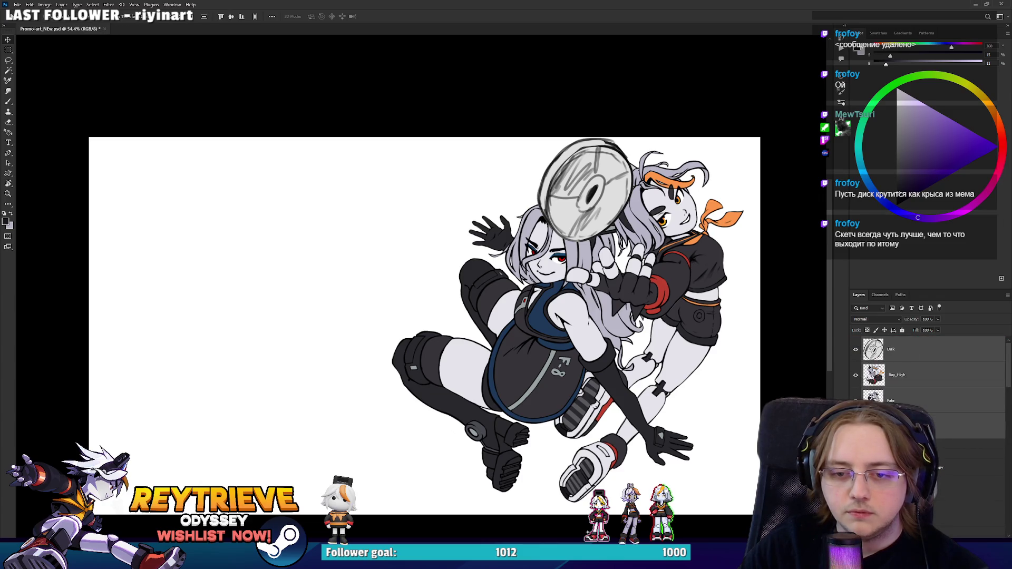
pyautogui.scroll(-1, 927, 390)
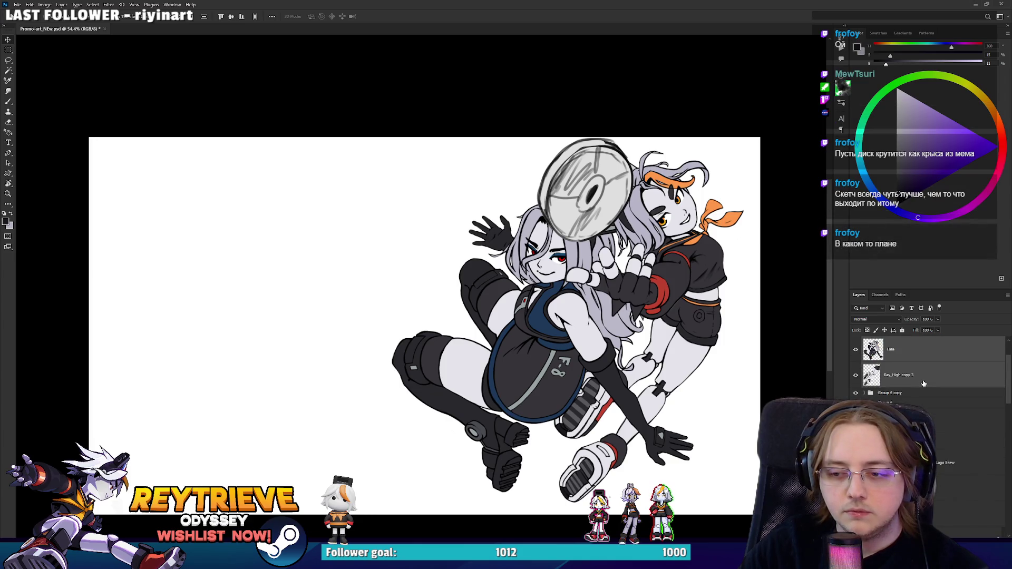
pyautogui.scroll(-1, 923, 383)
pyautogui.scroll(-5, 928, 369)
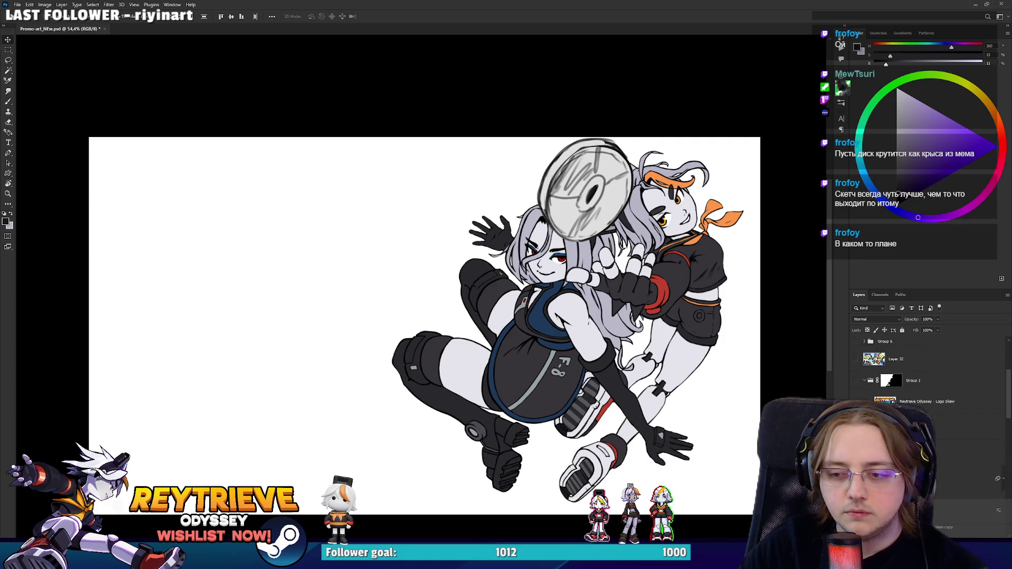
pyautogui.scroll(-10, 928, 379)
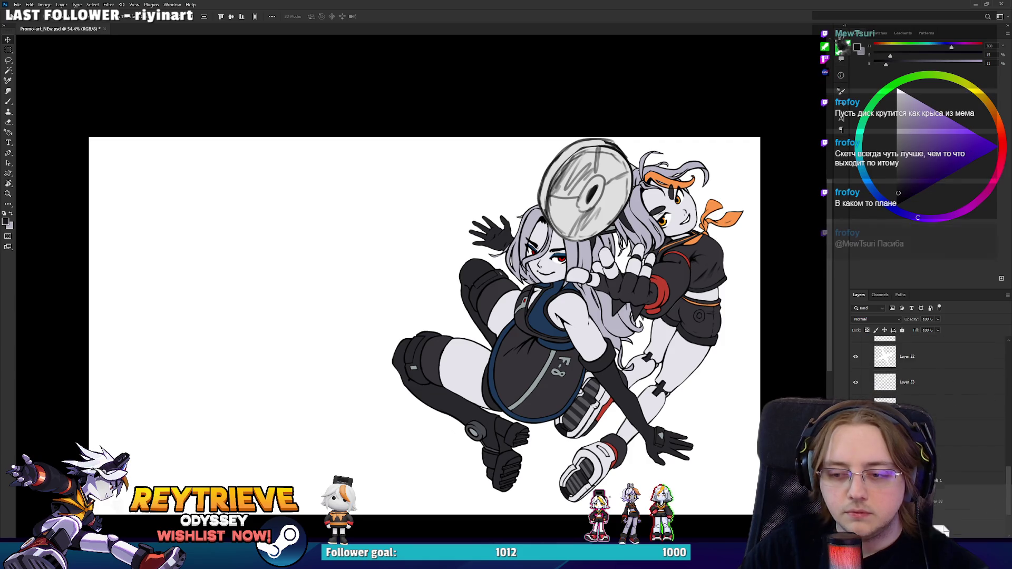
pyautogui.moveTo(943, 320)
pyautogui.mouseDown()
pyautogui.moveTo(945, 244)
pyautogui.moveTo(944, 341)
pyautogui.mouseUp()
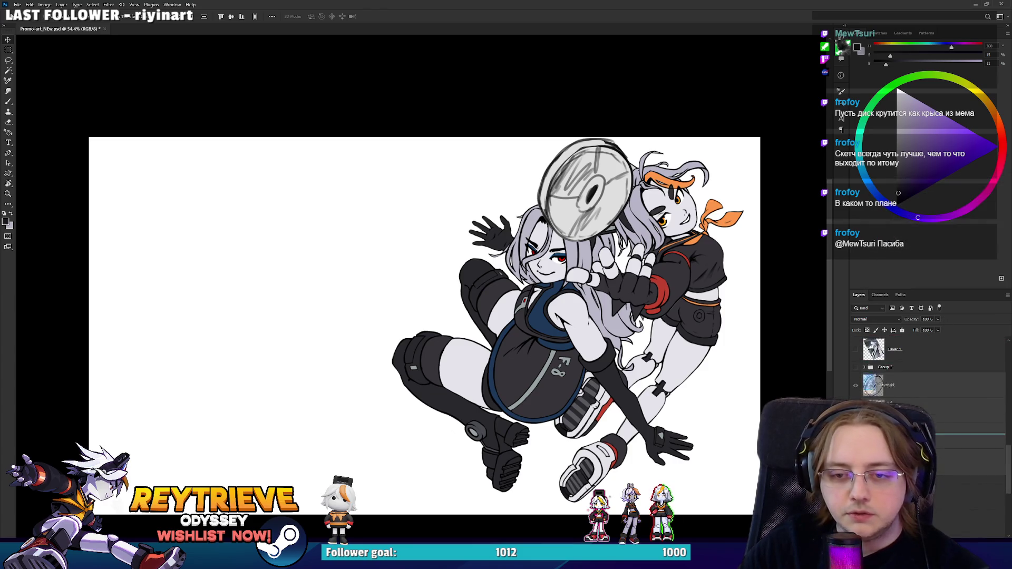
pyautogui.scroll(5, 937, 431)
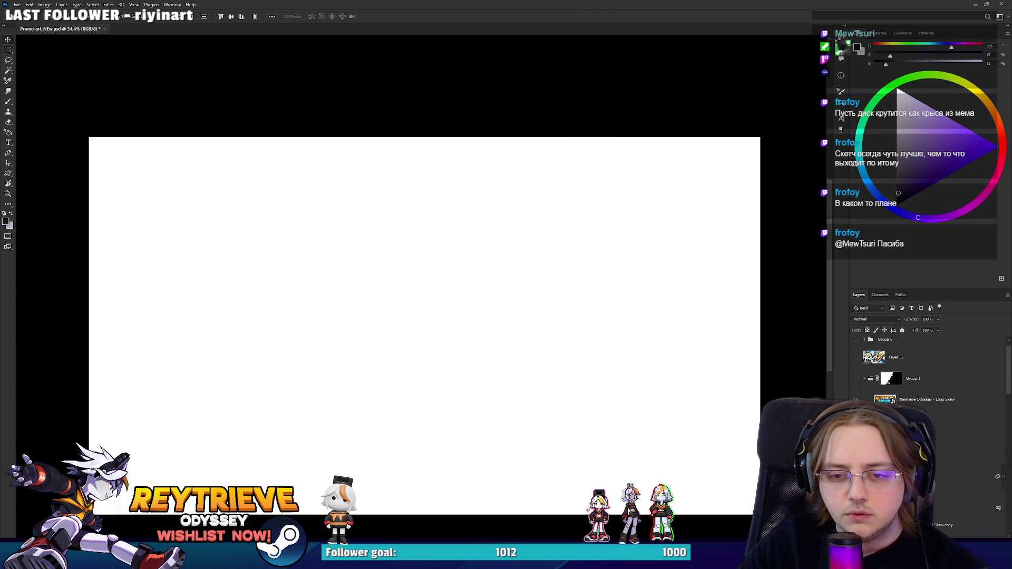
pyautogui.click(859, 343)
pyautogui.scroll(-3, 903, 402)
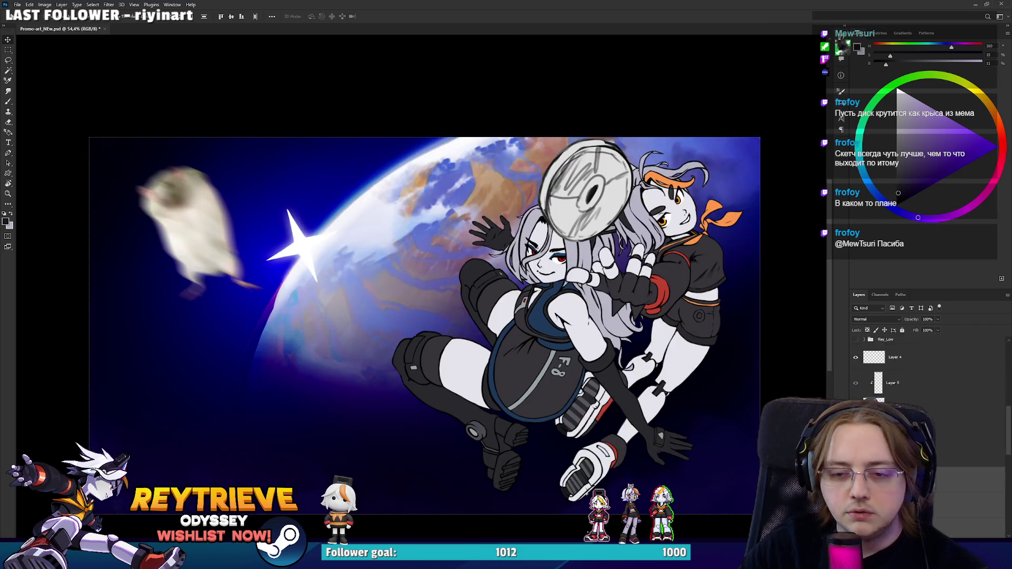
# Step: Move the Logo Skew copy layer lower in the stack and select the Fate layer
pyautogui.moveTo(903, 339); pyautogui.dragTo(902, 422)
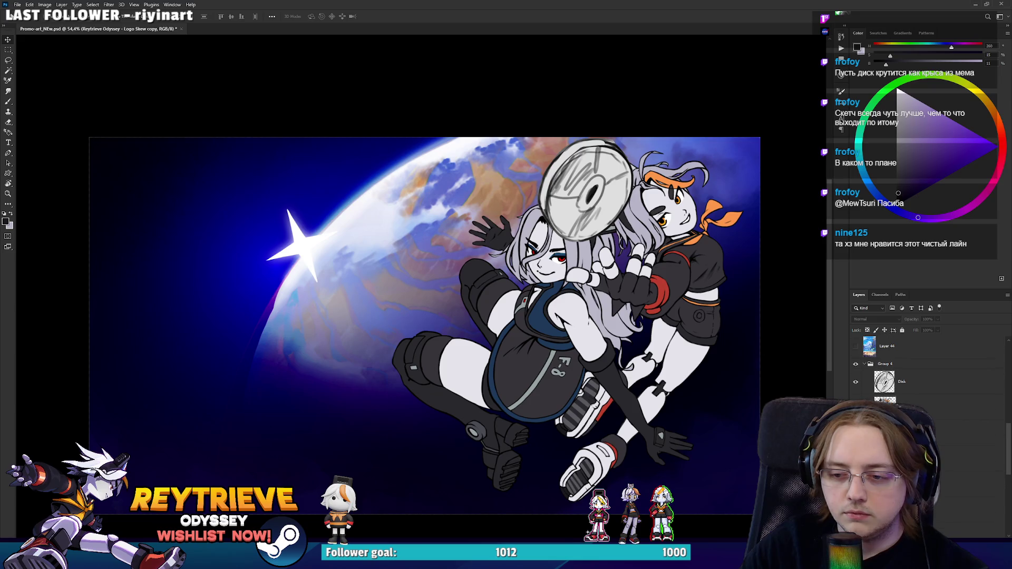
pyautogui.moveTo(926, 385); pyautogui.dragTo(926, 386)
pyautogui.scroll(1, 639, 352)
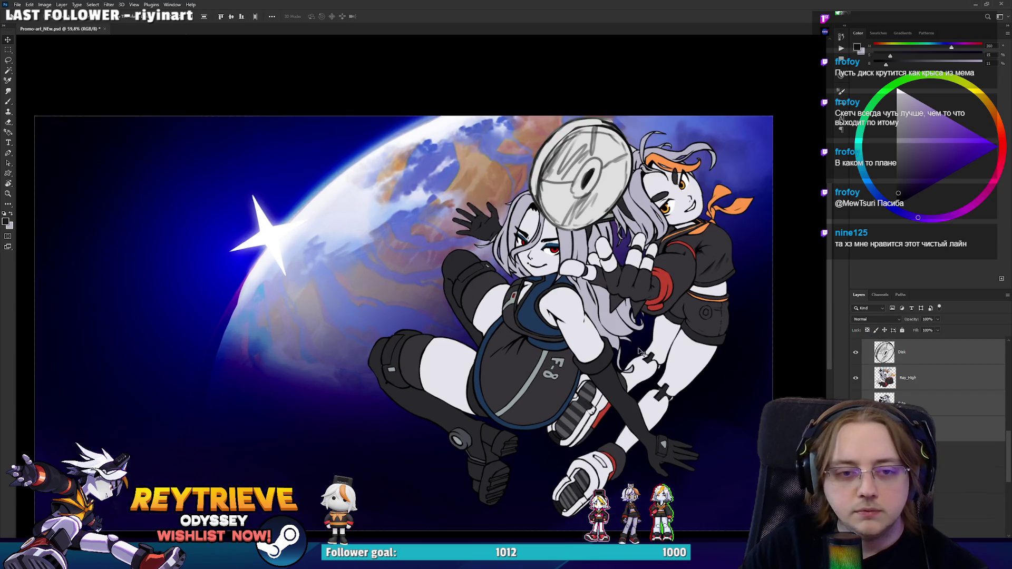
pyautogui.hotkey('ctrl', 'z')
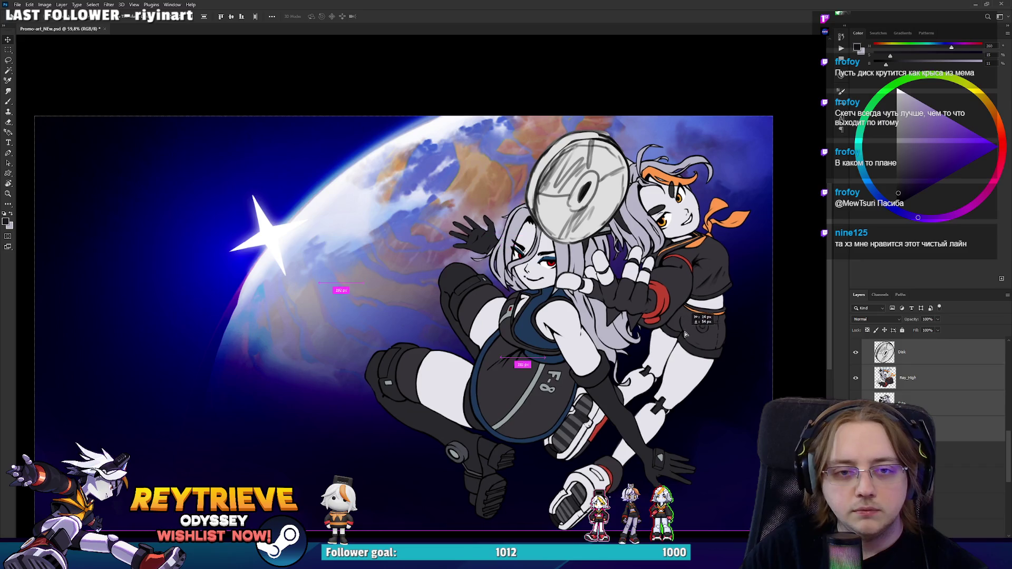
pyautogui.click(917, 402)
pyautogui.hotkey('ctrl', 't')
pyautogui.press('Return')
# Step: Convert the Fate and Rey_High layers into smart objects
pyautogui.rightClick(917, 401)
pyautogui.click(943, 179)
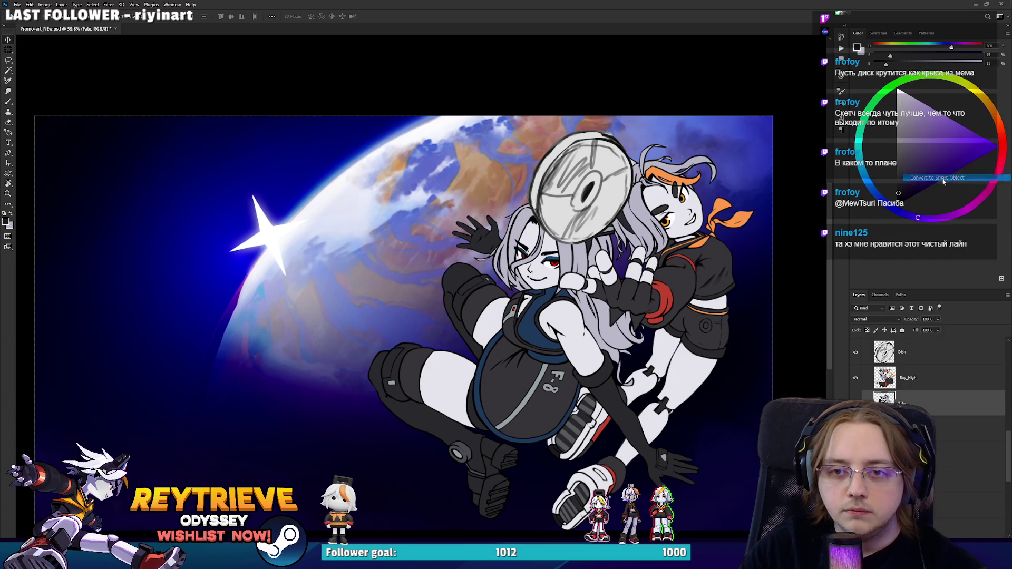
pyautogui.click(928, 375)
pyautogui.rightClick(925, 372)
pyautogui.click(943, 143)
pyautogui.rightClick(925, 377)
pyautogui.click(949, 199)
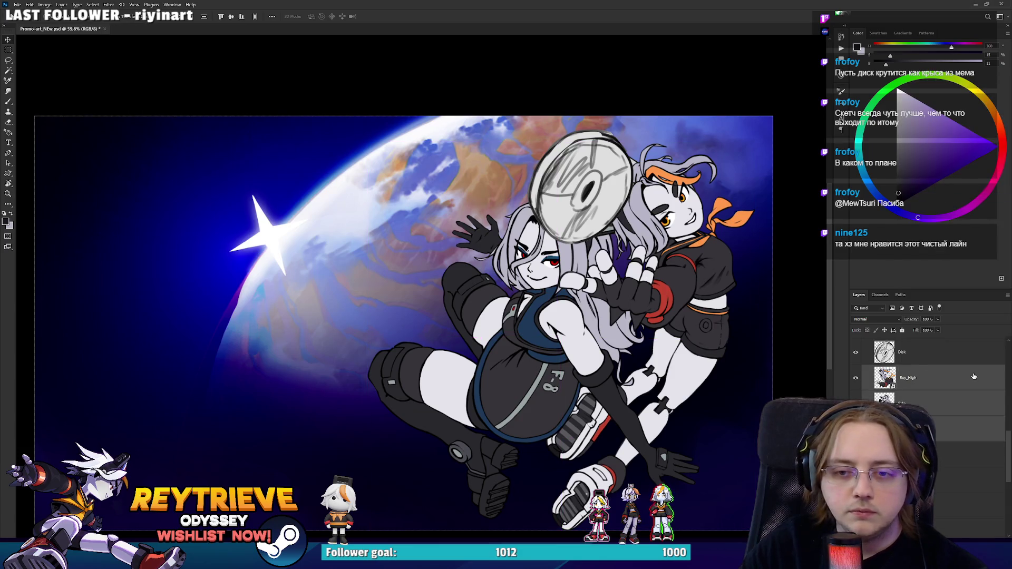
pyautogui.hotkey('alt', '[')
pyautogui.hotkey('ctrl', 't')
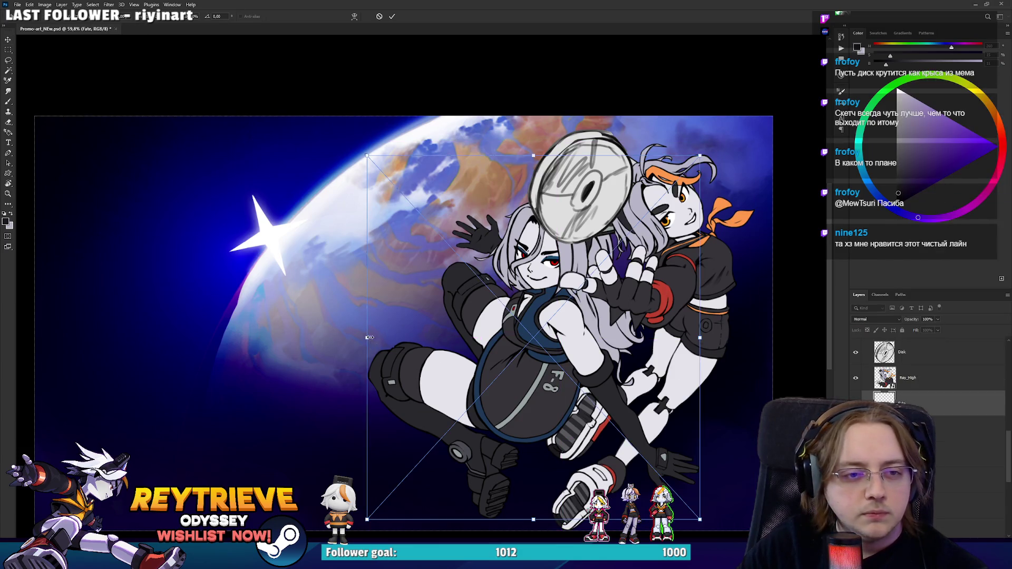
# Step: Scale Fate slightly smaller, rotate her, and move her down-left, checking against the original sketch
pyautogui.moveTo(370, 338); pyautogui.dragTo(393, 337)
pyautogui.moveTo(513, 364)
pyautogui.mouseDown()
pyautogui.moveTo(504, 354)
pyautogui.moveTo(516, 354)
pyautogui.mouseUp()
pyautogui.moveTo(727, 329)
pyautogui.mouseDown()
pyautogui.moveTo(726, 308)
pyautogui.moveTo(752, 361)
pyautogui.mouseUp()
pyautogui.moveTo(663, 353)
pyautogui.mouseDown()
pyautogui.moveTo(652, 391)
pyautogui.moveTo(660, 363)
pyautogui.mouseUp()
pyautogui.press('Return')
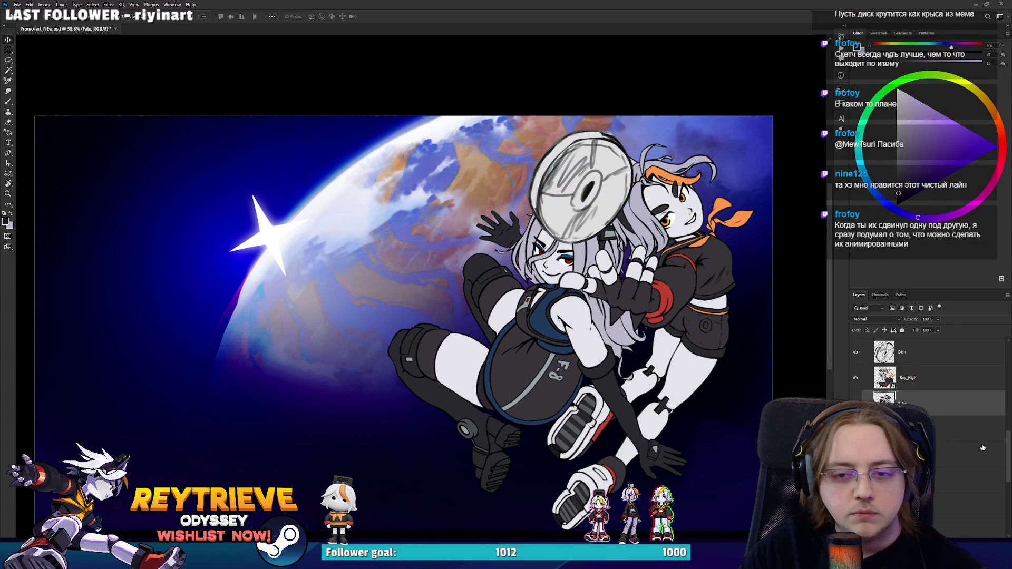
pyautogui.scroll(5, 928, 369)
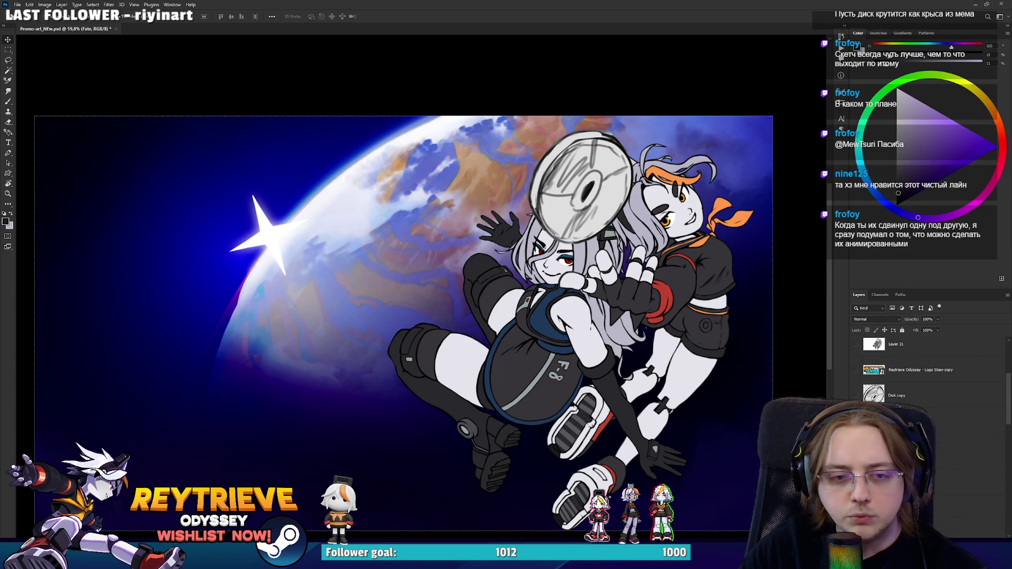
pyautogui.click(855, 345)
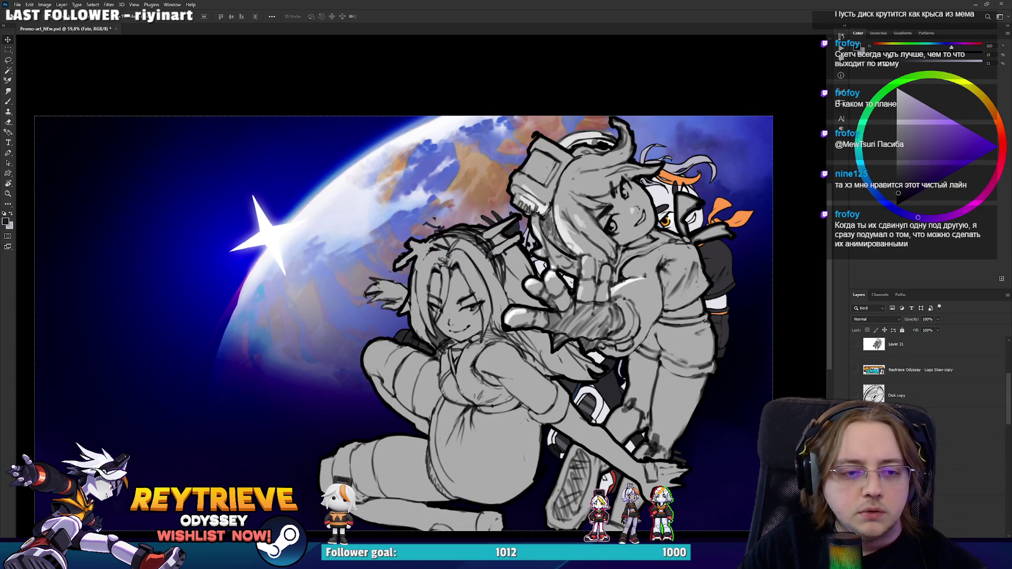
pyautogui.click(855, 344)
pyautogui.moveTo(666, 363); pyautogui.dragTo(651, 366)
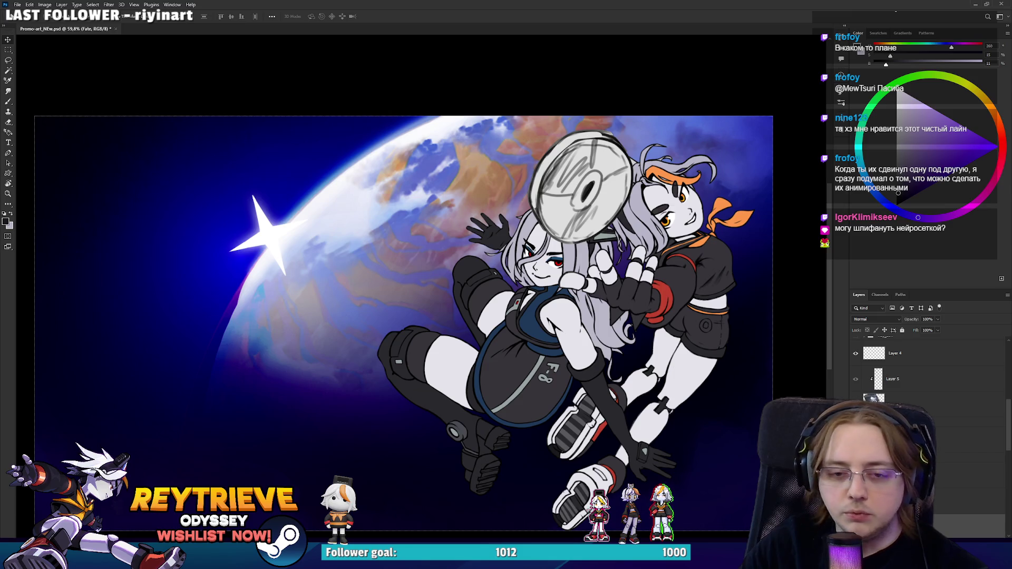
# Step: Stretch the orange-ribboned girl wider, rotate her to about -20°, and place the disc over the left girl's head
pyautogui.hotkey('ctrl', 't')
pyautogui.moveTo(795, 284)
pyautogui.mouseDown()
pyautogui.moveTo(790, 242)
pyautogui.moveTo(788, 335)
pyautogui.moveTo(773, 345)
pyautogui.moveTo(775, 266)
pyautogui.moveTo(746, 222)
pyautogui.mouseUp()
pyautogui.hotkey('ctrl', 'z')
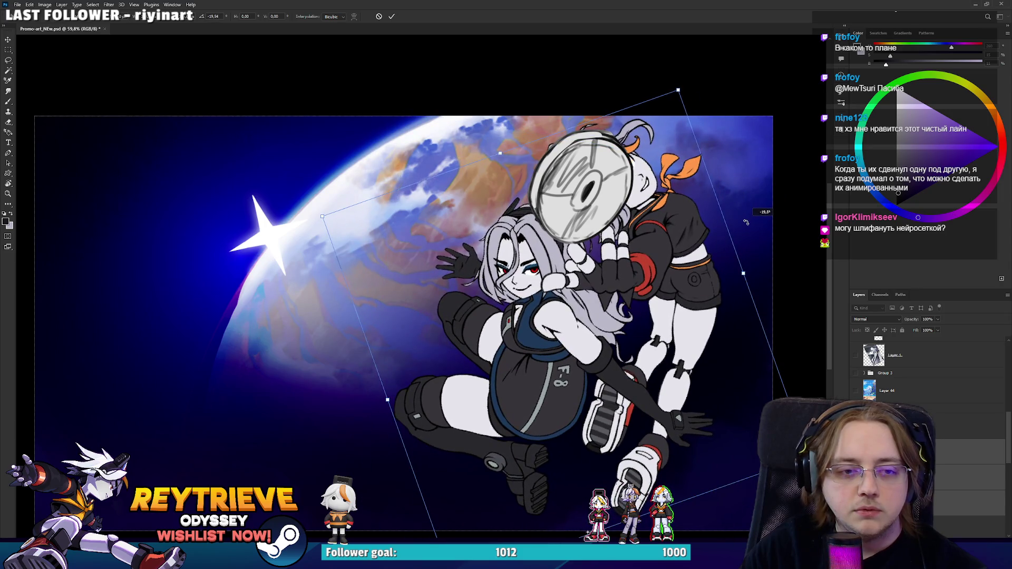
pyautogui.moveTo(643, 289); pyautogui.dragTo(649, 300)
pyautogui.moveTo(744, 274)
pyautogui.mouseDown()
pyautogui.moveTo(754, 278)
pyautogui.moveTo(715, 344)
pyautogui.moveTo(774, 300)
pyautogui.moveTo(723, 301)
pyautogui.moveTo(794, 292)
pyautogui.moveTo(733, 315)
pyautogui.mouseUp()
pyautogui.moveTo(790, 269); pyautogui.dragTo(794, 268)
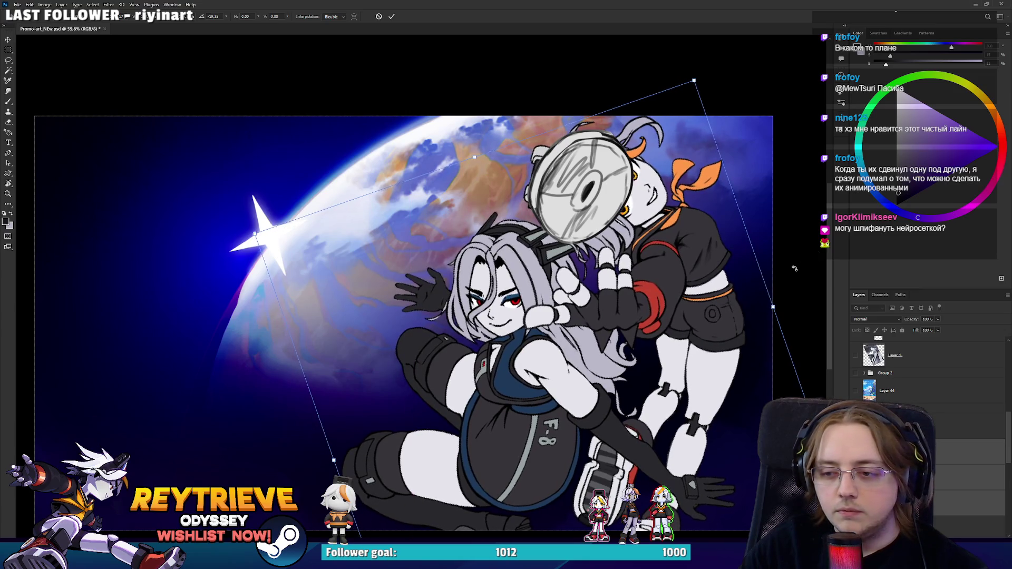
pyautogui.press('Return')
pyautogui.moveTo(721, 269)
pyautogui.mouseDown()
pyautogui.moveTo(649, 295)
pyautogui.moveTo(587, 286)
pyautogui.moveTo(615, 294)
pyautogui.moveTo(627, 279)
pyautogui.moveTo(656, 291)
pyautogui.moveTo(612, 283)
pyautogui.moveTo(604, 269)
pyautogui.mouseUp()
pyautogui.scroll(-3, 610, 291)
pyautogui.scroll(2, 610, 292)
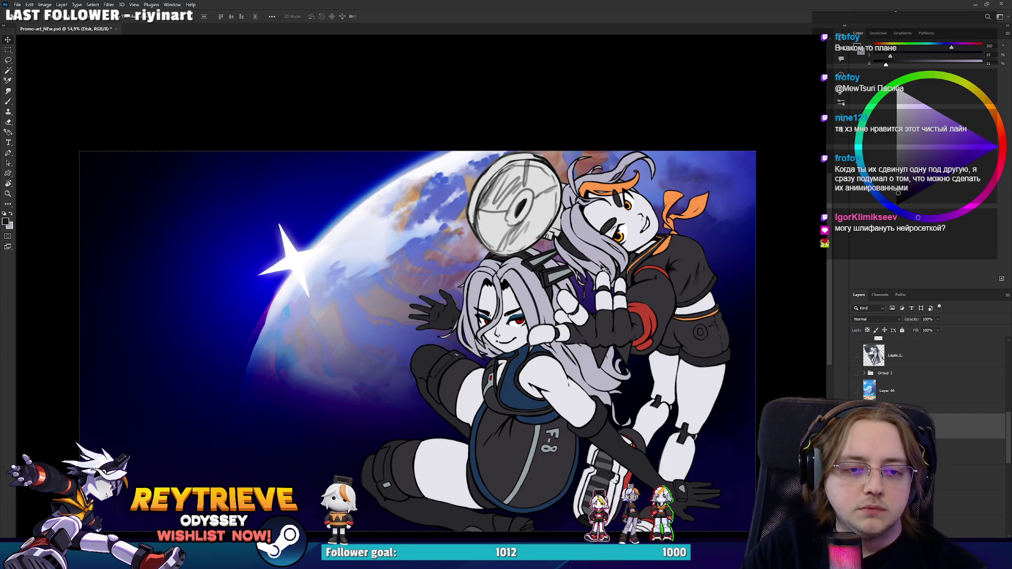
# Step: Nudge the HDRI_Hub_1-Recovered planet layer a few pixels down, then switch to Unreal Engine
pyautogui.scroll(-1, 604, 269)
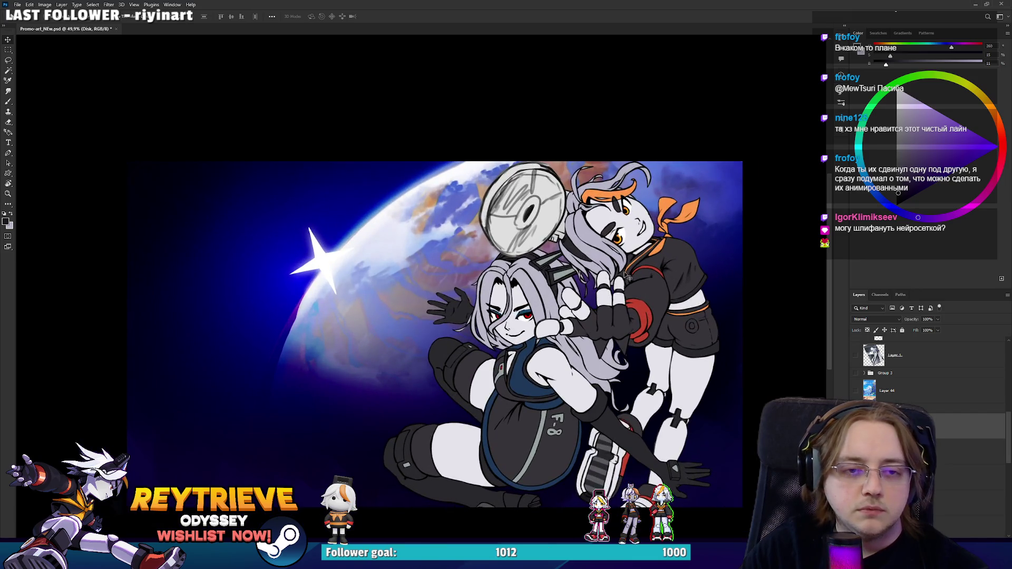
pyautogui.scroll(1, 640, 283)
pyautogui.scroll(-3, 643, 287)
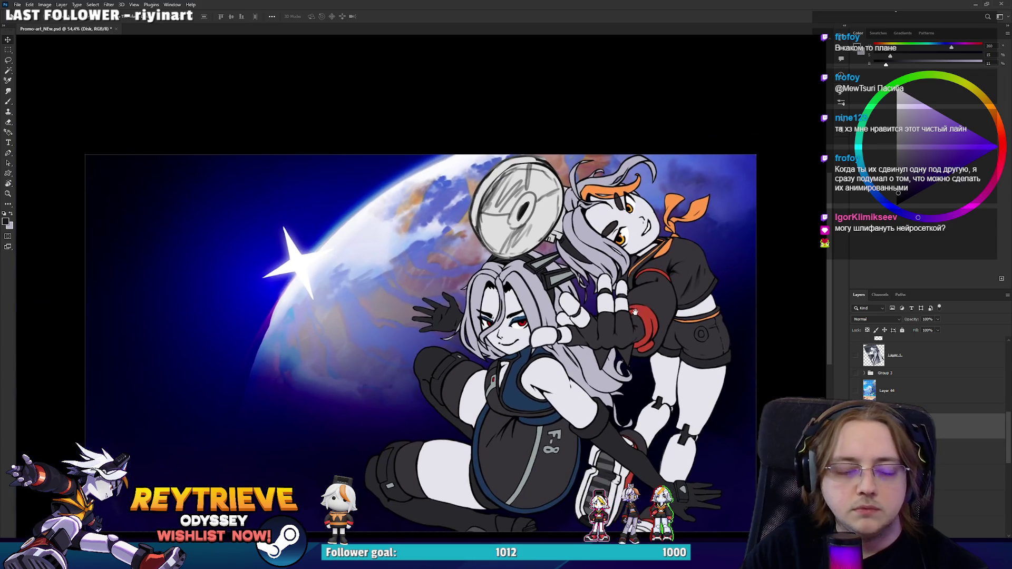
pyautogui.scroll(2, 663, 322)
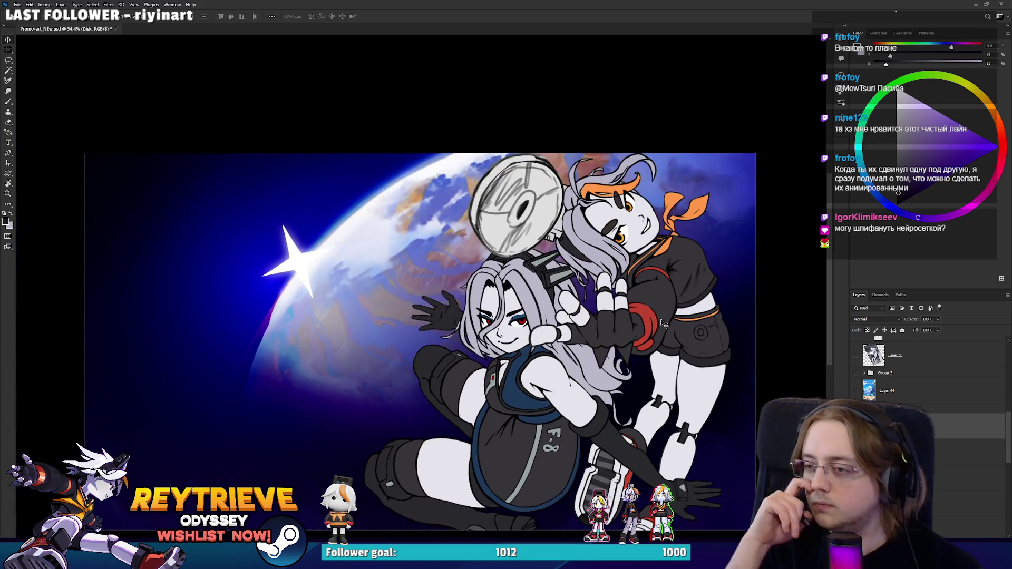
pyautogui.moveTo(663, 322); pyautogui.dragTo(659, 289)
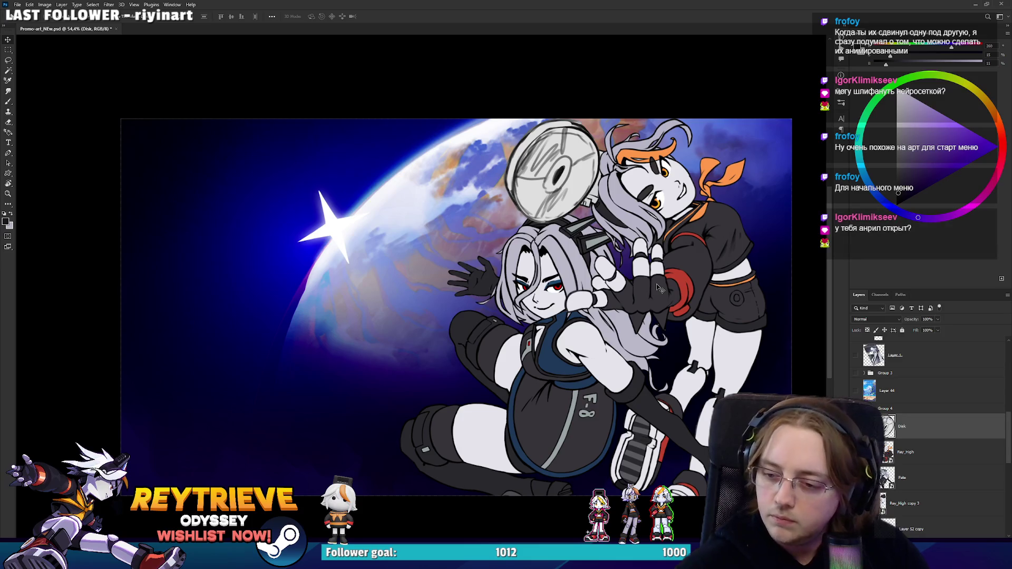
pyautogui.rightClick(676, 258)
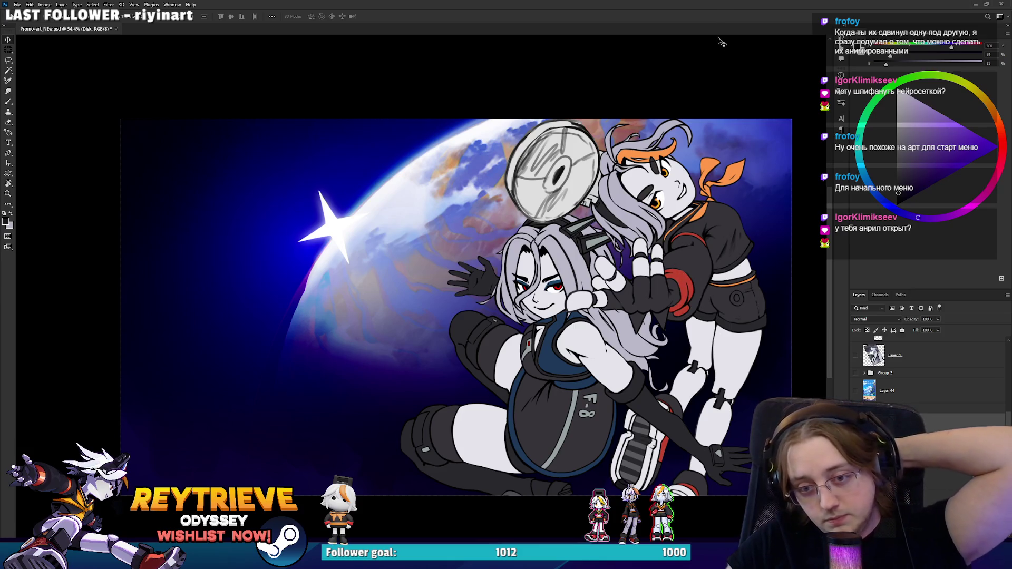
pyautogui.scroll(-5, 930, 441)
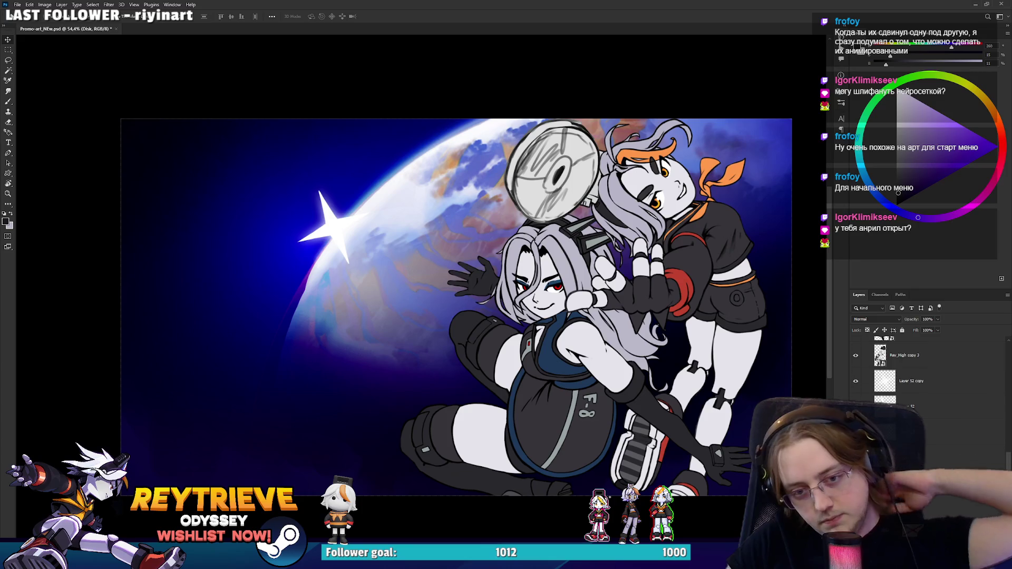
pyautogui.click(938, 500)
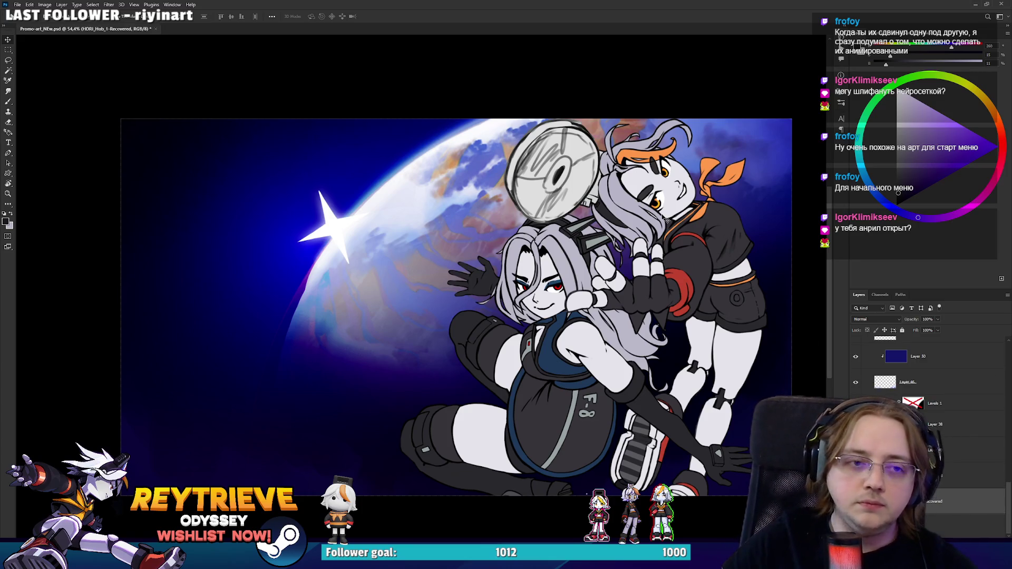
pyautogui.moveTo(537, 191); pyautogui.dragTo(539, 204)
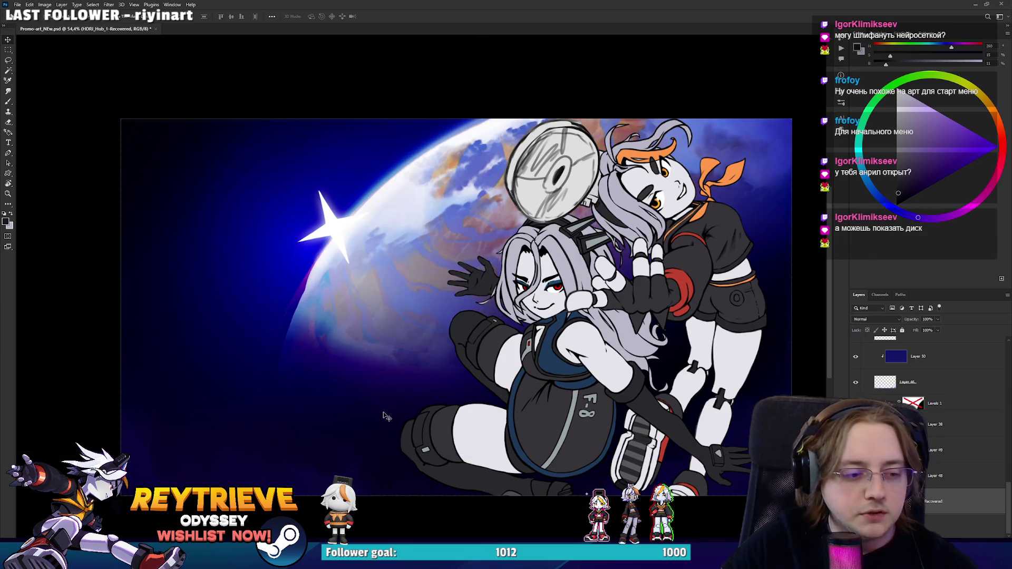
pyautogui.hotkey('alt', 'Tab')
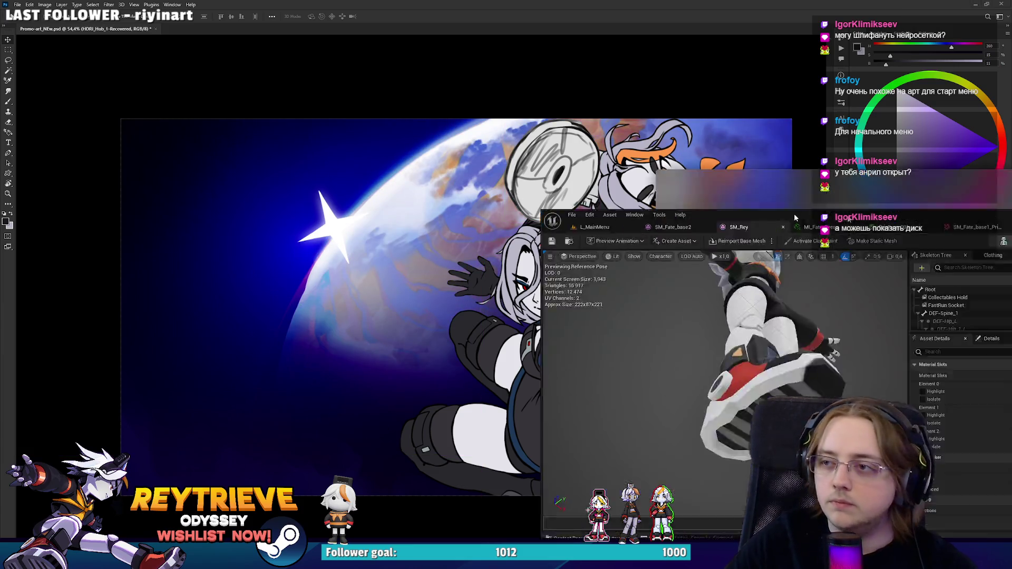
# Step: From the level editor, search assets for 'BP_Disk' and open the BP_Disk_Base blueprint
pyautogui.click(61, 20)
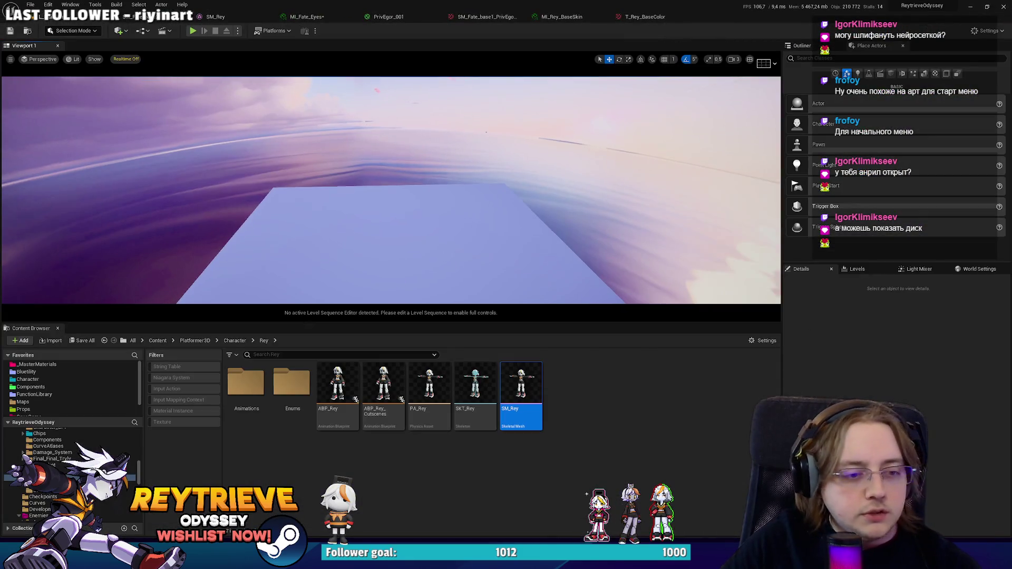
pyautogui.hotkey('ctrl', 'p')
pyautogui.write('Вшып')
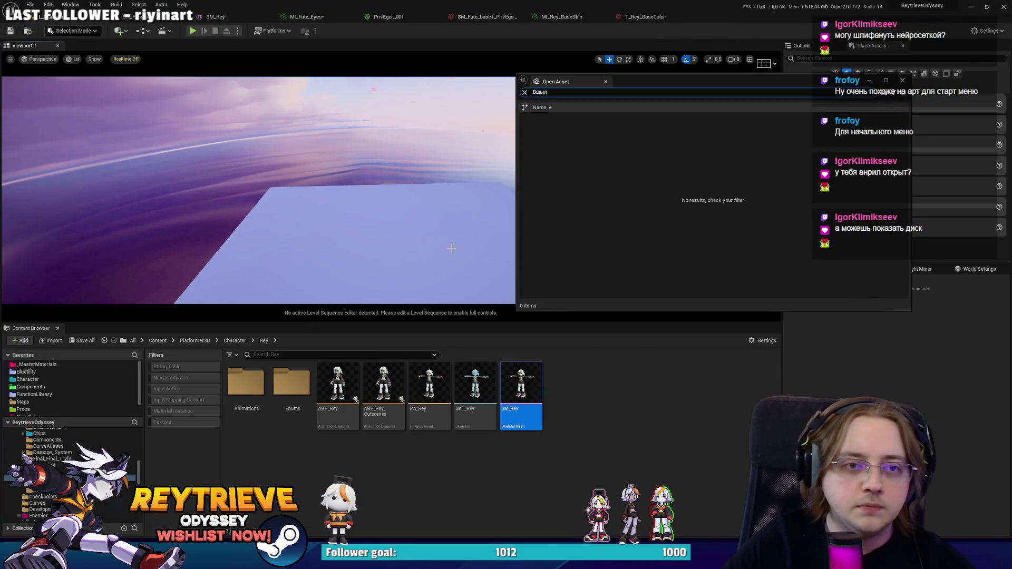
pyautogui.write('BP_Disk')
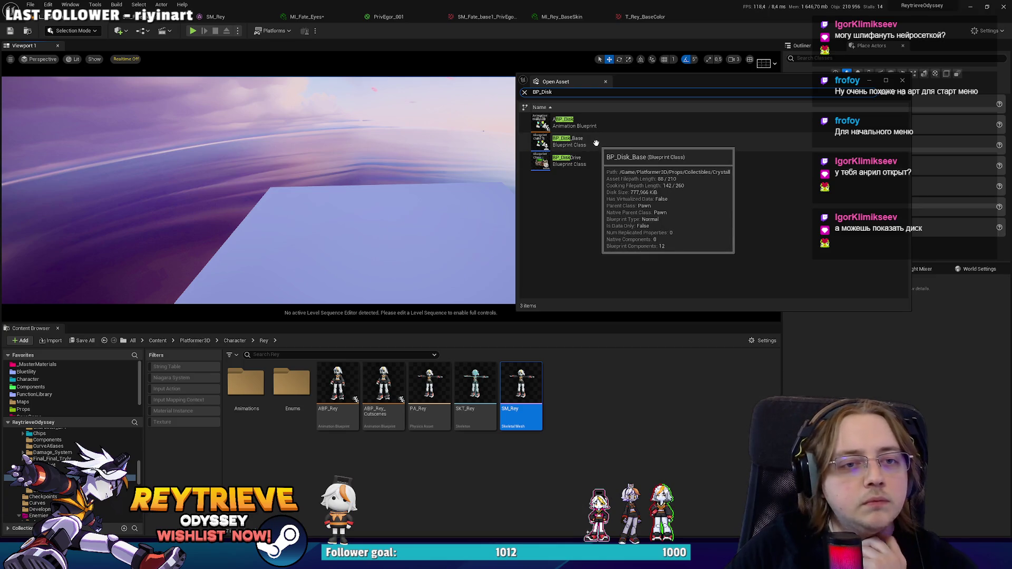
pyautogui.click(597, 146)
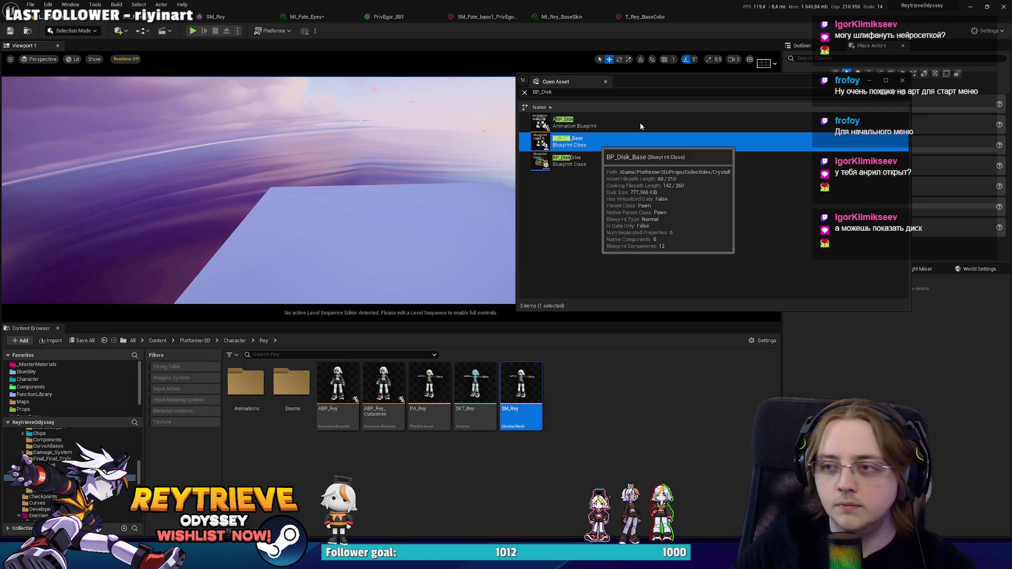
pyautogui.press('Return')
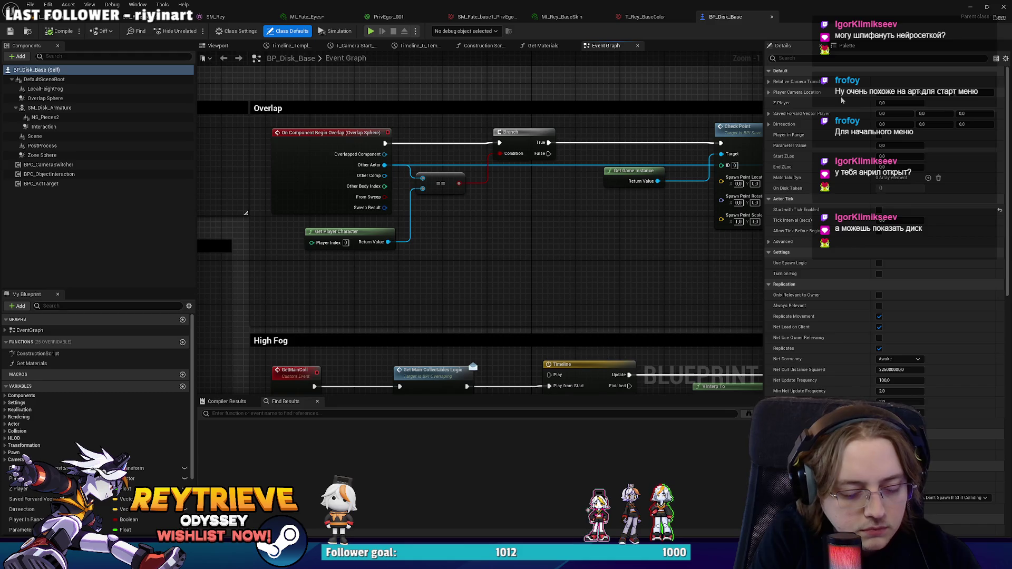
# Step: In the blueprint viewport, frame the disk and open SM_Disk_Armature in the mesh editor to inspect it
pyautogui.click(218, 45)
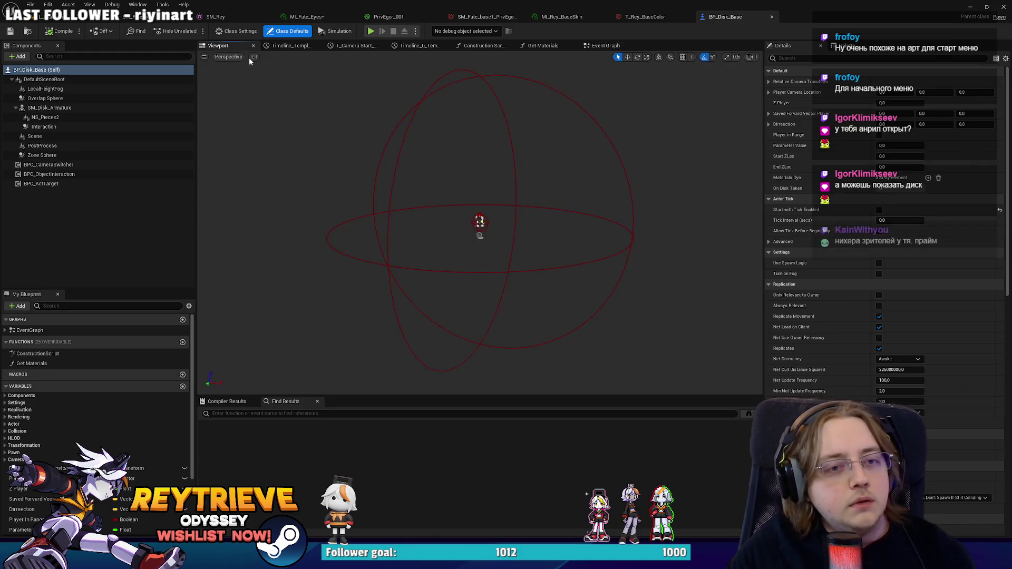
pyautogui.press('f')
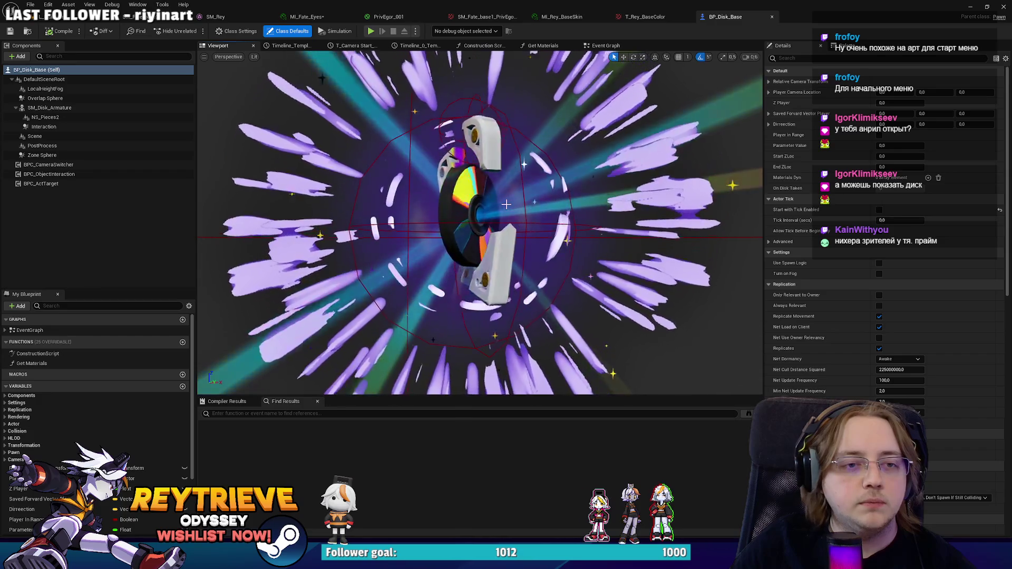
pyautogui.click(489, 204)
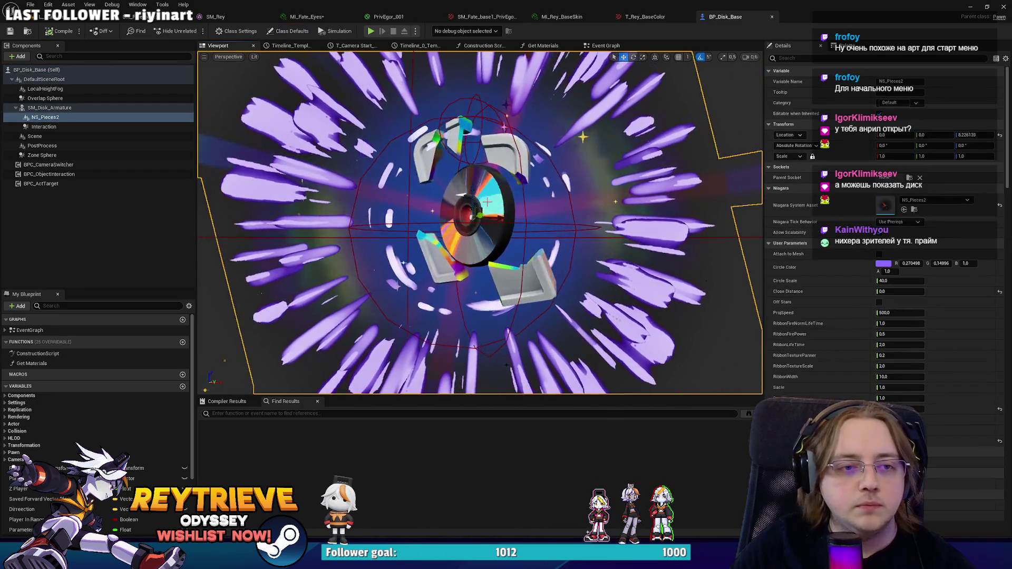
pyautogui.click(477, 211)
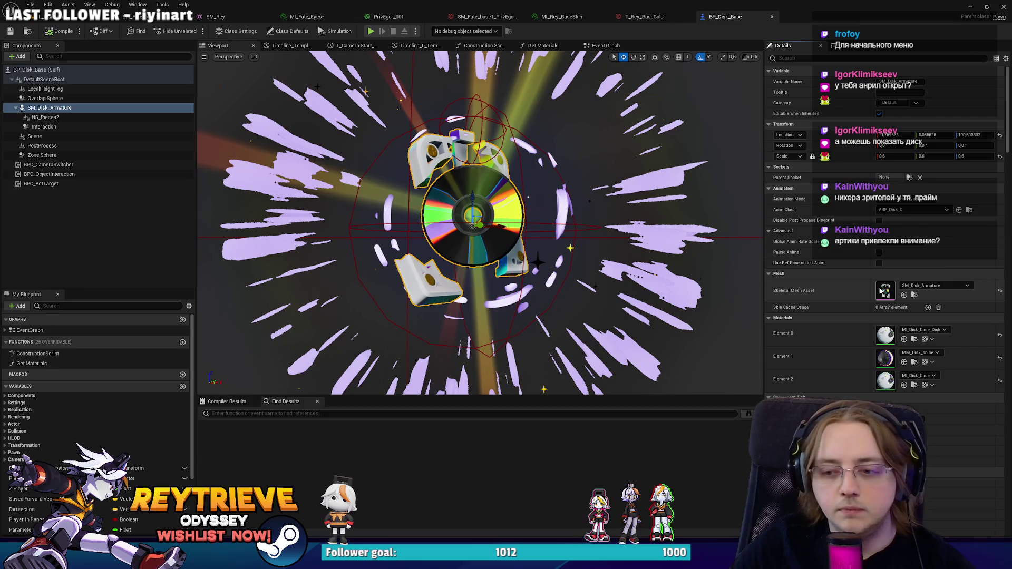
pyautogui.doubleClick(883, 290)
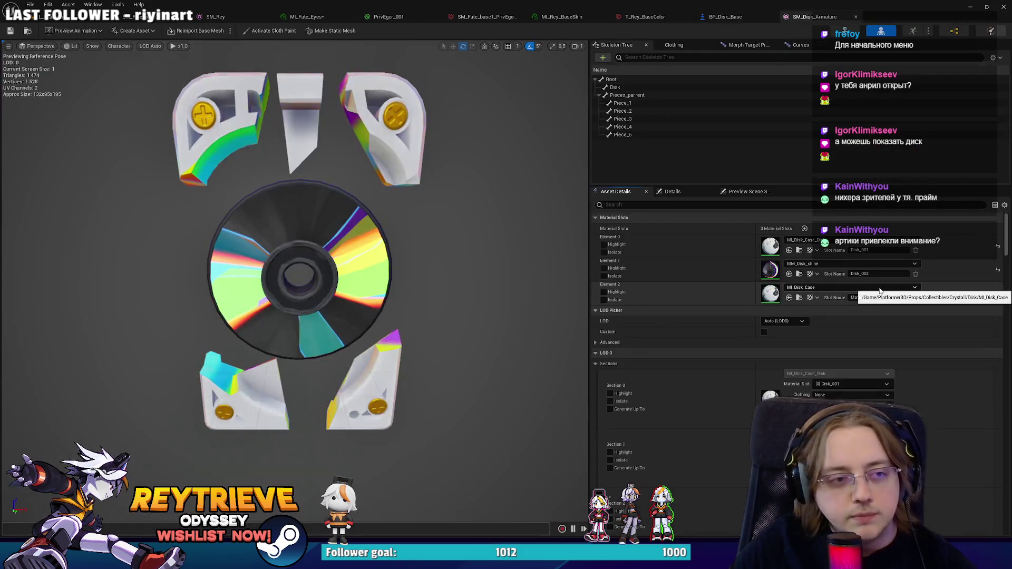
pyautogui.scroll(5, 373, 247)
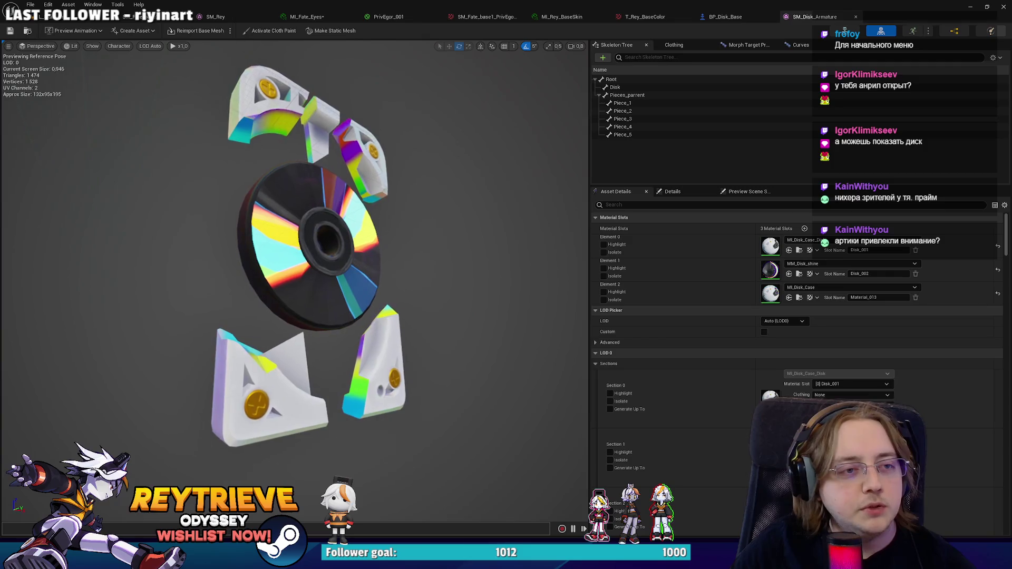
pyautogui.moveTo(373, 246); pyautogui.dragTo(400, 249)
pyautogui.scroll(-3, 531, 282)
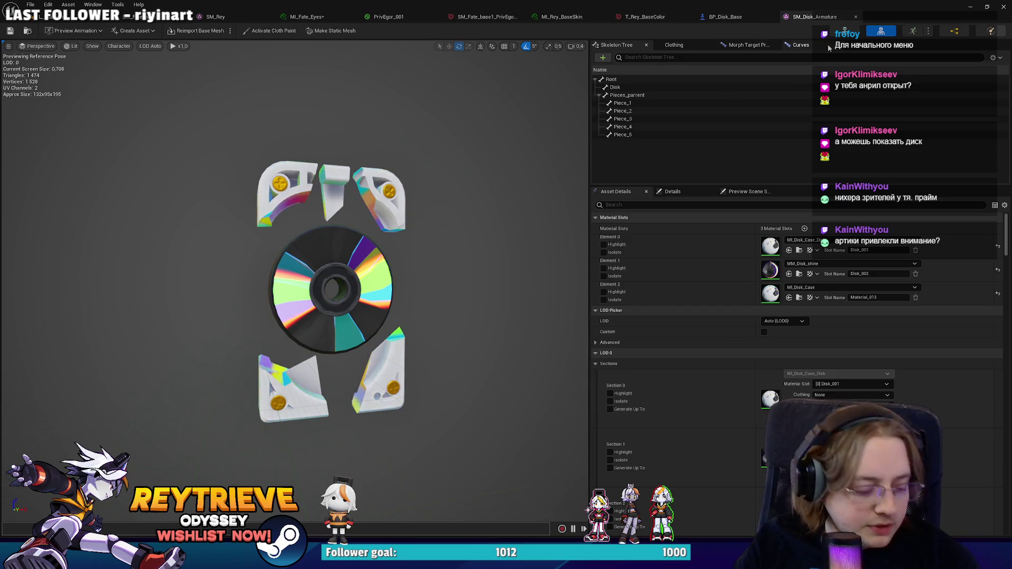
# Step: Minimize Unreal Engine and reframe the promo artwork back in Photoshop
pyautogui.click(970, 6)
pyautogui.scroll(-1, 586, 246)
pyautogui.scroll(3, 527, 264)
pyautogui.scroll(-4, 469, 324)
pyautogui.moveTo(470, 324); pyautogui.dragTo(523, 333)
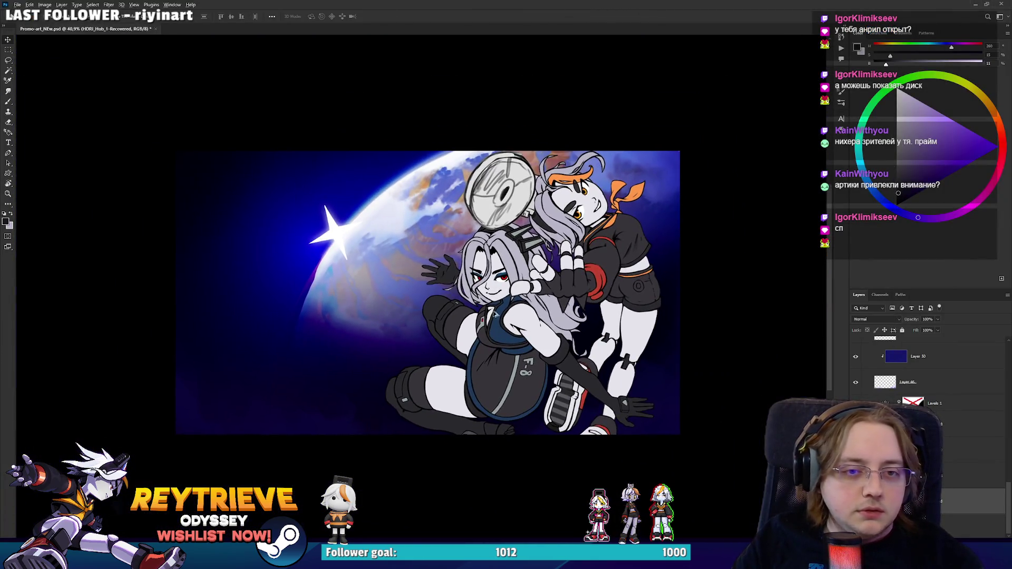
pyautogui.scroll(3, 628, 304)
pyautogui.scroll(3, 908, 373)
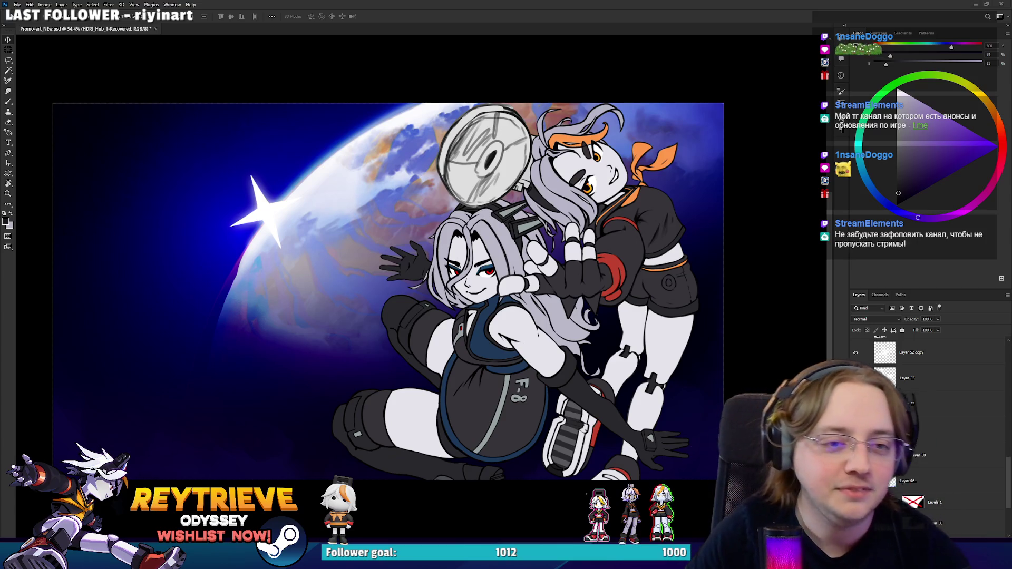
# Step: Zoom into the illustration and look around the close-up of the fist
pyautogui.scroll(3, 692, 253)
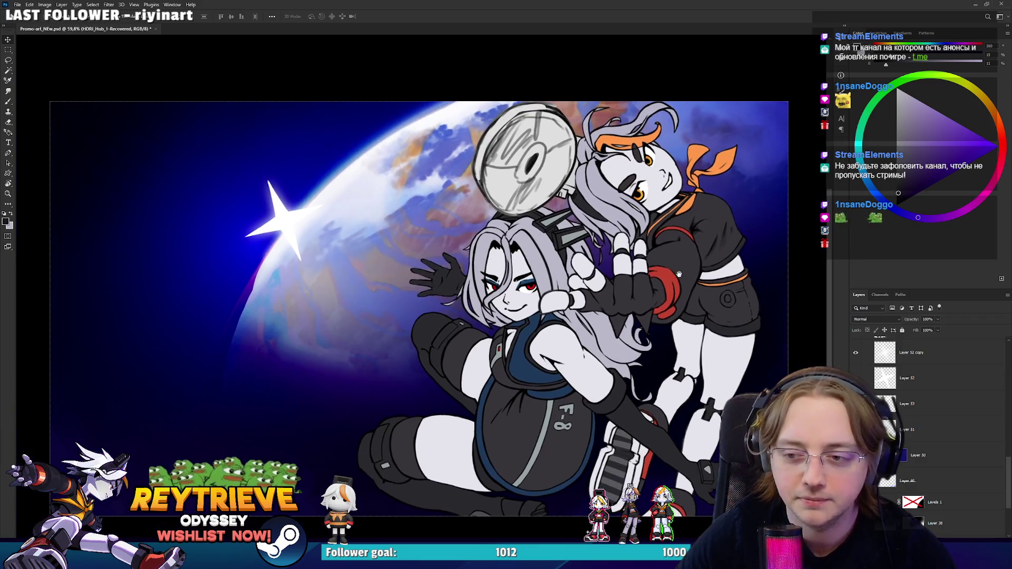
pyautogui.moveTo(692, 253); pyautogui.dragTo(680, 267)
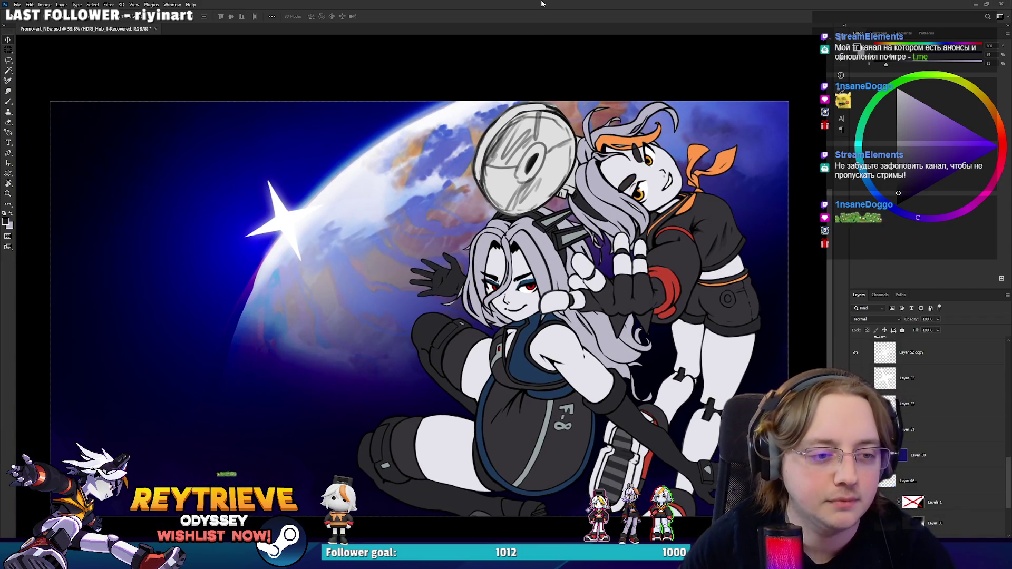
pyautogui.scroll(10, 505, 296)
pyautogui.scroll(12, 505, 296)
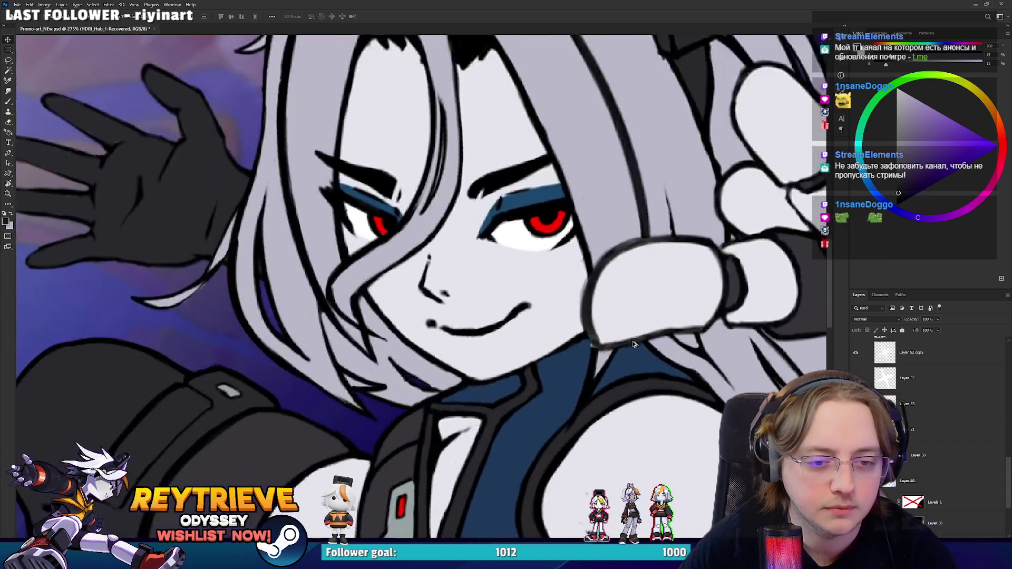
pyautogui.scroll(-8, 625, 341)
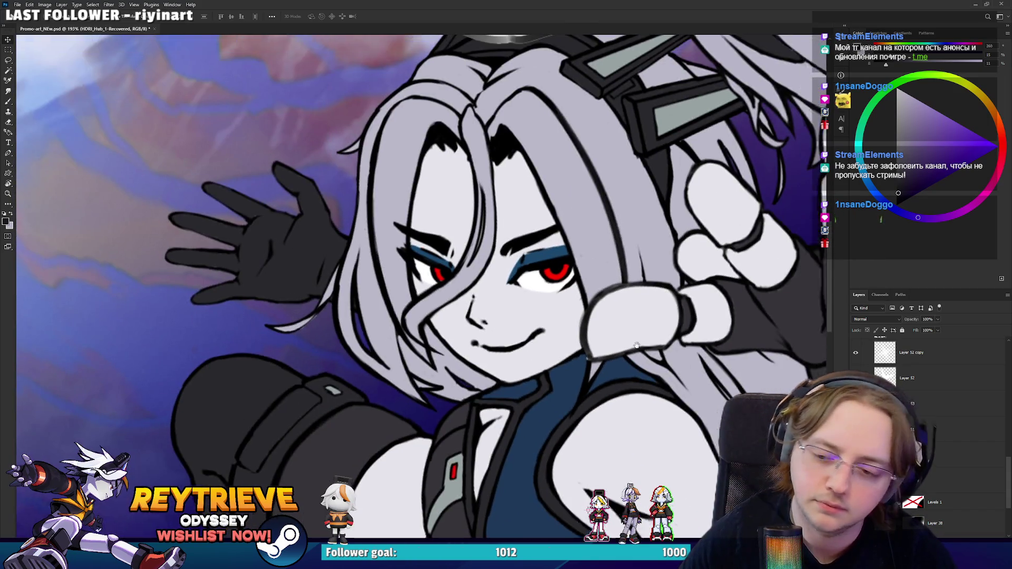
pyautogui.scroll(-12, 632, 352)
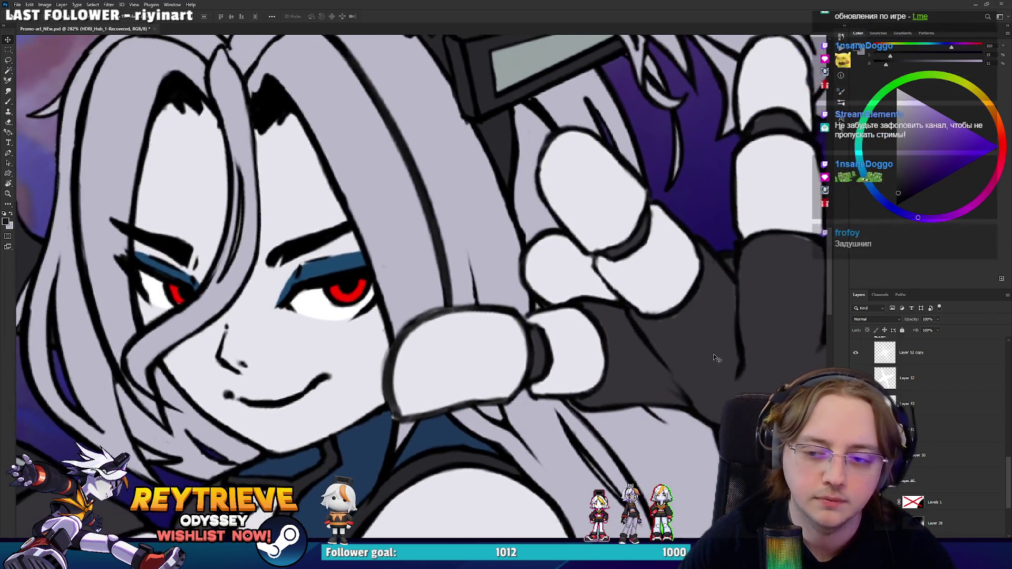
pyautogui.scroll(-2, 707, 343)
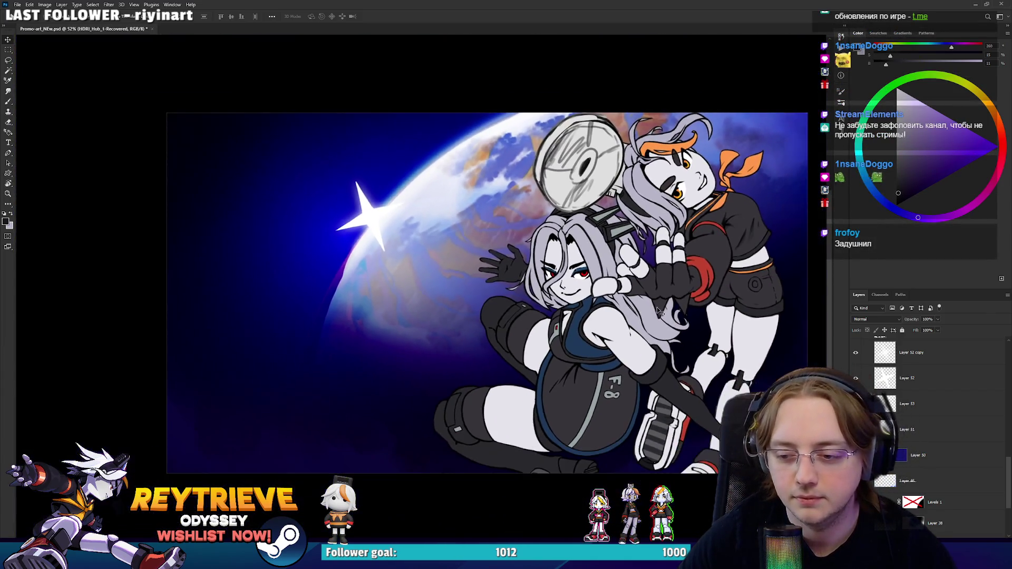
pyautogui.scroll(2, 634, 315)
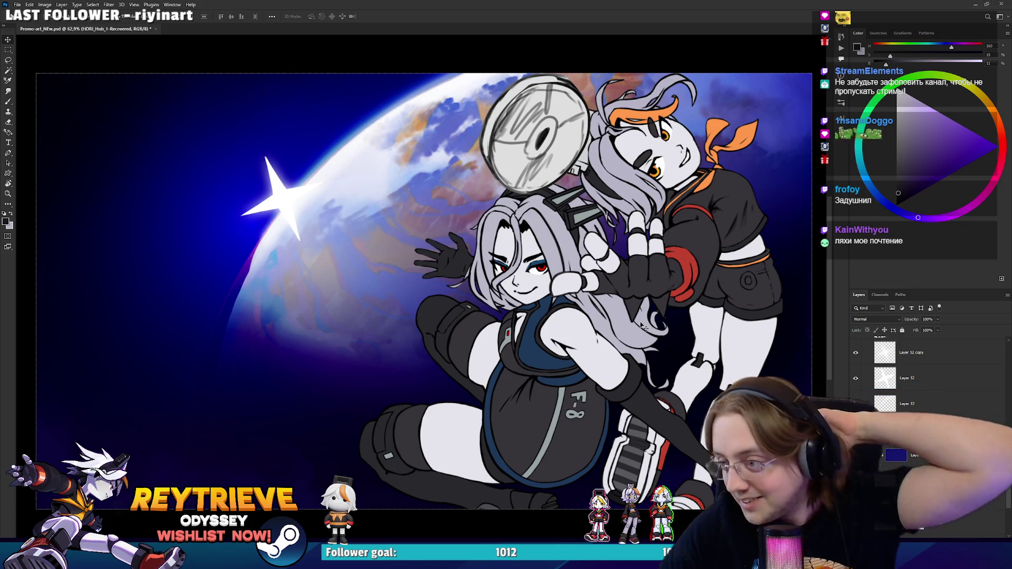
pyautogui.scroll(5, 647, 342)
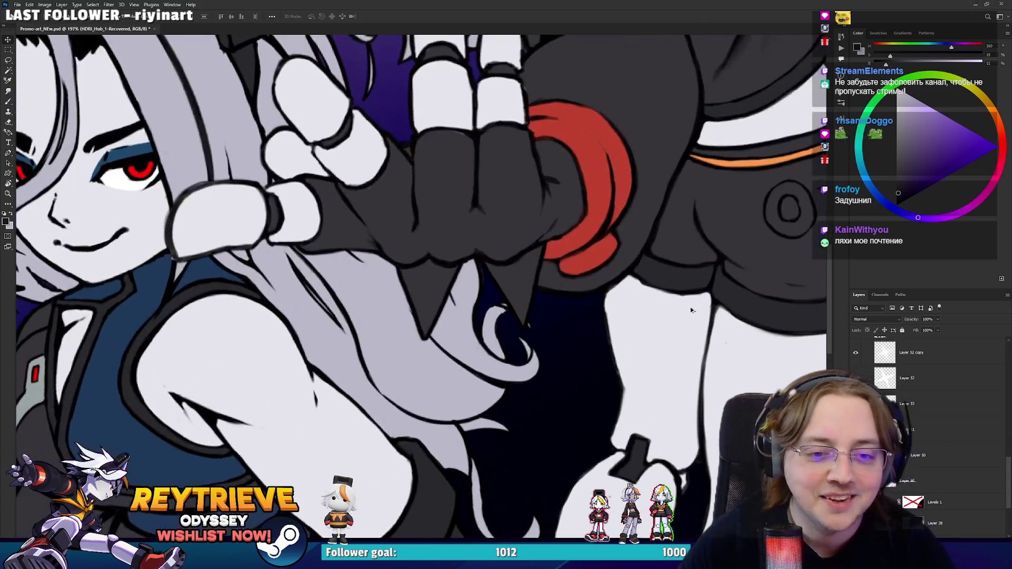
pyautogui.moveTo(689, 306); pyautogui.dragTo(693, 345)
# Step: Zoom back out to the whole illustration and switch to the Miro window
pyautogui.scroll(-5, 693, 345)
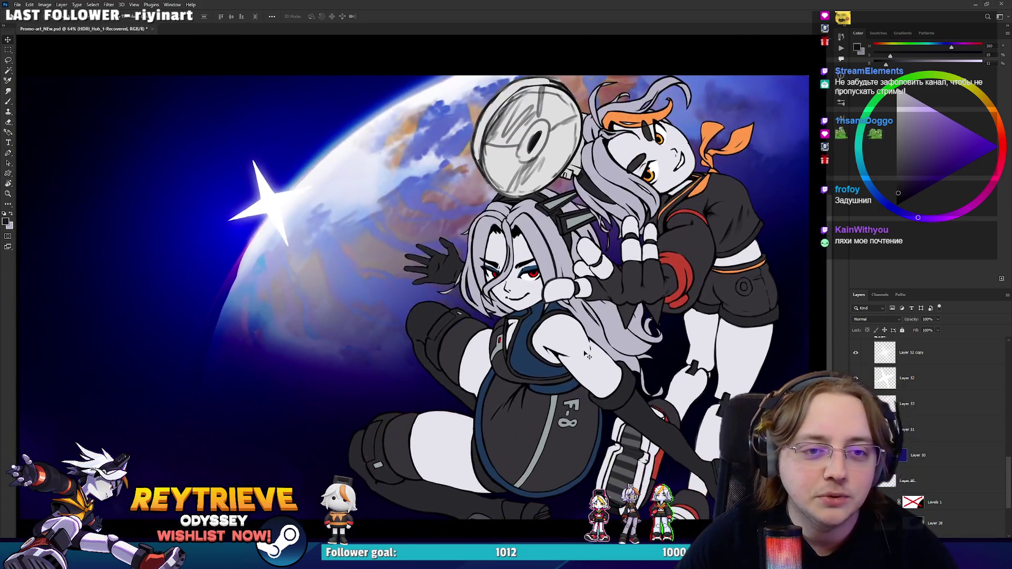
pyautogui.scroll(-1, 587, 356)
pyautogui.moveTo(588, 356); pyautogui.dragTo(614, 354)
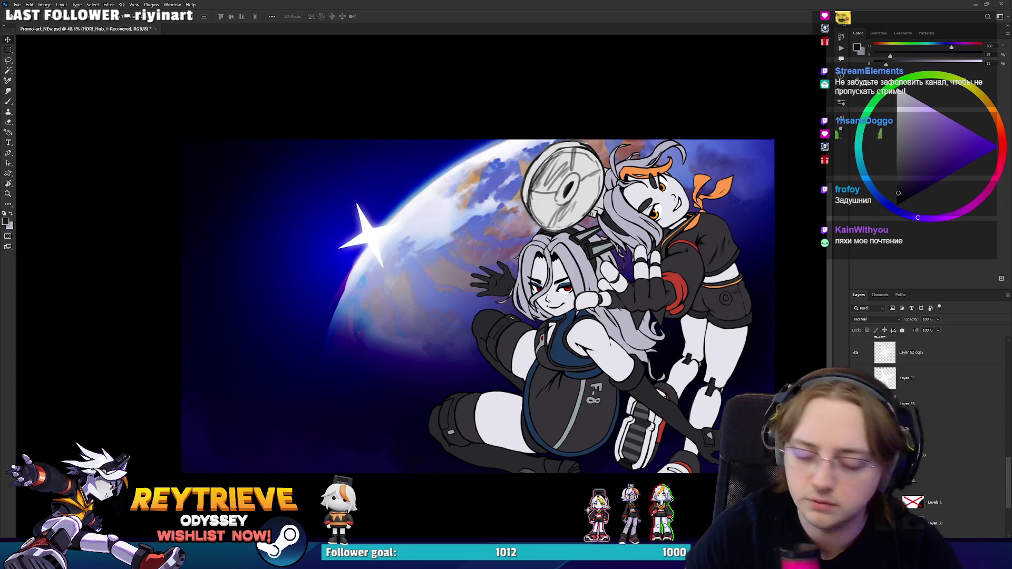
pyautogui.hotkey('alt', 'Tab')
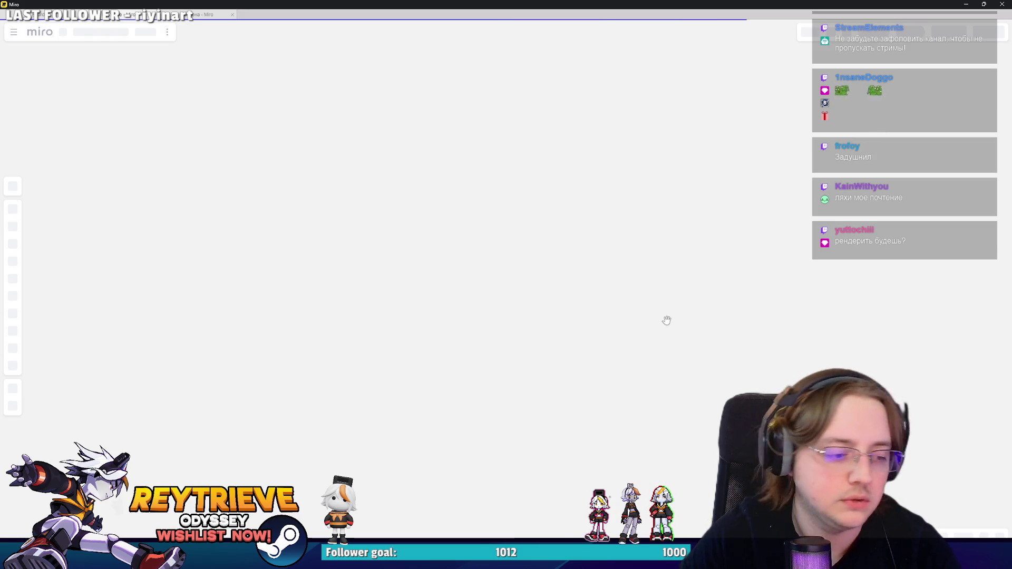
# Step: Back in Photoshop, try moving the grey-haired girl further left, then undo it
pyautogui.hotkey('alt', 'Tab')
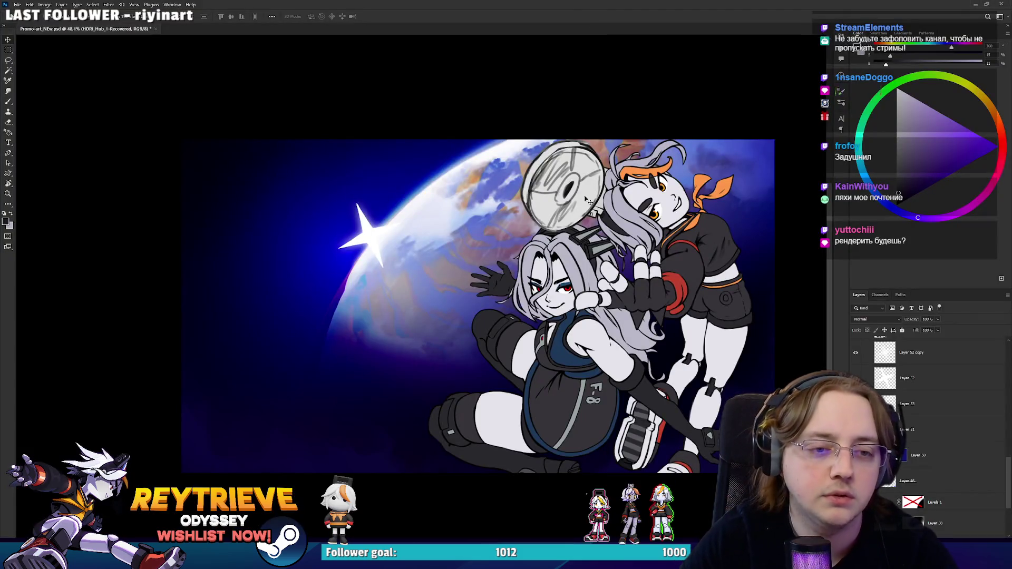
pyautogui.moveTo(586, 200); pyautogui.dragTo(669, 334)
pyautogui.moveTo(612, 371)
pyautogui.mouseDown()
pyautogui.moveTo(471, 371)
pyautogui.moveTo(513, 283)
pyautogui.moveTo(521, 322)
pyautogui.mouseUp()
pyautogui.scroll(-3, 513, 284)
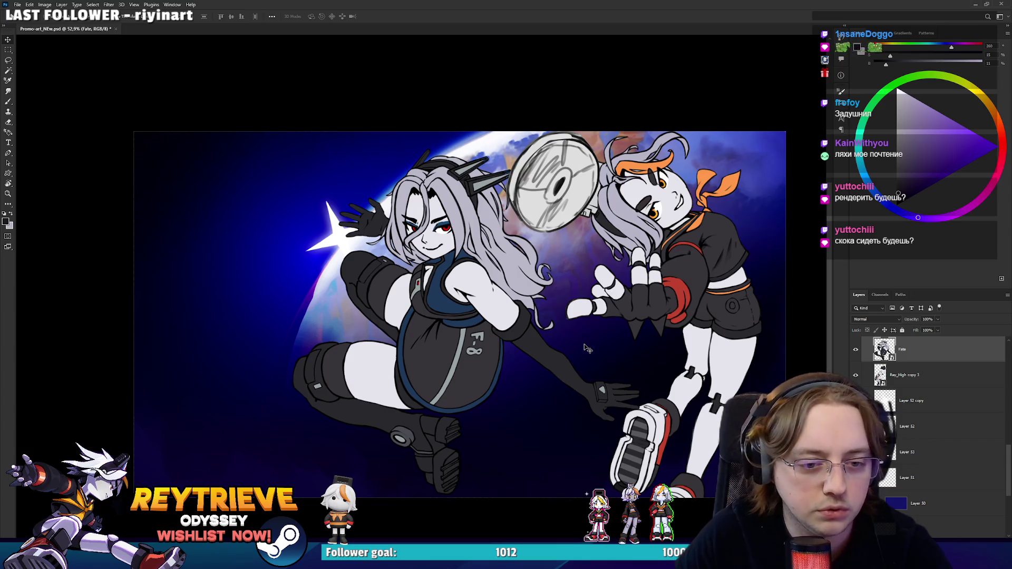
pyautogui.hotkey('ctrl', 'z')
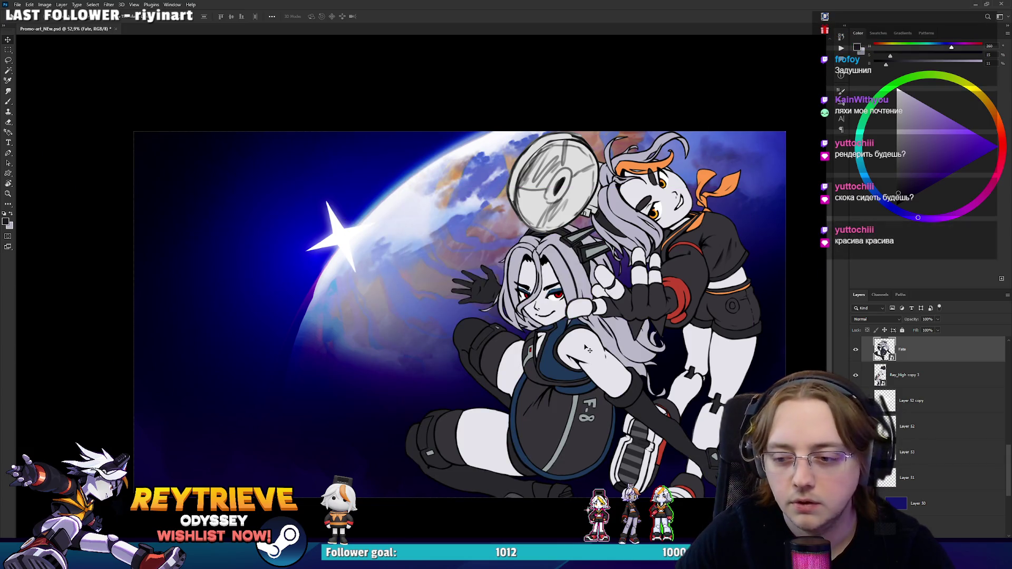
# Step: Try shifting the grey-haired girl down and right, undo it, and return to Miro
pyautogui.scroll(5, 586, 349)
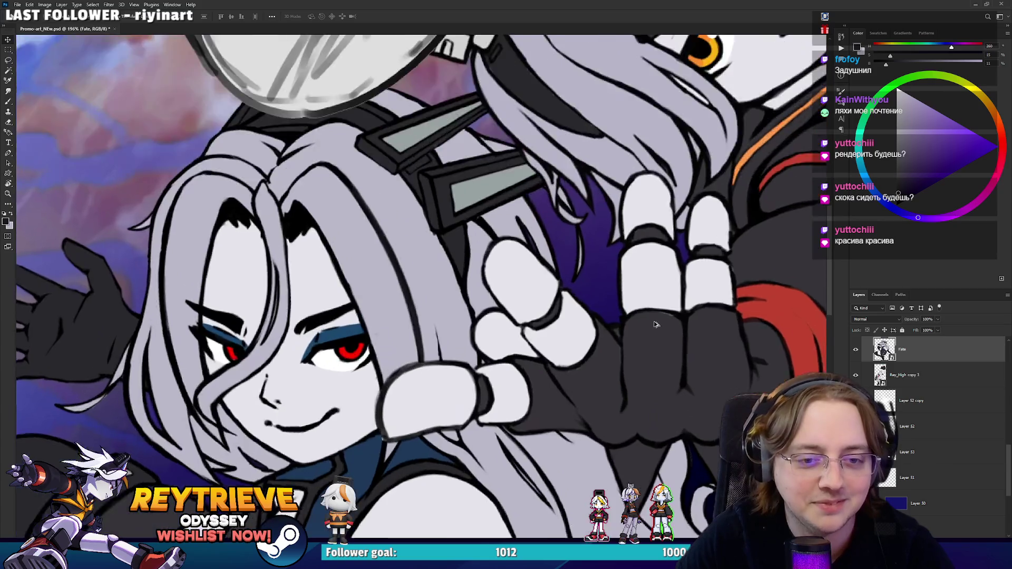
pyautogui.scroll(-5, 656, 324)
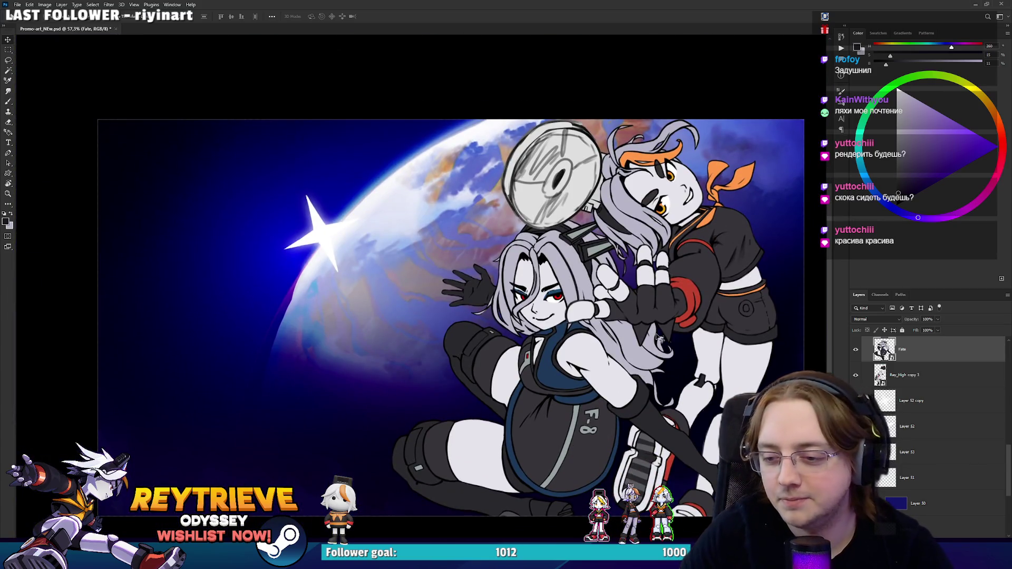
pyautogui.scroll(-1, 692, 336)
pyautogui.moveTo(653, 337)
pyautogui.mouseDown()
pyautogui.moveTo(659, 357)
pyautogui.moveTo(623, 342)
pyautogui.mouseUp()
pyautogui.hotkey('ctrl', 'z')
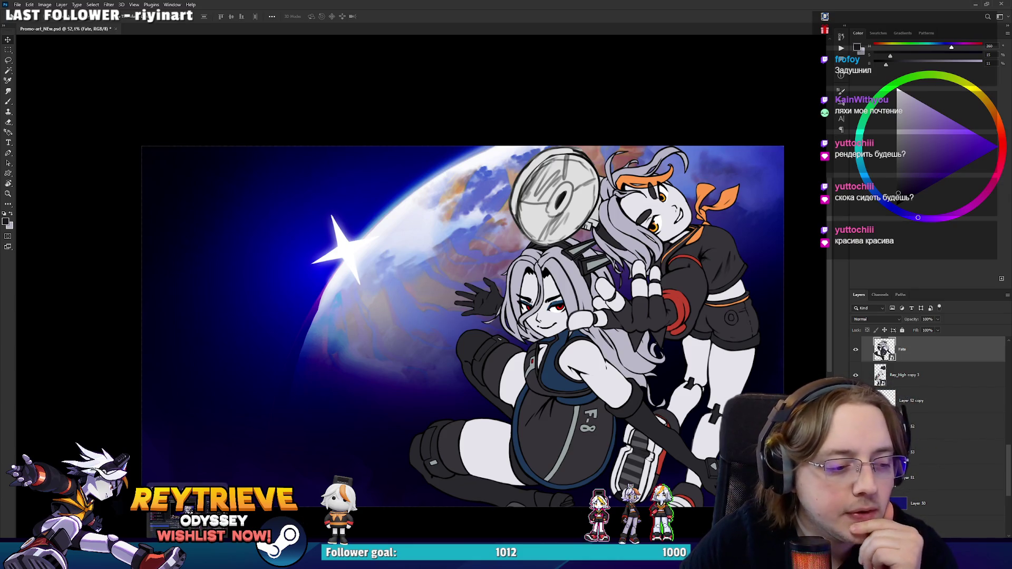
pyautogui.hotkey('alt', 'Tab')
pyautogui.scroll(-5, 501, 403)
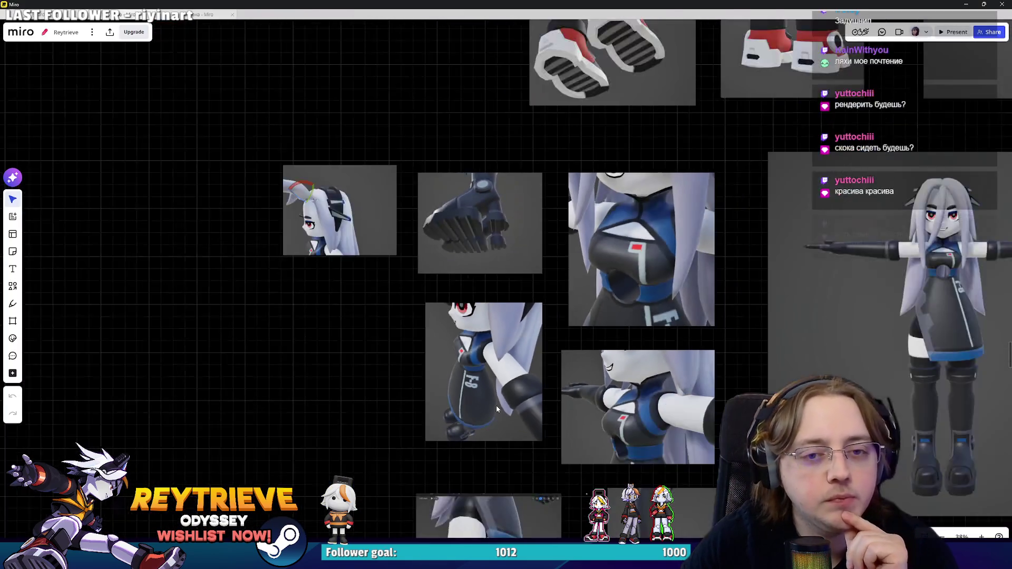
pyautogui.scroll(-5, 497, 408)
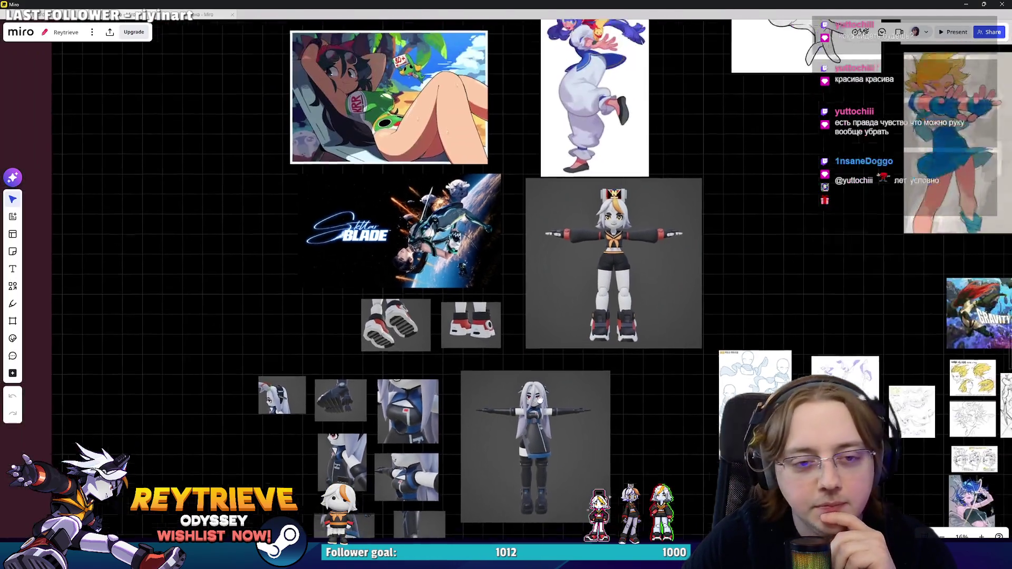
pyautogui.scroll(1, 539, 400)
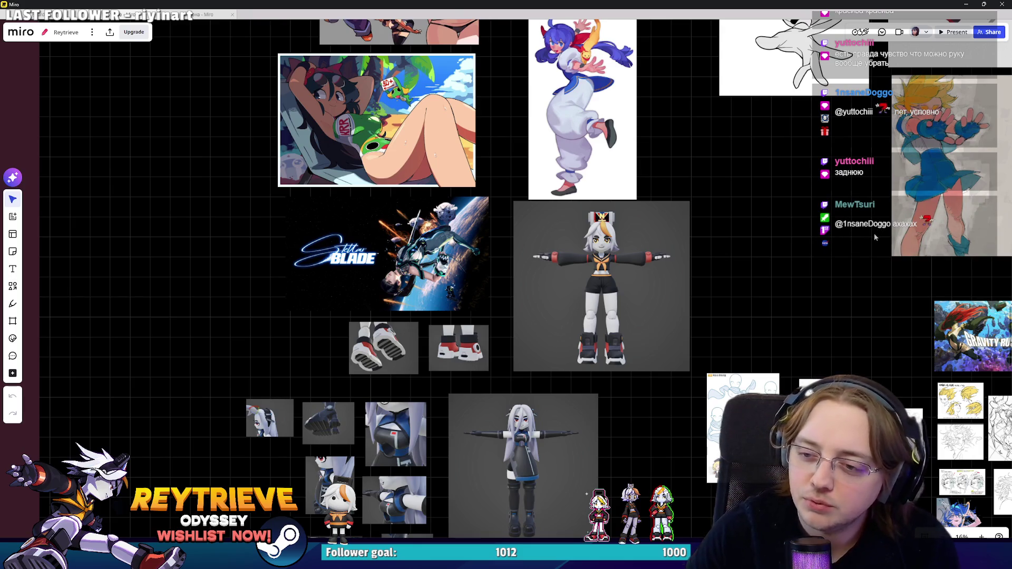
pyautogui.click(962, 4)
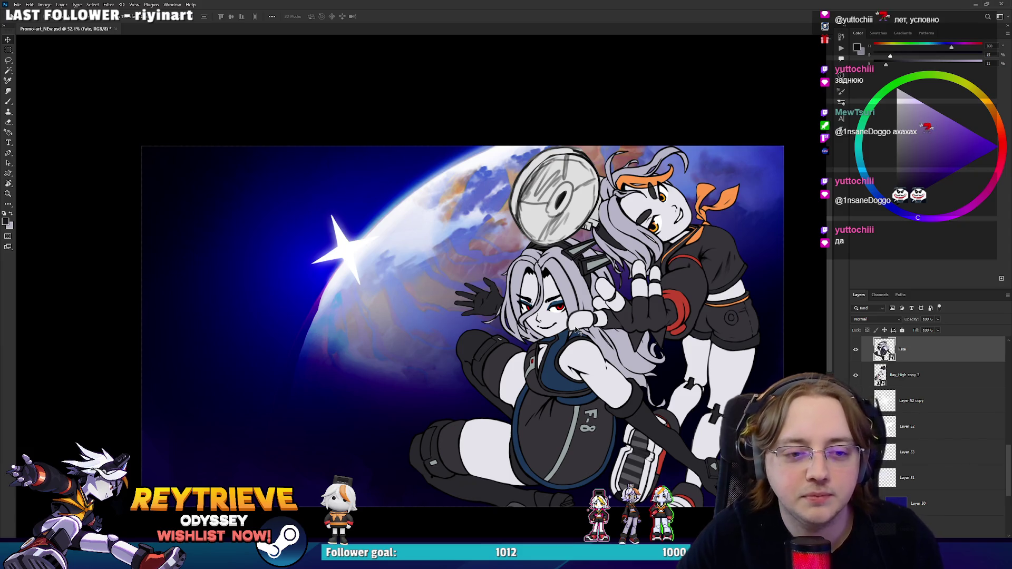
# Step: Zoom the canvas in and out, minimize Photoshop, and bring the Miro board back
pyautogui.scroll(3, 610, 320)
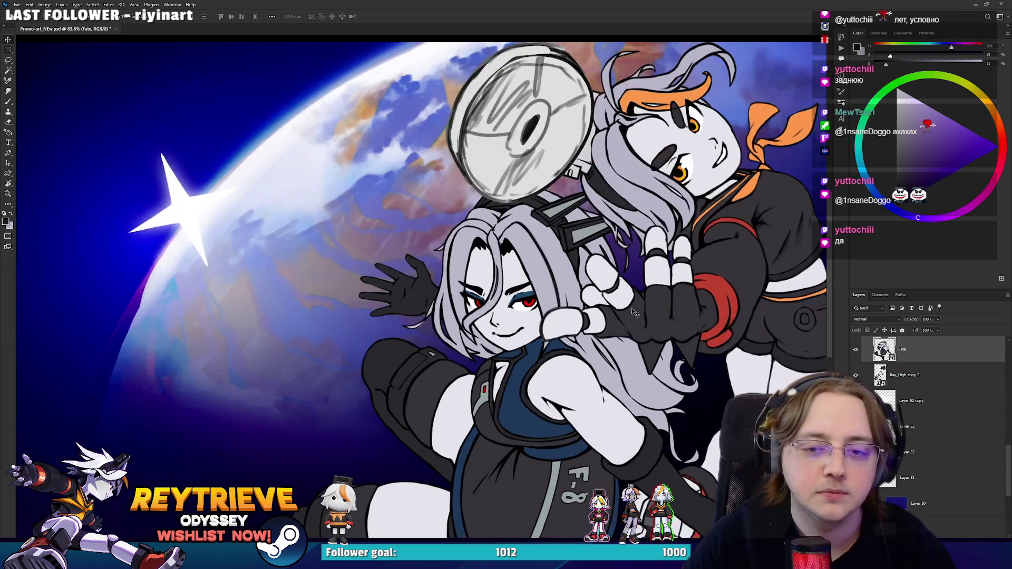
pyautogui.scroll(-2, 632, 308)
pyautogui.scroll(1, 623, 343)
pyautogui.scroll(-3, 623, 337)
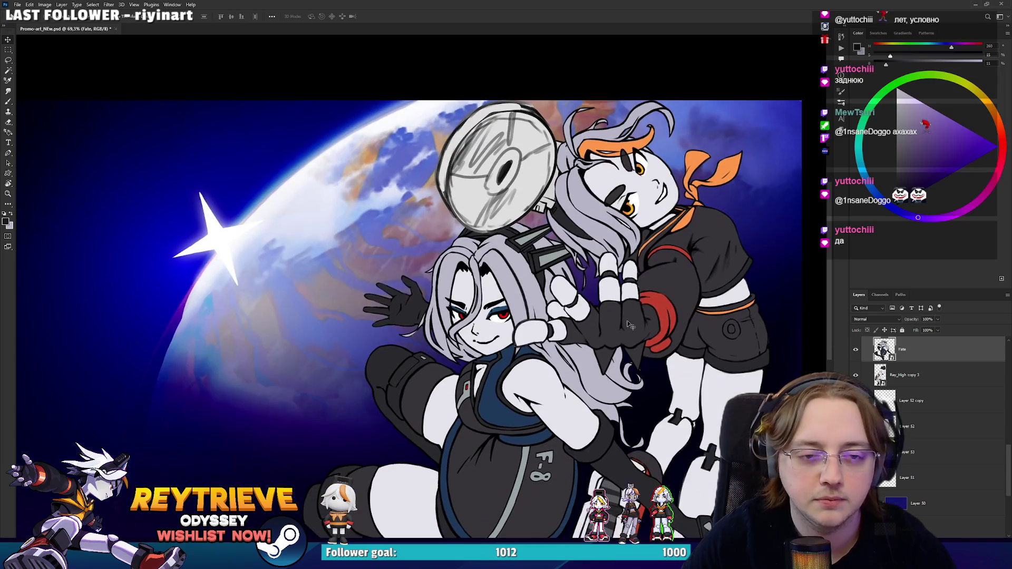
pyautogui.scroll(1, 633, 327)
pyautogui.scroll(-2, 636, 331)
pyautogui.scroll(-1, 636, 331)
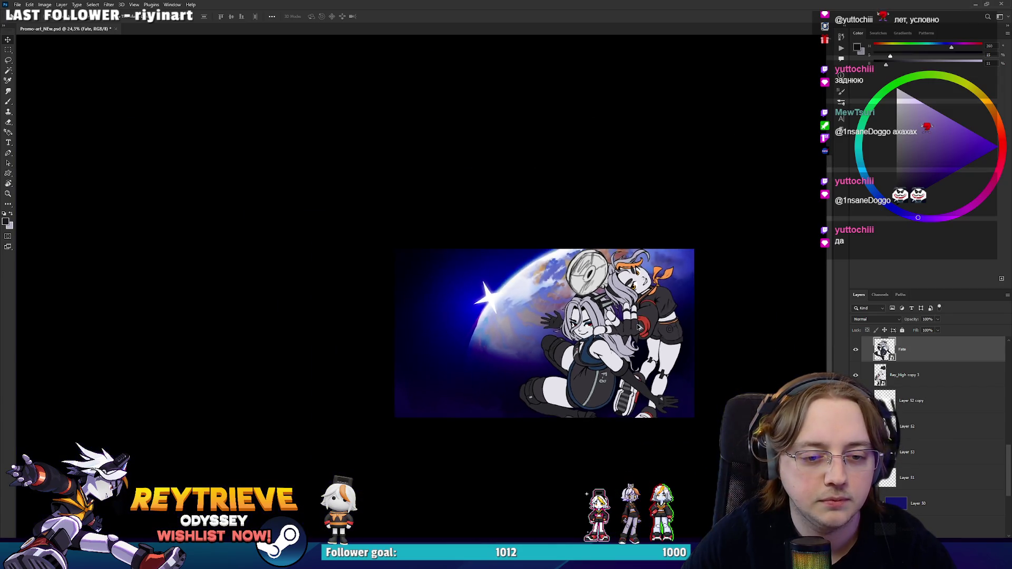
pyautogui.scroll(3, 639, 331)
pyautogui.click(974, 4)
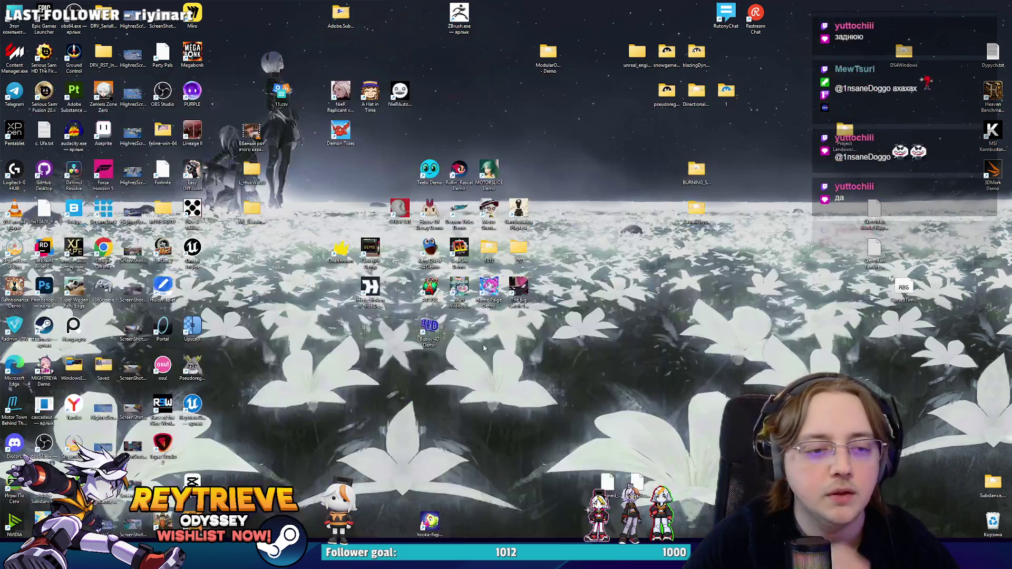
pyautogui.hotkey('alt', 'Tab')
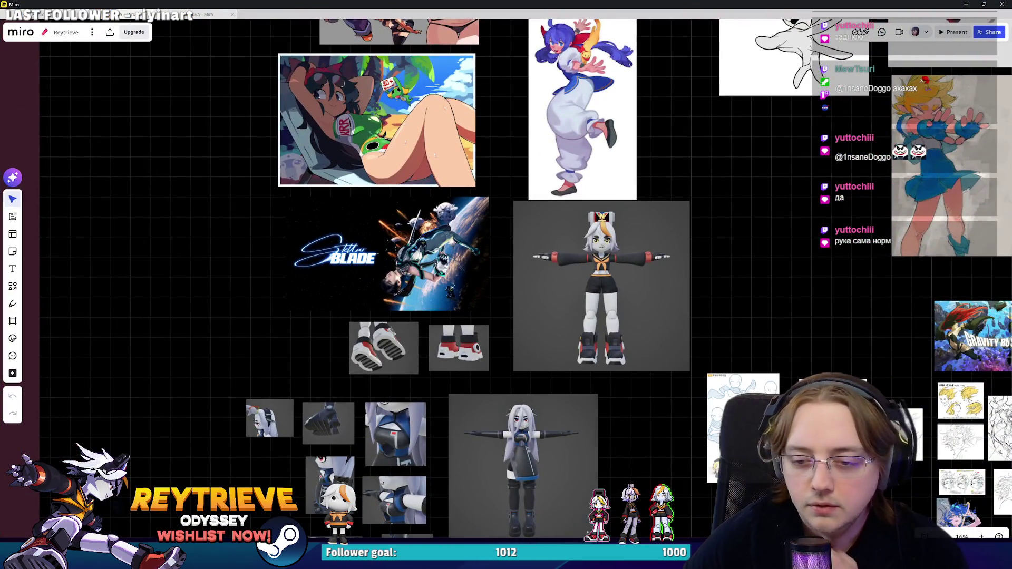
# Step: Zoom around the Reytrieve board to look over the reference artwork
pyautogui.scroll(-5, 520, 470)
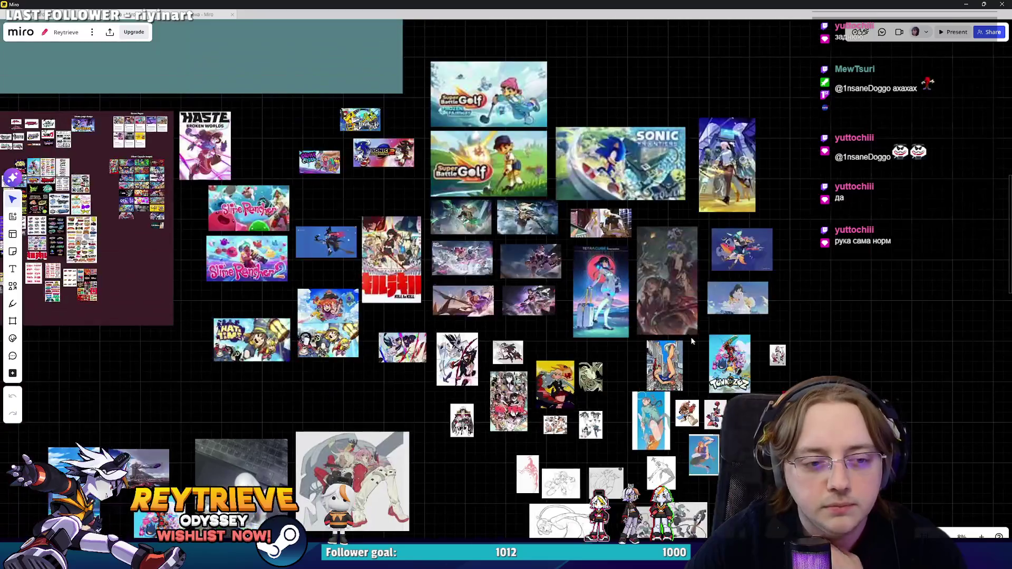
pyautogui.scroll(8, 635, 341)
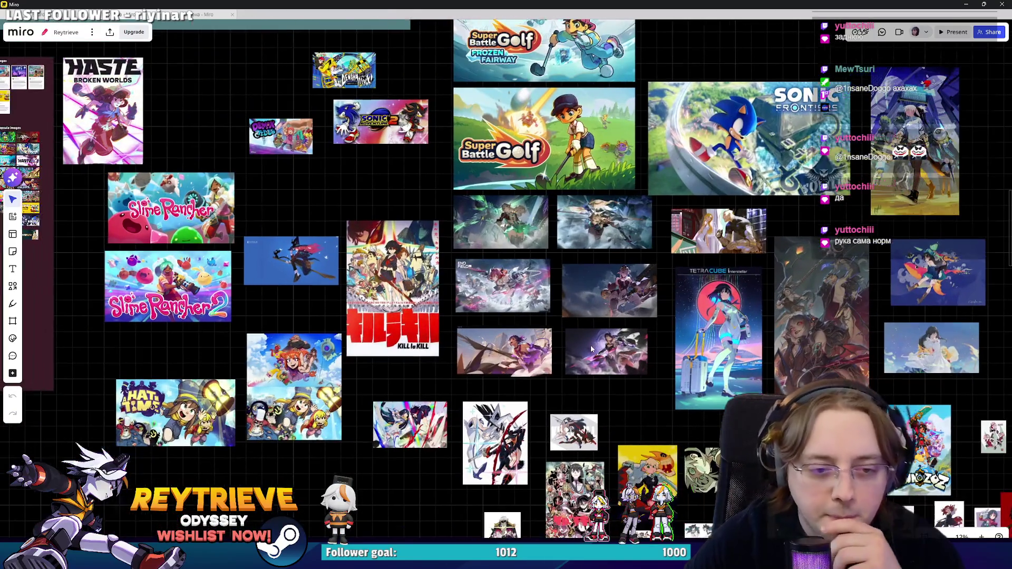
pyautogui.scroll(5, 587, 347)
pyautogui.scroll(-6, 513, 413)
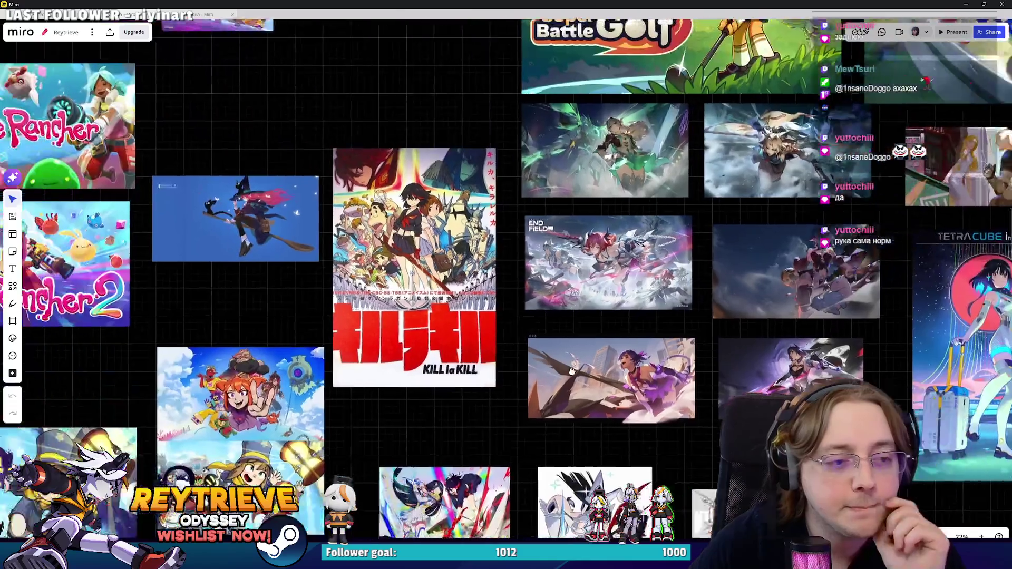
pyautogui.scroll(-3, 514, 414)
pyautogui.scroll(6, 484, 277)
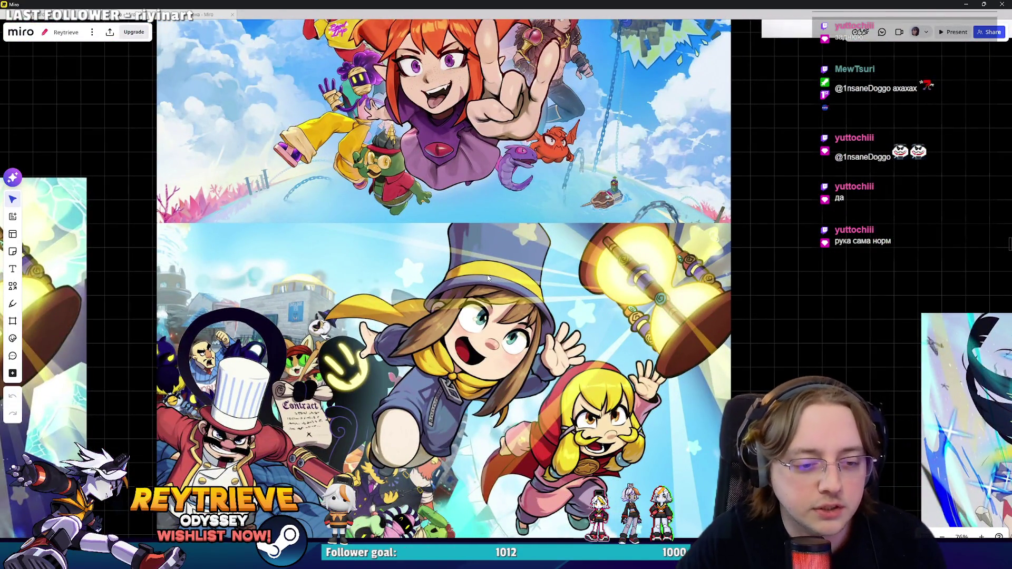
pyautogui.scroll(-3, 487, 278)
pyautogui.scroll(5, 479, 238)
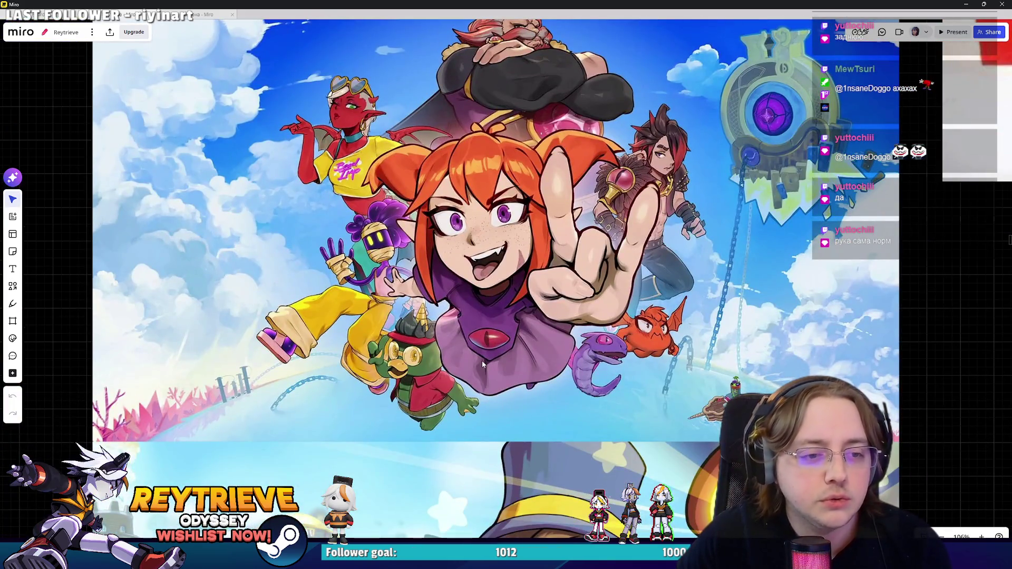
pyautogui.scroll(-5, 482, 361)
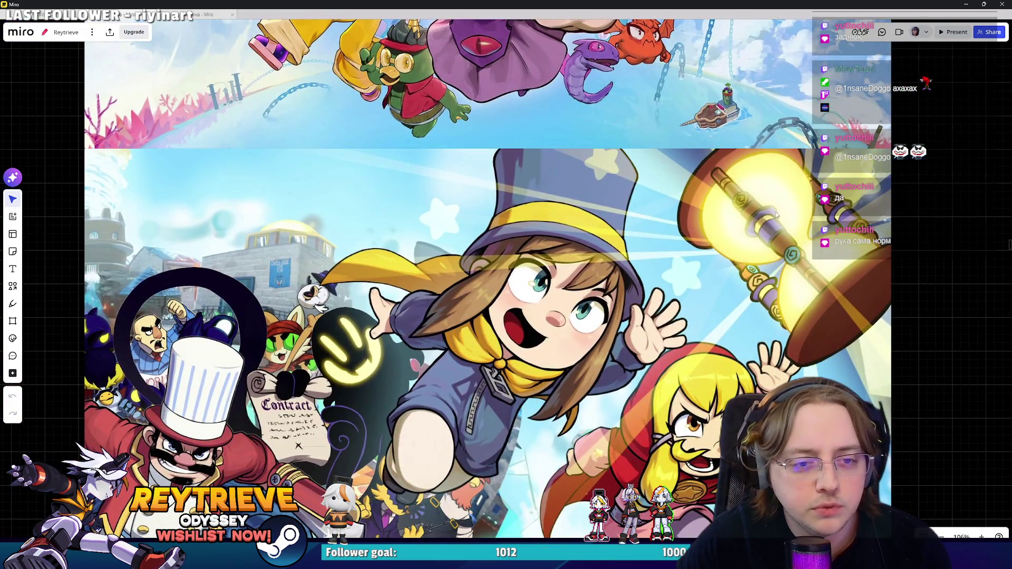
pyautogui.scroll(-1, 464, 338)
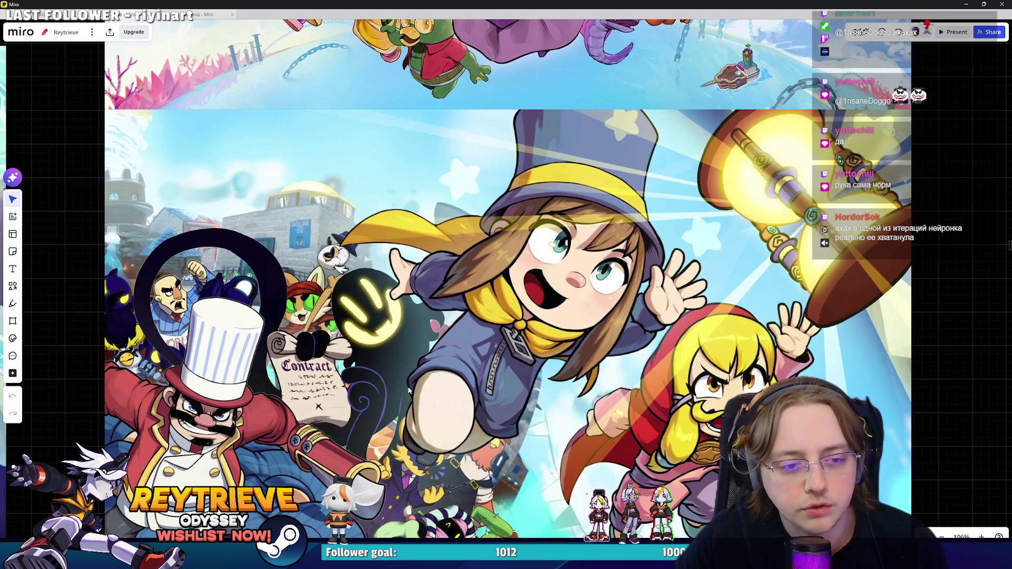
pyautogui.scroll(1, 612, 310)
pyautogui.scroll(-1, 611, 346)
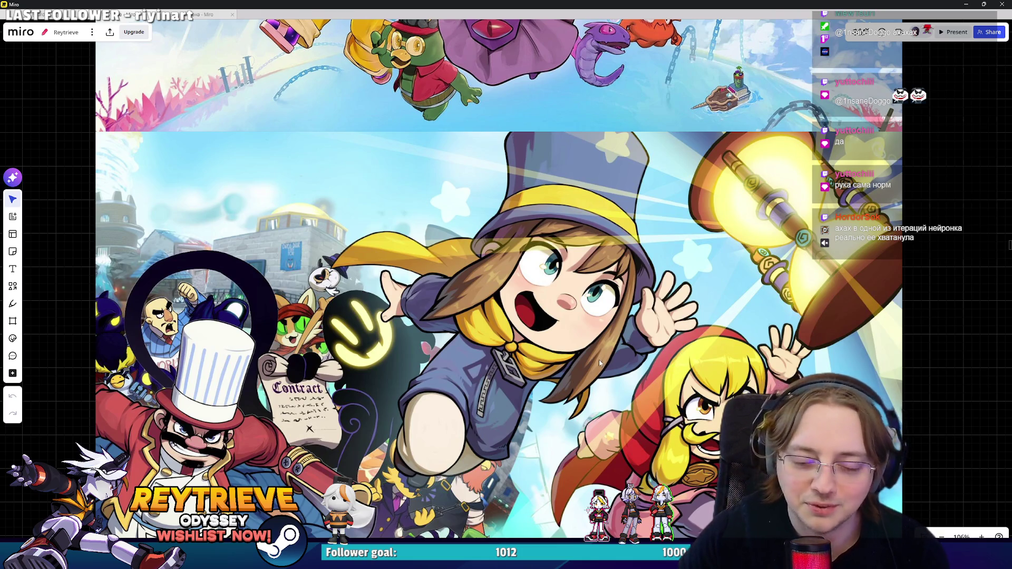
pyautogui.scroll(-3, 599, 360)
pyautogui.scroll(5, 605, 334)
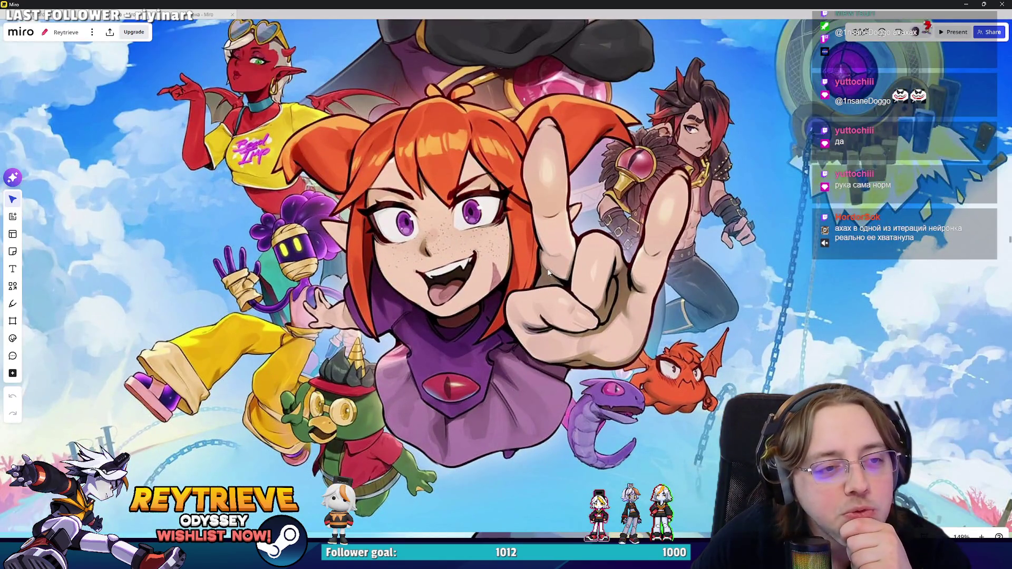
pyautogui.moveTo(548, 274); pyautogui.dragTo(551, 291)
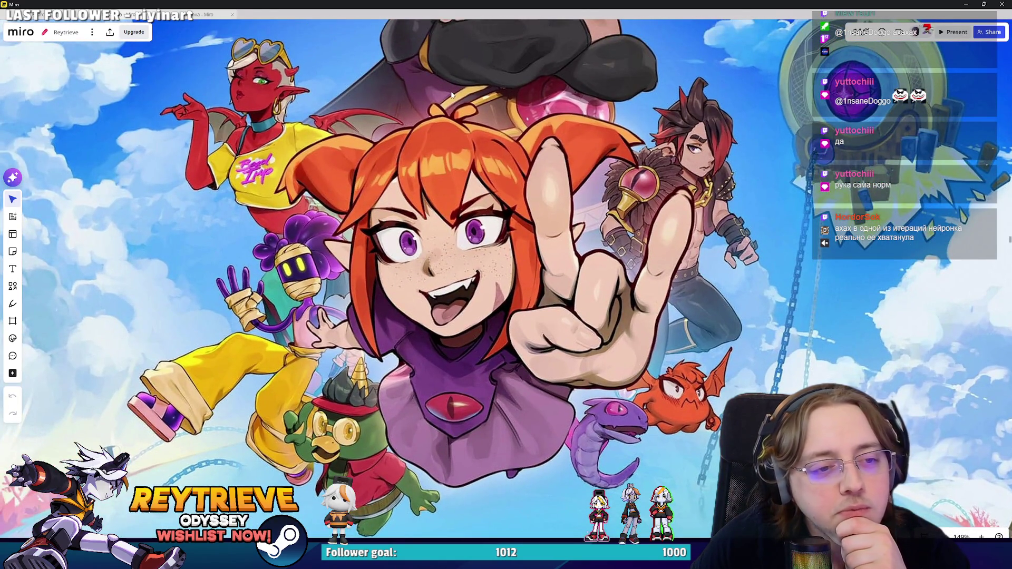
pyautogui.scroll(-8, 515, 316)
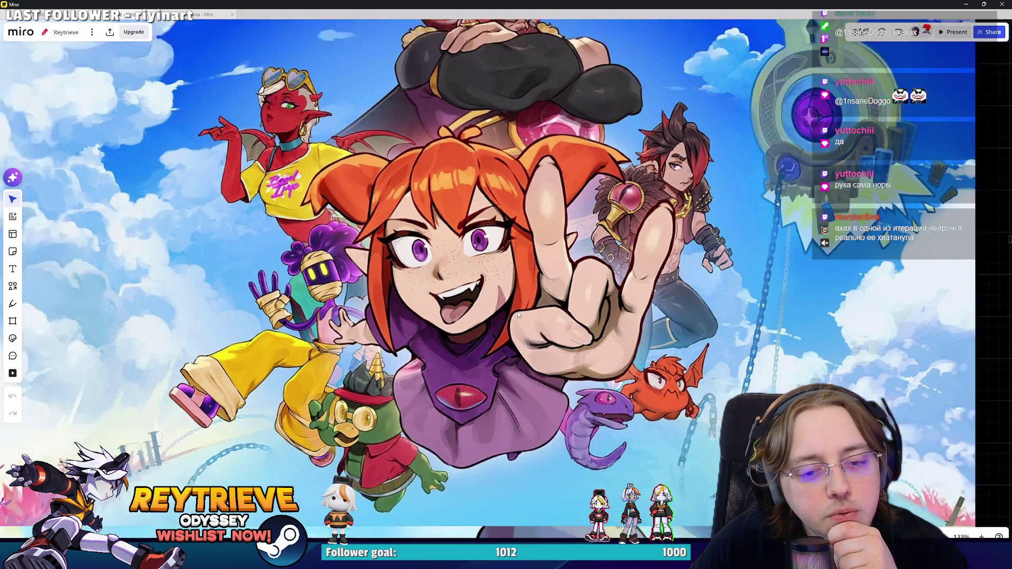
pyautogui.scroll(-10, 656, 372)
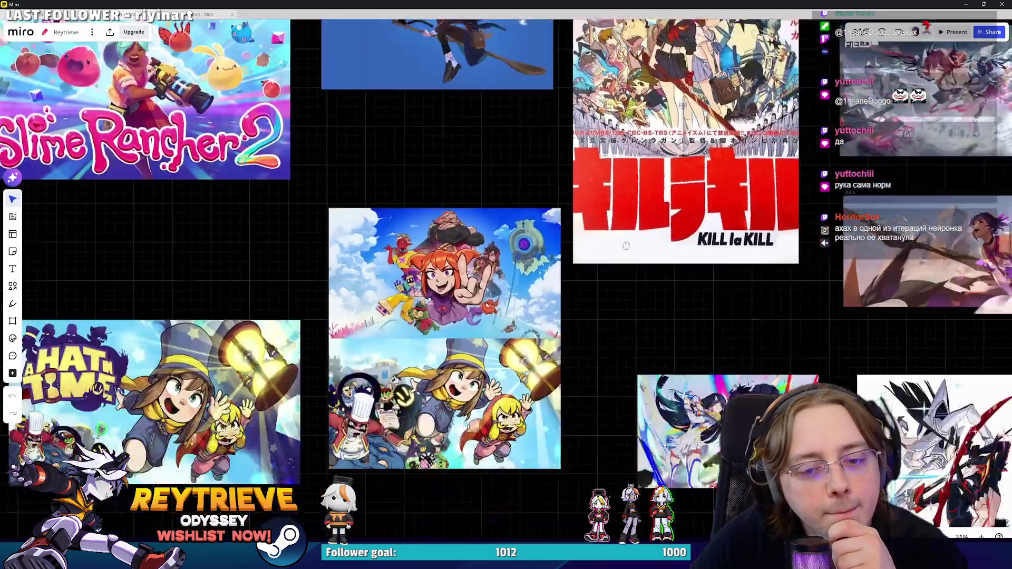
pyautogui.scroll(10, 519, 331)
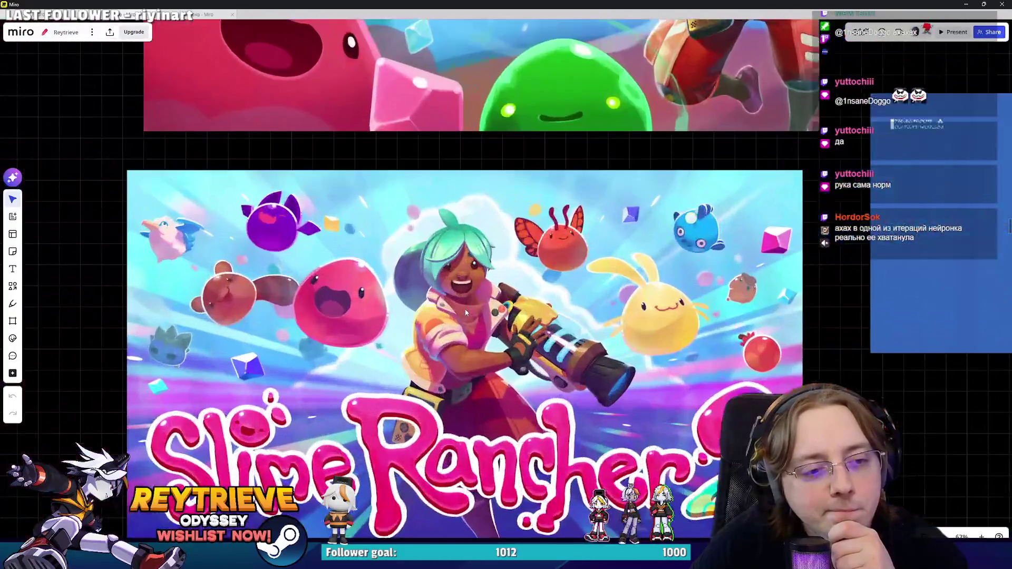
pyautogui.scroll(-10, 427, 275)
pyautogui.scroll(-5, 426, 275)
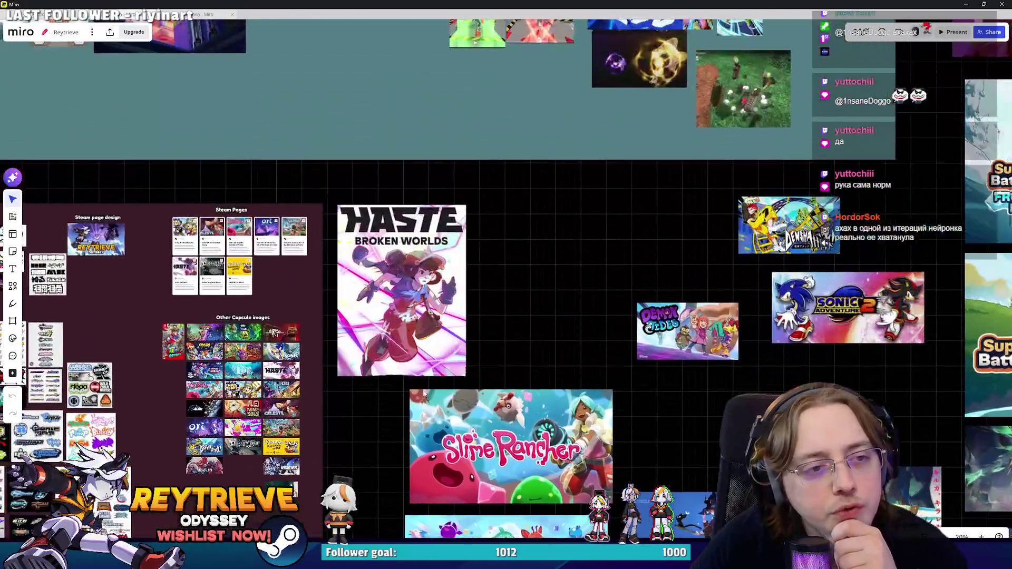
pyautogui.scroll(-3, 442, 270)
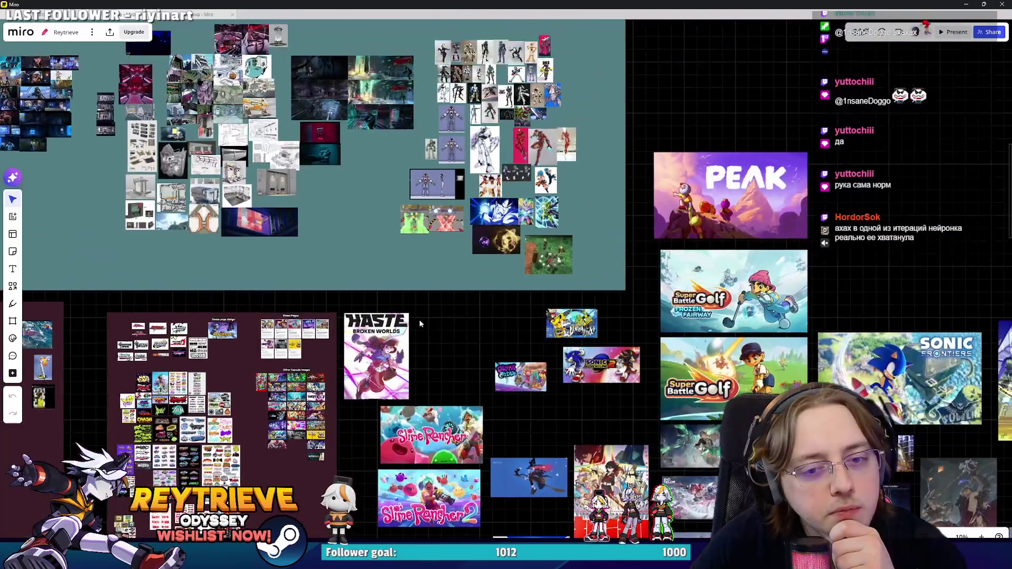
pyautogui.scroll(10, 774, 363)
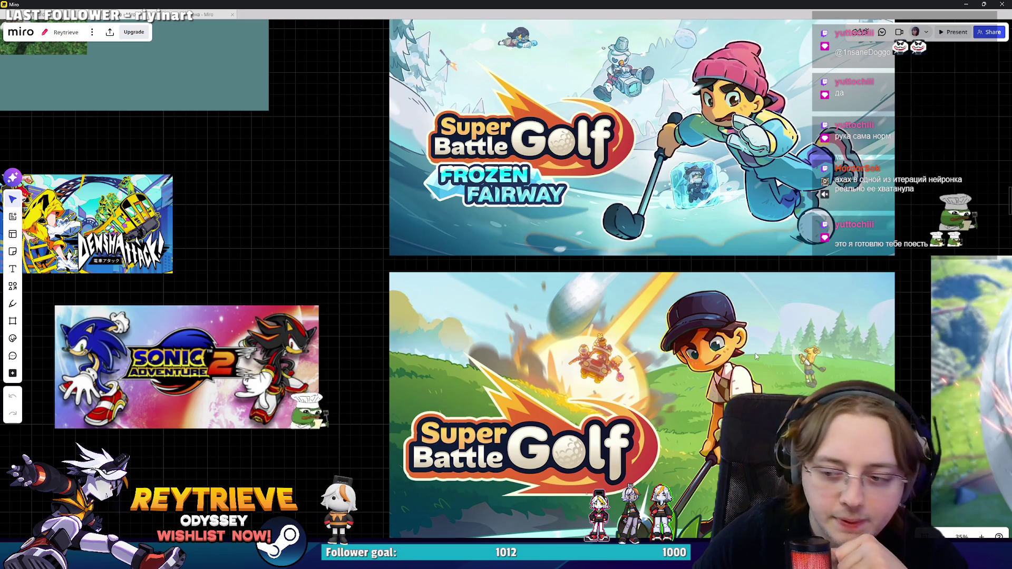
pyautogui.scroll(-5, 755, 354)
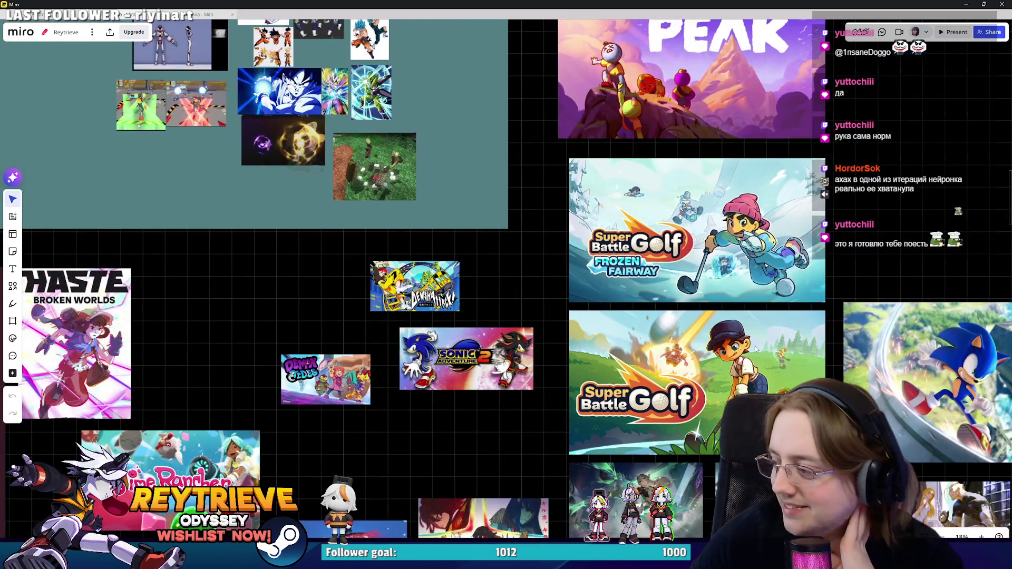
pyautogui.scroll(-2, 753, 350)
# Step: Pan the board past the Sonic Frontiers image over to the character references
pyautogui.moveTo(504, 235)
pyautogui.mouseDown()
pyautogui.moveTo(490, 305)
pyautogui.moveTo(566, 335)
pyautogui.moveTo(645, 415)
pyautogui.moveTo(706, 426)
pyautogui.moveTo(753, 453)
pyautogui.moveTo(342, 232)
pyautogui.moveTo(164, 121)
pyautogui.mouseUp()
pyautogui.scroll(4, 727, 295)
pyautogui.moveTo(723, 310); pyautogui.dragTo(635, 293)
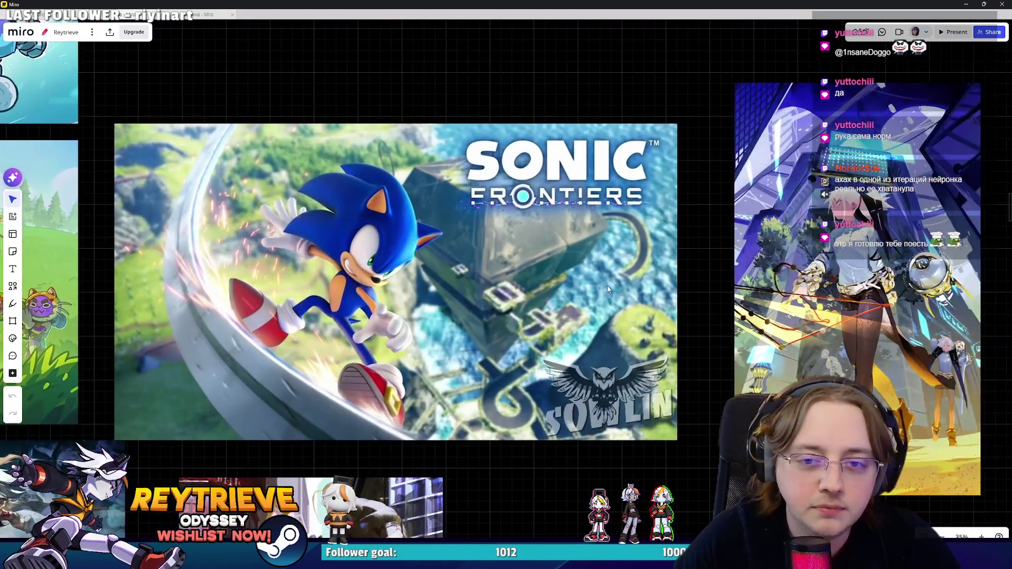
pyautogui.scroll(-3, 667, 315)
pyautogui.scroll(-10, 667, 315)
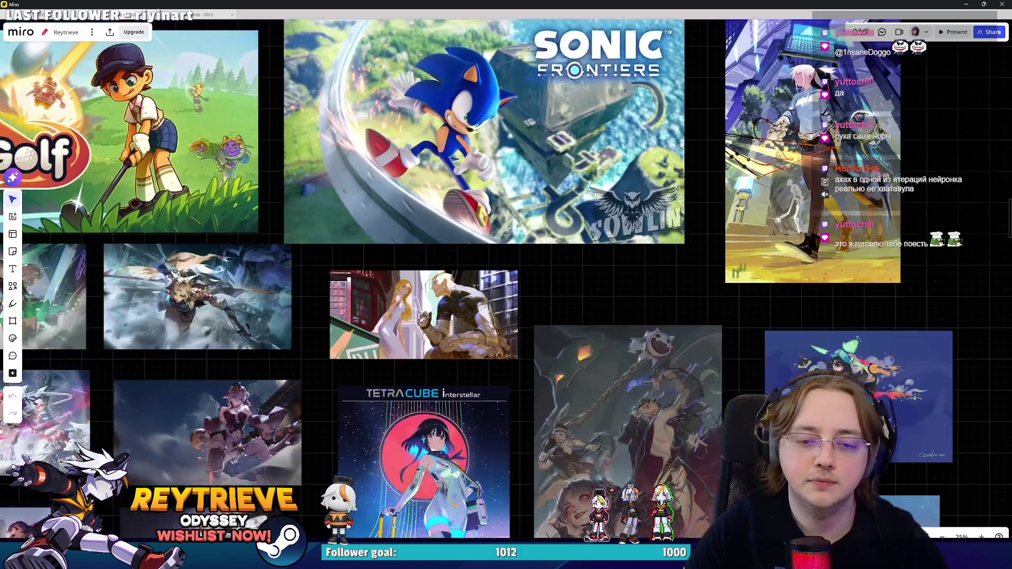
pyautogui.scroll(-8, 599, 122)
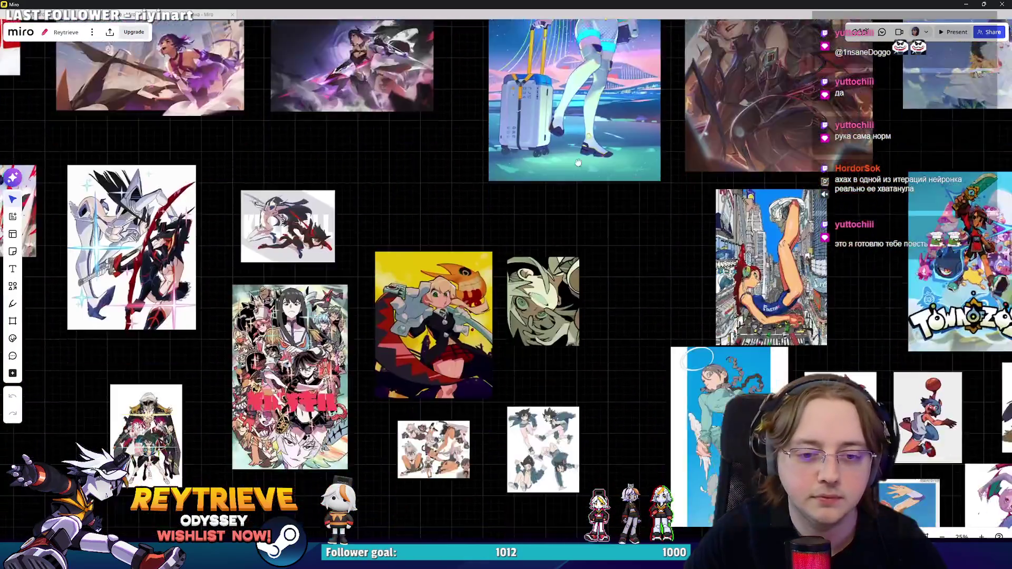
pyautogui.moveTo(644, 204); pyautogui.dragTo(548, 99)
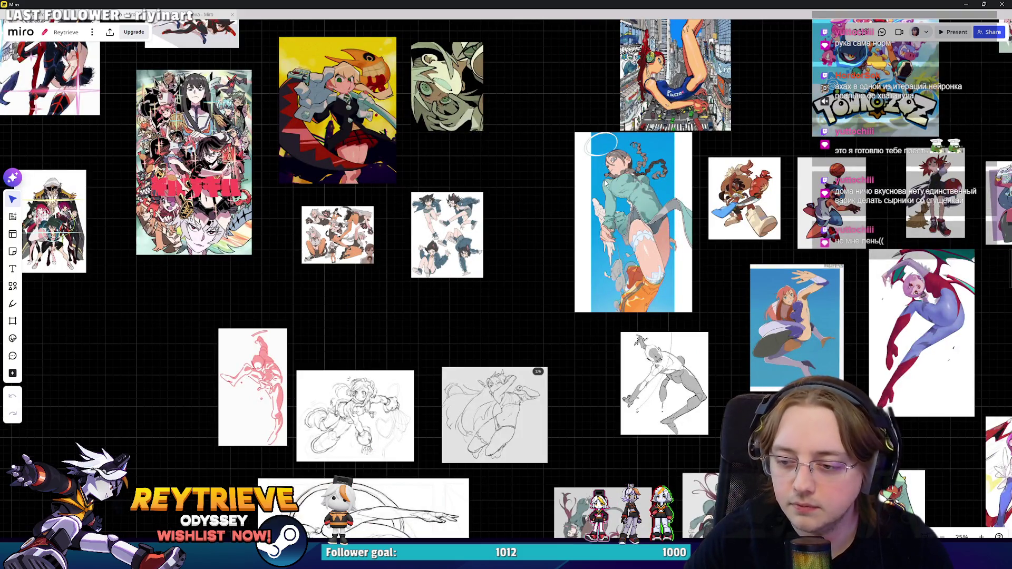
pyautogui.scroll(-10, 603, 183)
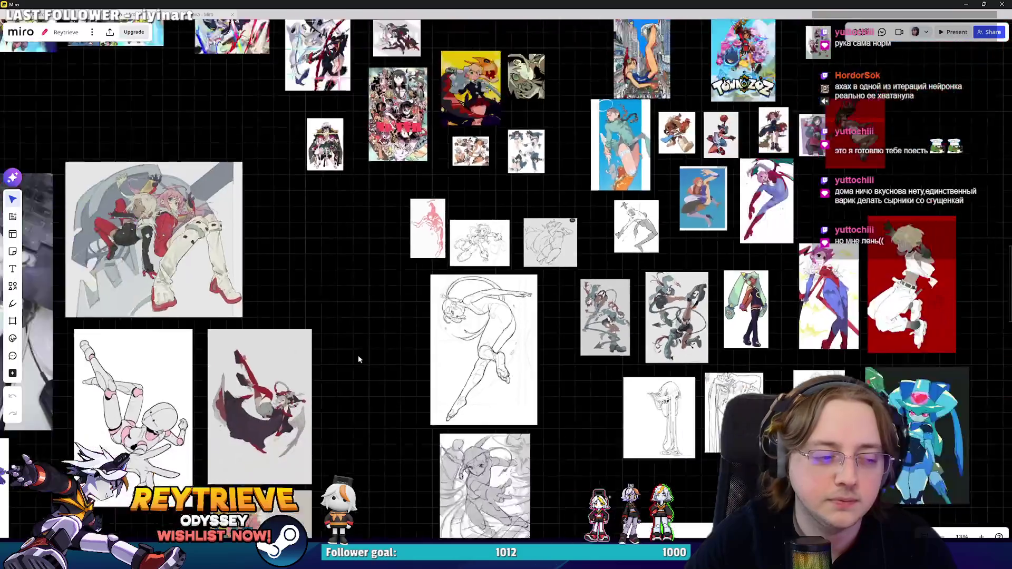
pyautogui.scroll(-10, 470, 387)
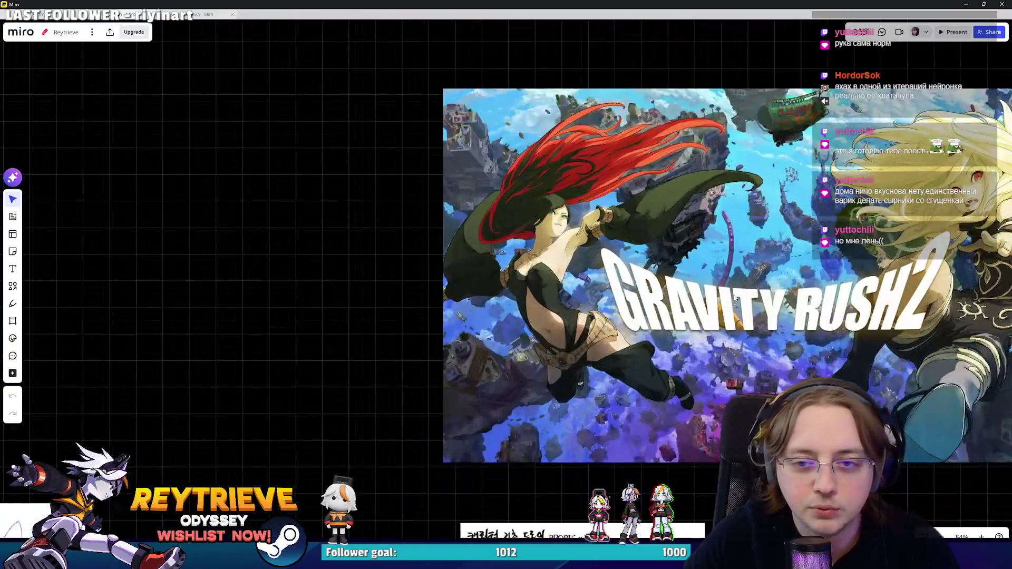
pyautogui.scroll(-10, 735, 297)
pyautogui.scroll(5, 631, 311)
pyautogui.moveTo(632, 311)
pyautogui.mouseDown()
pyautogui.moveTo(704, 292)
pyautogui.moveTo(542, 274)
pyautogui.mouseUp()
pyautogui.scroll(-3, 580, 285)
pyautogui.scroll(5, 614, 297)
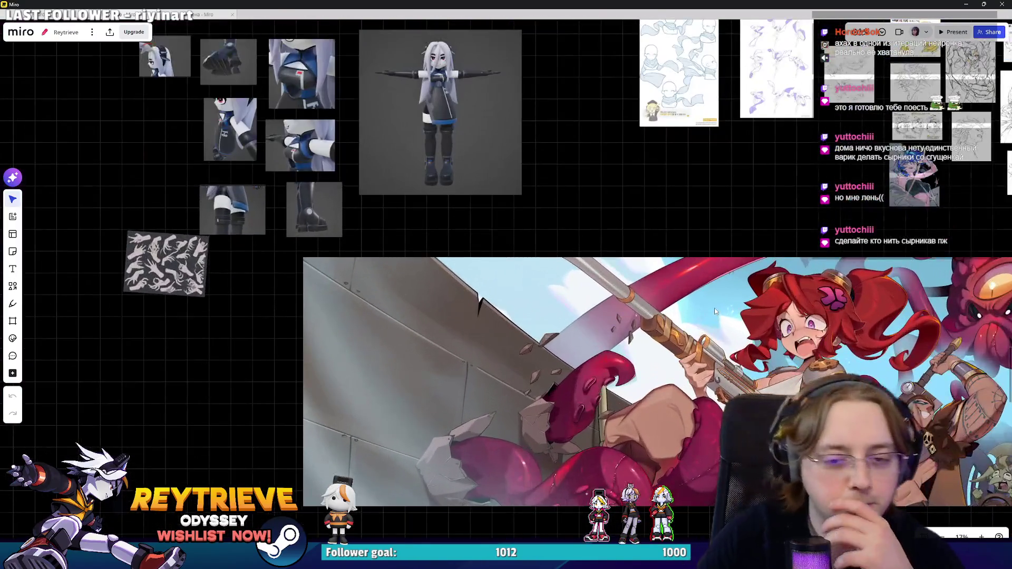
pyautogui.scroll(5, 614, 297)
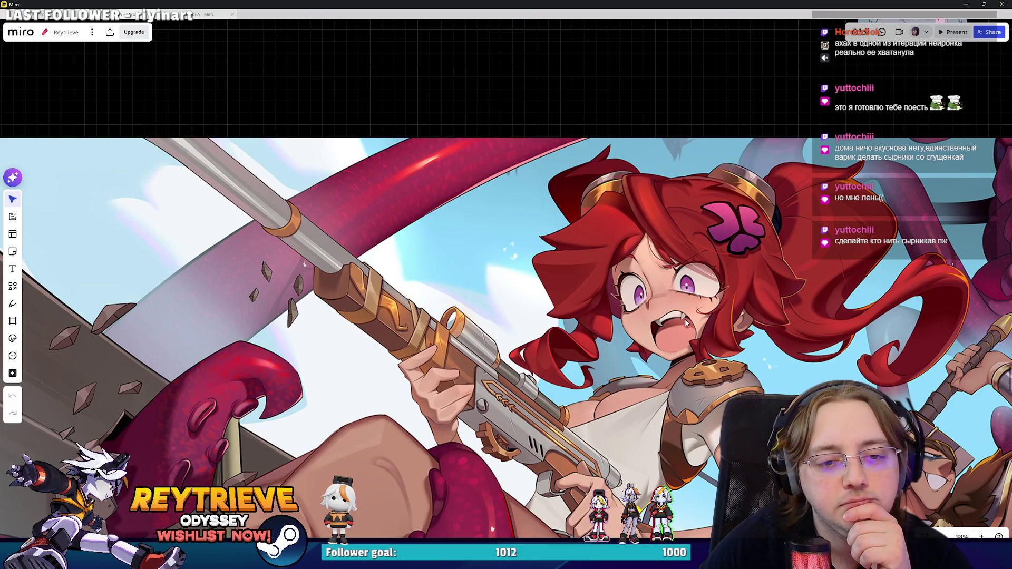
pyautogui.scroll(-5, 684, 323)
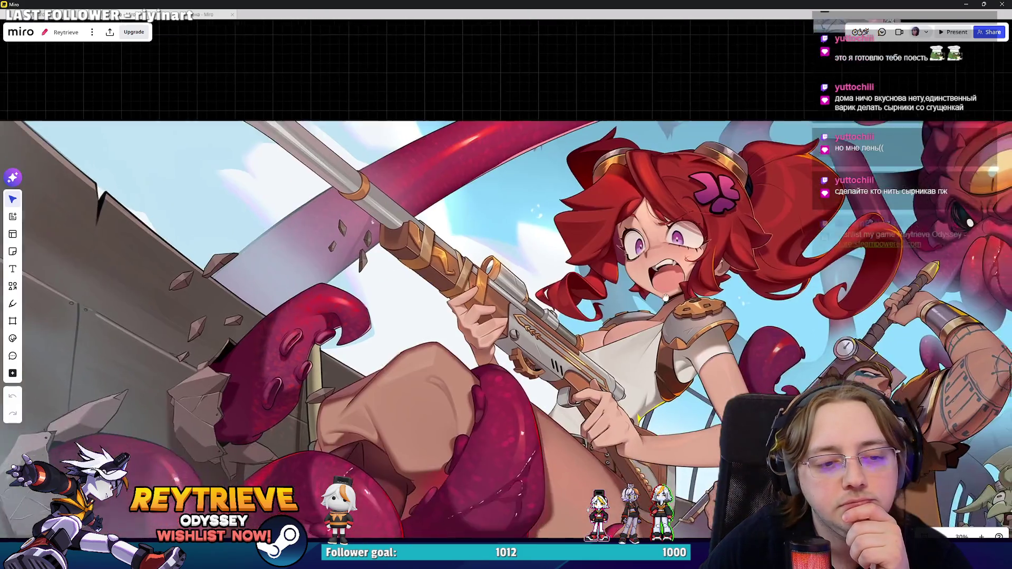
pyautogui.scroll(-5, 653, 311)
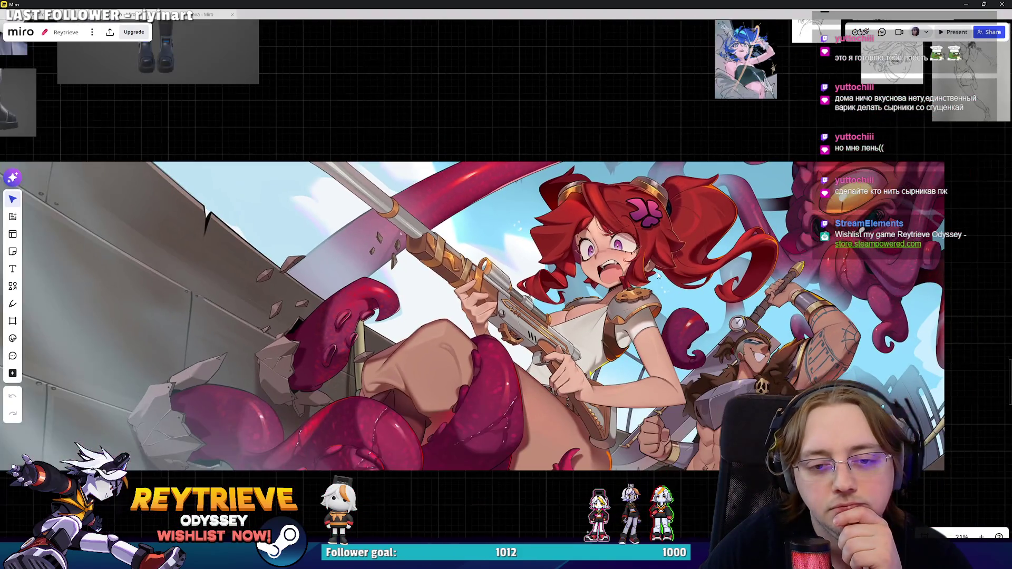
pyautogui.scroll(-2, 669, 302)
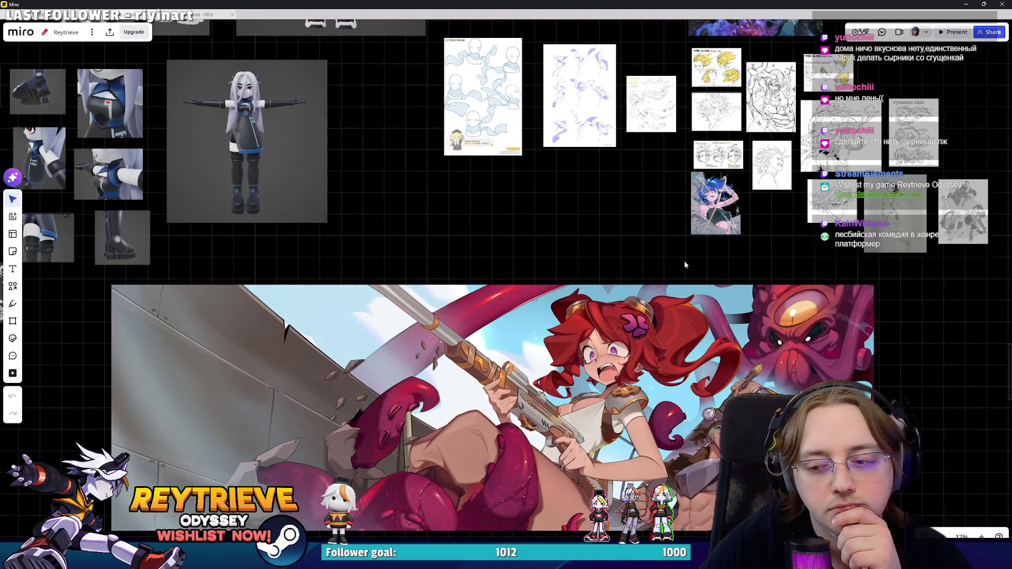
pyautogui.scroll(5, 685, 261)
pyautogui.scroll(10, 669, 369)
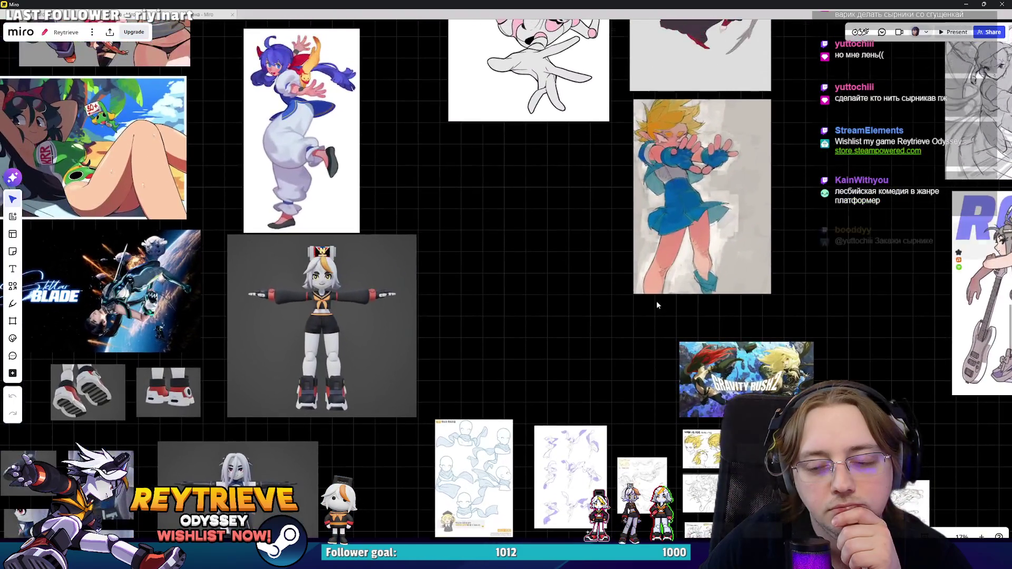
pyautogui.scroll(4, 663, 403)
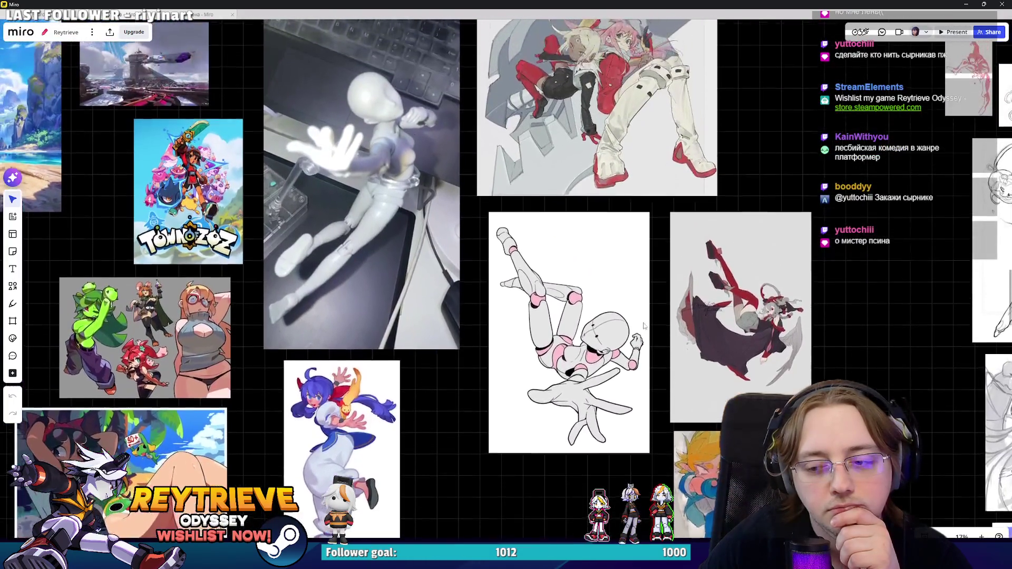
pyautogui.scroll(-7, 658, 324)
pyautogui.scroll(-7, 658, 324)
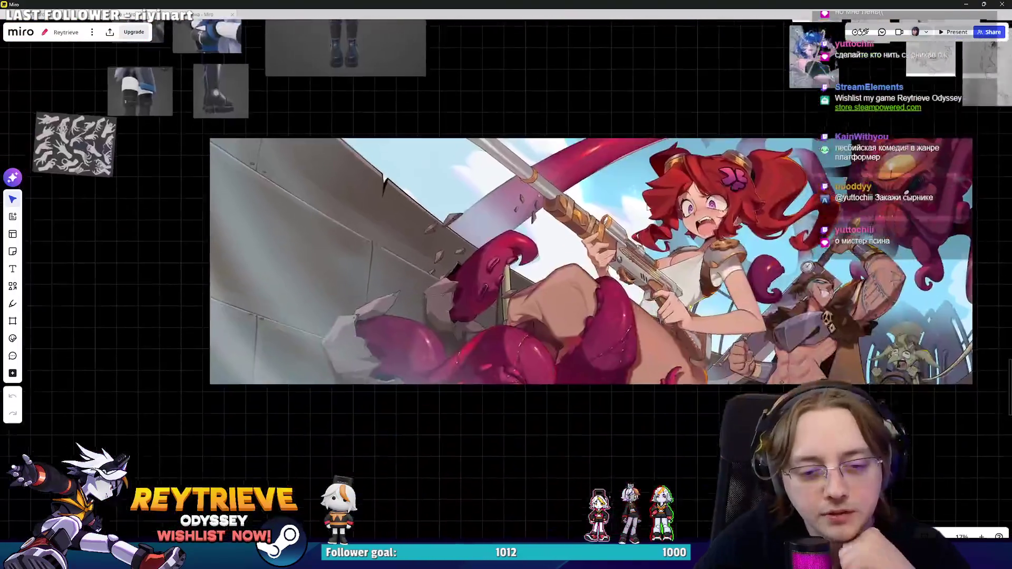
# Step: Select the red-haired girl artwork, then drag the Gravity Rush 2 image up and left
pyautogui.click(694, 320)
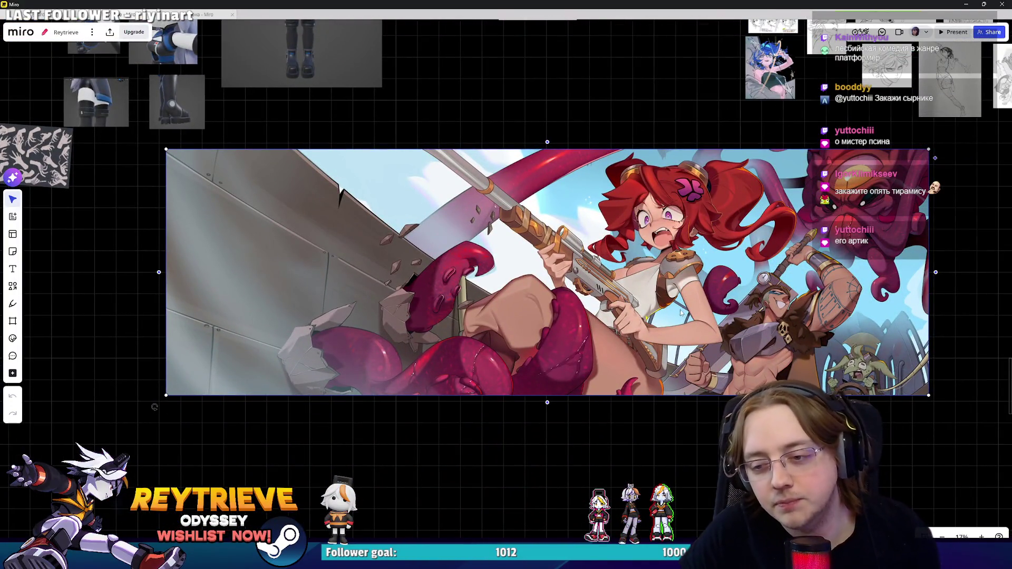
pyautogui.scroll(5, 682, 315)
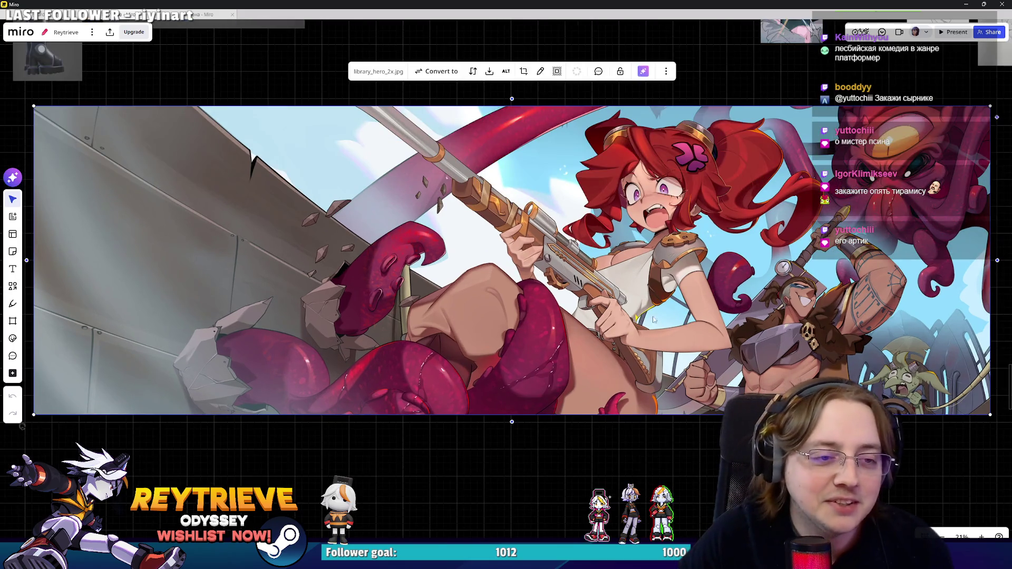
pyautogui.scroll(-5, 591, 284)
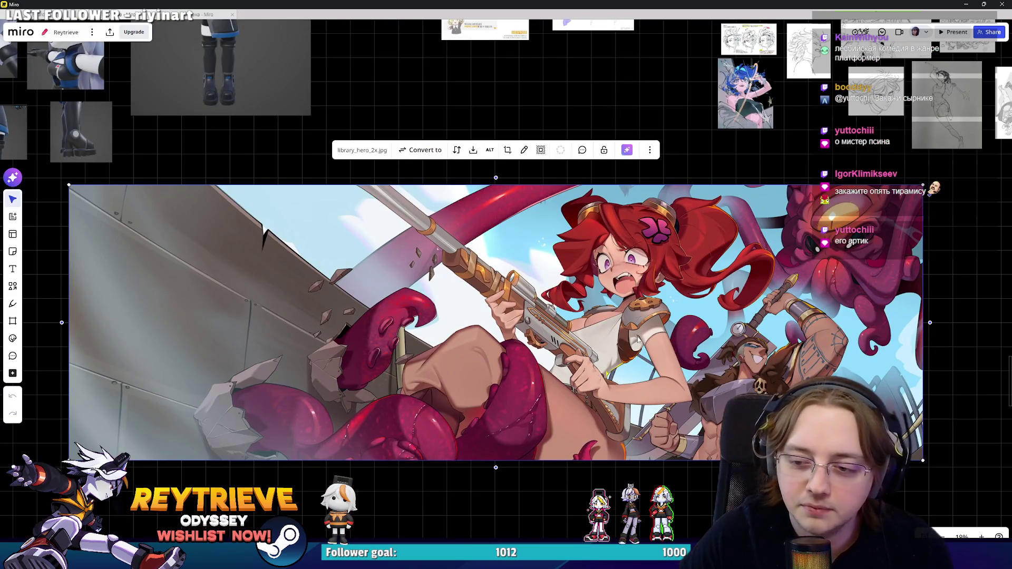
pyautogui.scroll(-3, 638, 339)
pyautogui.scroll(5, 675, 282)
pyautogui.scroll(5, 780, 226)
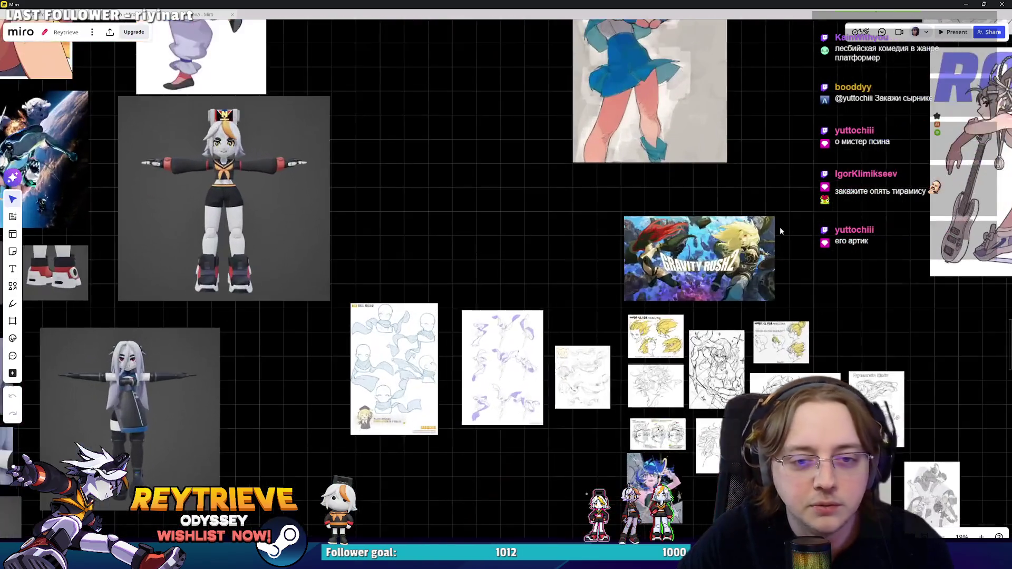
pyautogui.scroll(3, 781, 230)
pyautogui.moveTo(614, 401)
pyautogui.mouseDown()
pyautogui.moveTo(527, 353)
pyautogui.moveTo(576, 361)
pyautogui.mouseUp()
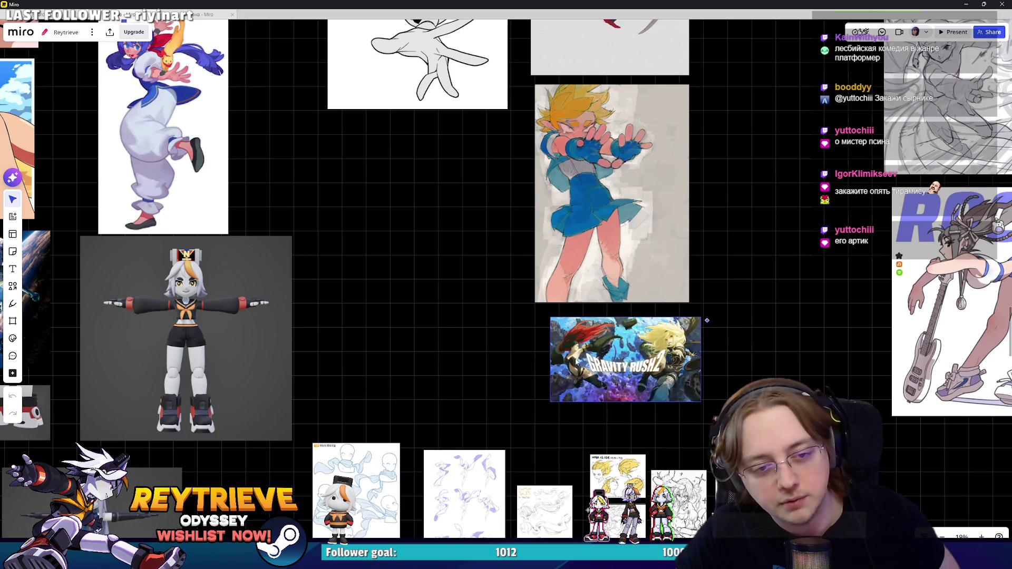
pyautogui.scroll(10, 576, 361)
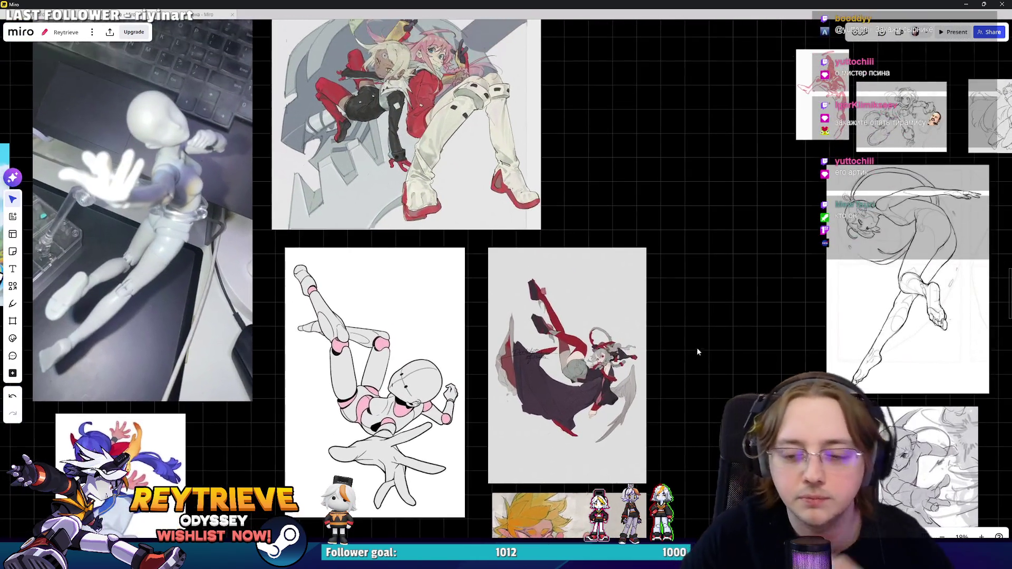
pyautogui.scroll(-5, 697, 352)
pyautogui.scroll(2, 675, 316)
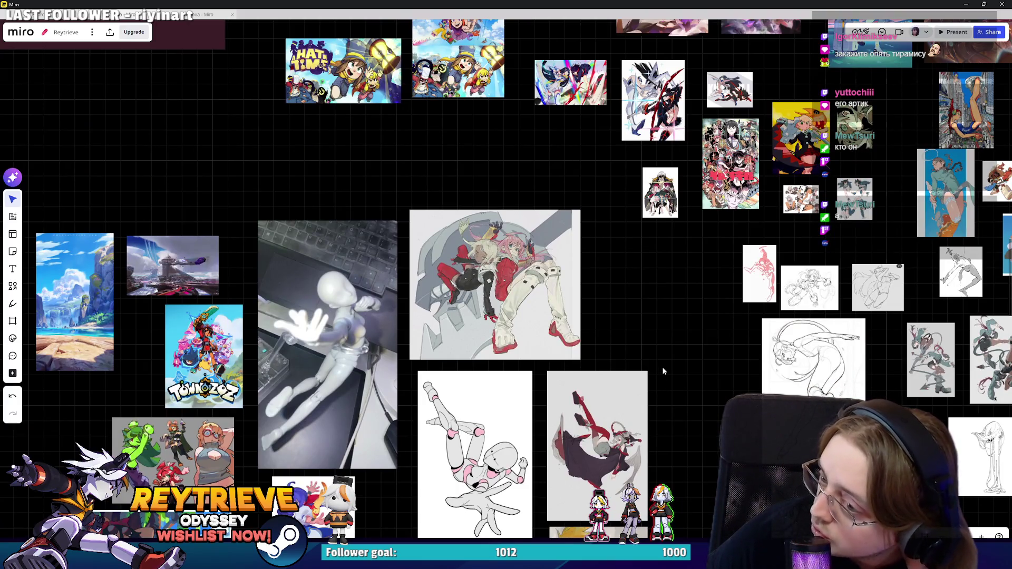
# Step: Scroll up and across the Miro key-art reference board to look over its images
pyautogui.scroll(8, 657, 365)
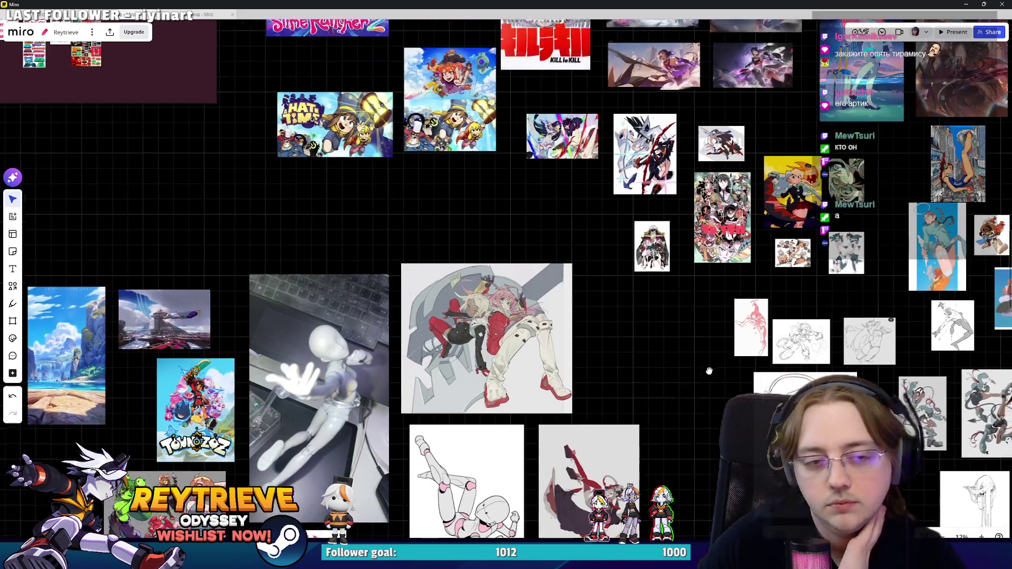
pyautogui.scroll(3, 599, 322)
pyautogui.scroll(3, 648, 359)
pyautogui.scroll(3, 698, 395)
pyautogui.scroll(-3, 575, 384)
pyautogui.scroll(2, 684, 363)
pyautogui.hscroll(5, 684, 364)
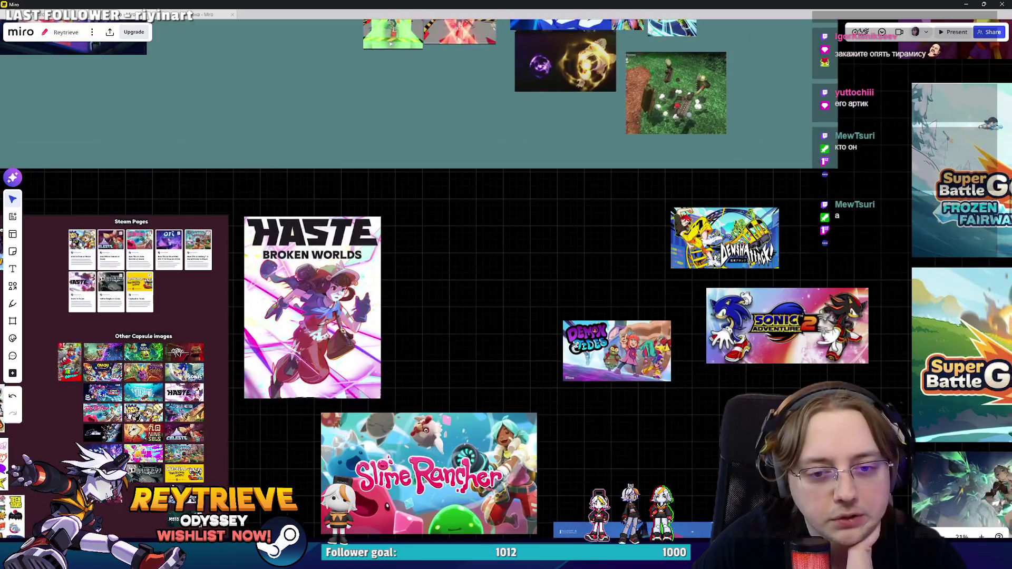
pyautogui.scroll(3, 617, 289)
pyautogui.scroll(6, 618, 289)
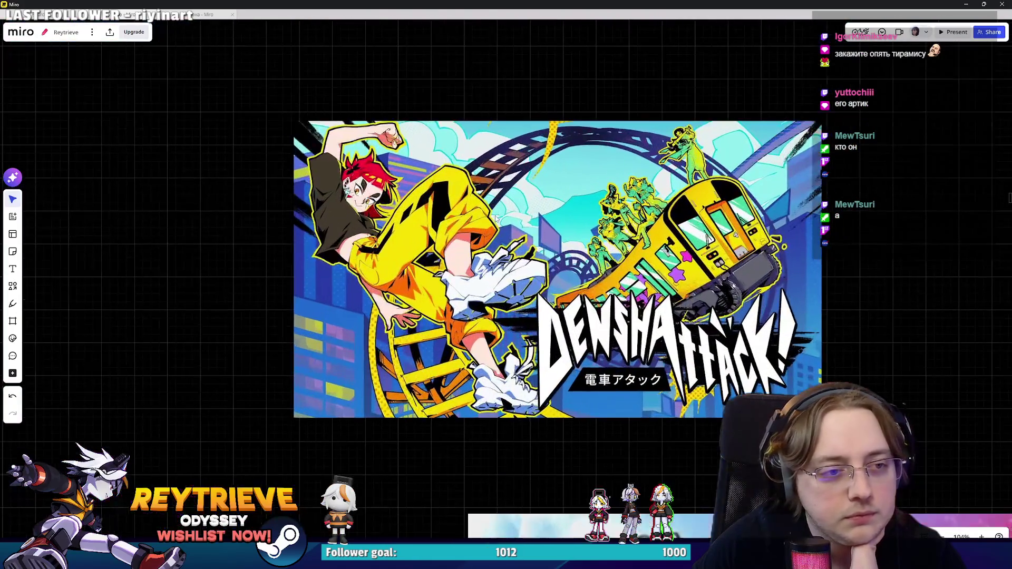
pyautogui.scroll(-8, 499, 217)
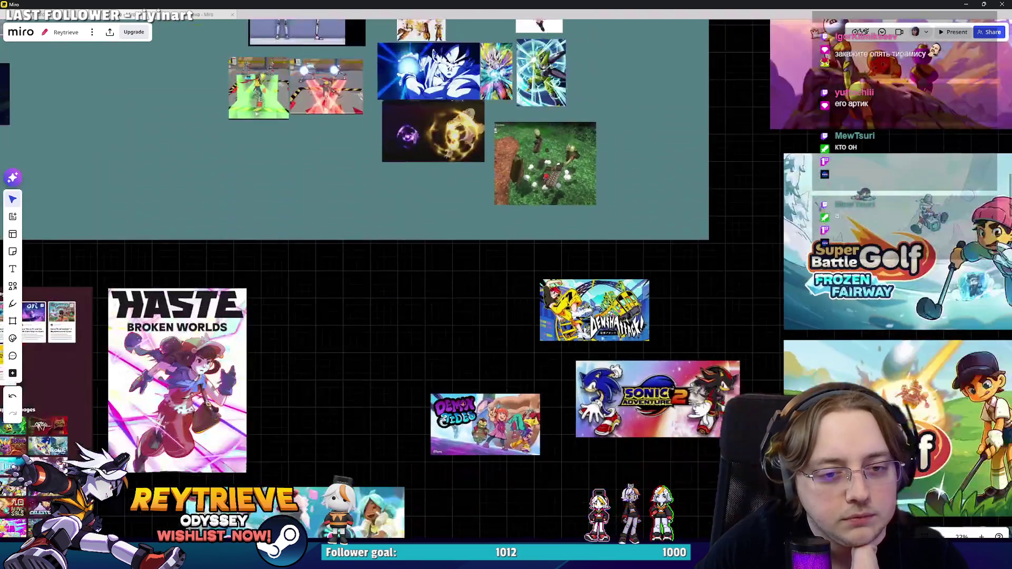
pyautogui.scroll(-3, 584, 282)
pyautogui.scroll(-3, 561, 388)
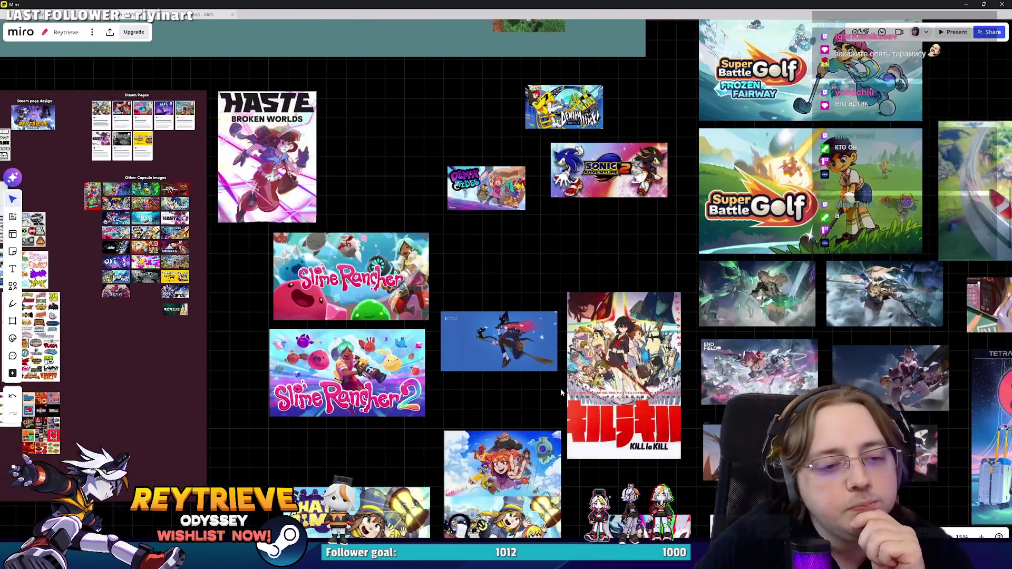
pyautogui.hscroll(3, 674, 409)
pyautogui.scroll(-3, 674, 409)
pyautogui.hscroll(3, 674, 409)
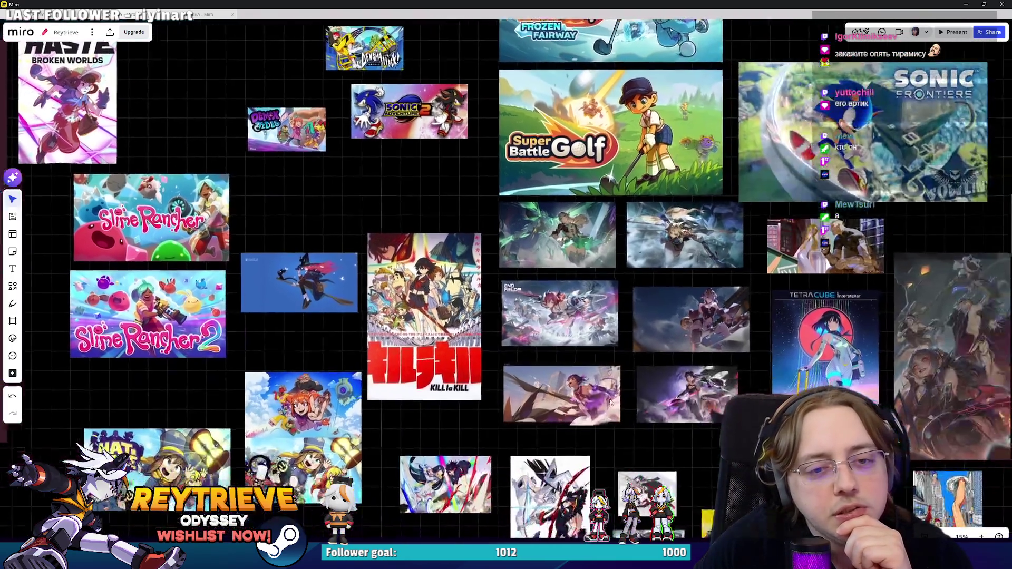
pyautogui.scroll(3, 590, 390)
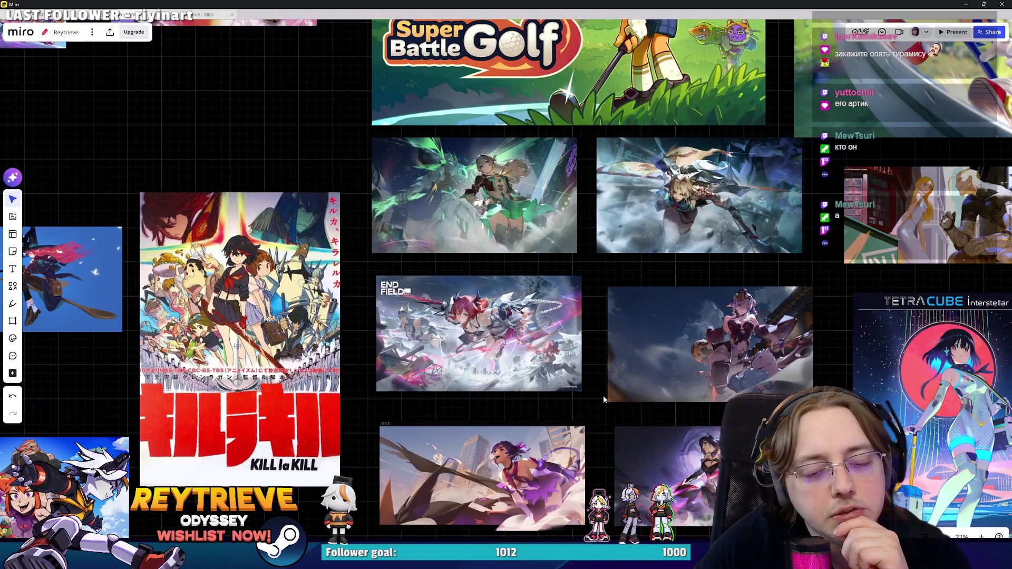
# Step: Finish scanning the rest of the reference board, then hide all windows to show the desktop
pyautogui.scroll(1, 601, 392)
pyautogui.scroll(-1, 595, 385)
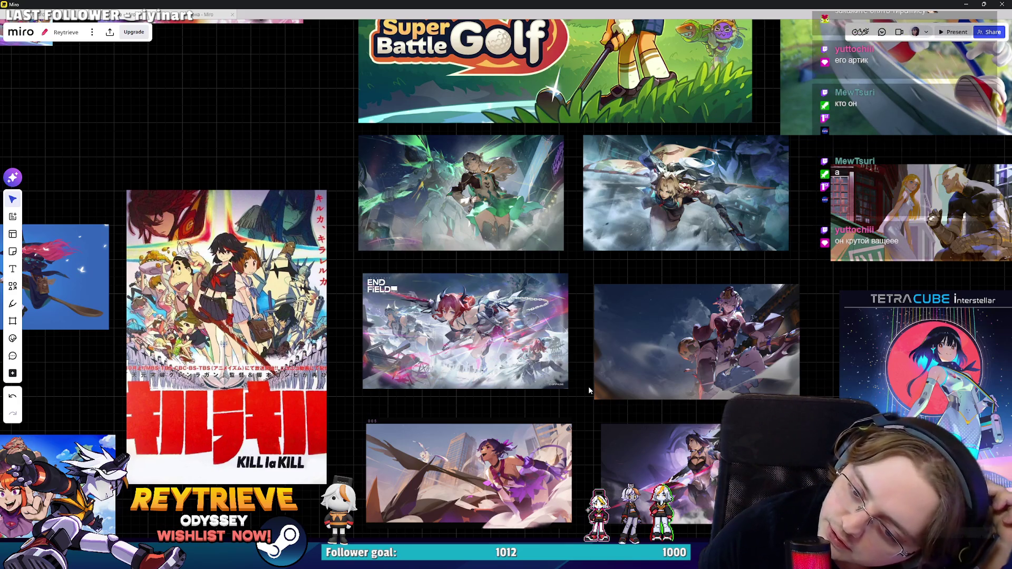
pyautogui.scroll(1, 606, 389)
pyautogui.scroll(3, 607, 389)
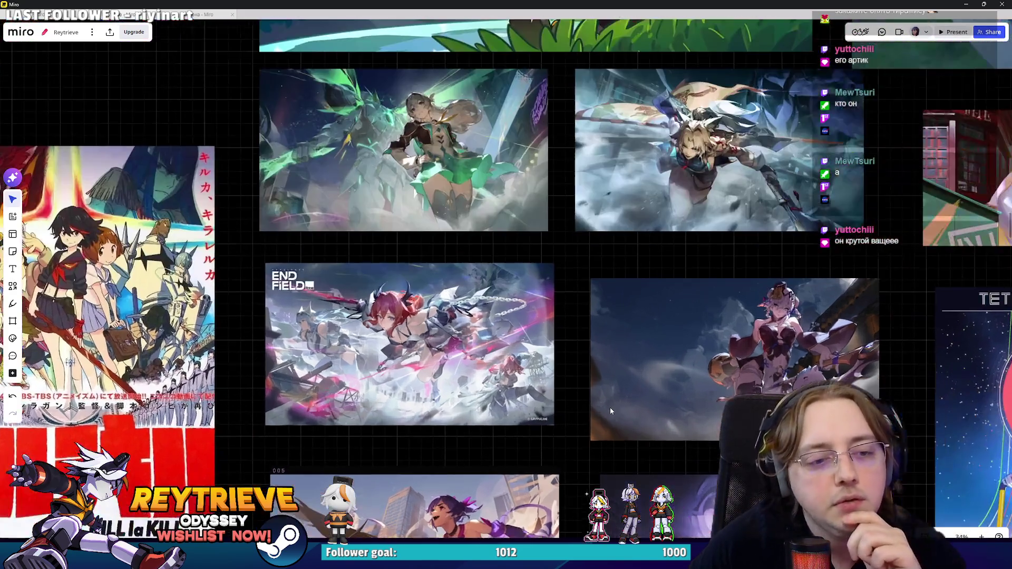
pyautogui.scroll(-3, 609, 407)
pyautogui.scroll(-5, 614, 285)
pyautogui.hscroll(2, 656, 385)
pyautogui.scroll(-3, 659, 374)
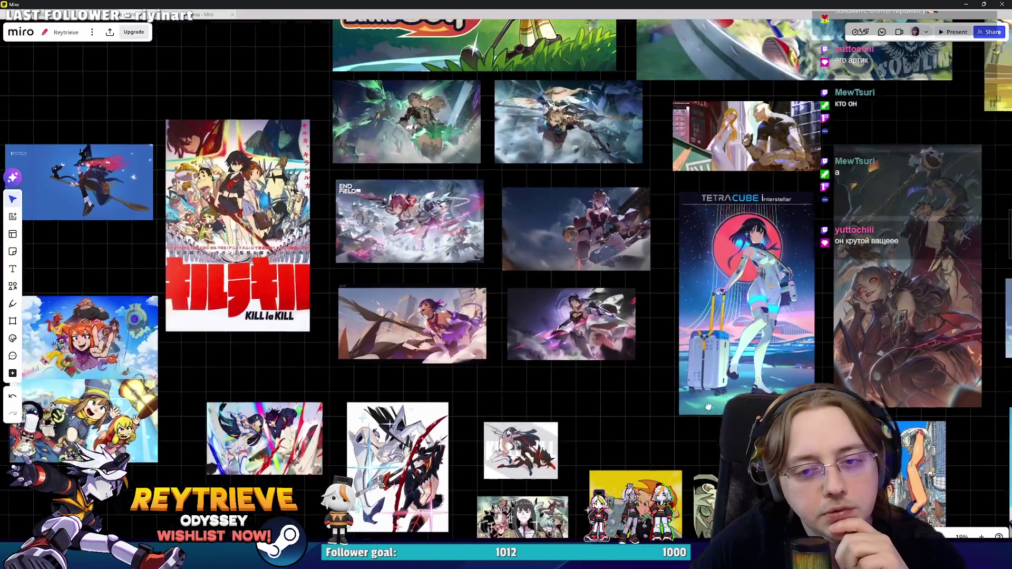
pyautogui.hscroll(2, 669, 353)
pyautogui.scroll(-2, 670, 351)
pyautogui.hscroll(-10, 666, 355)
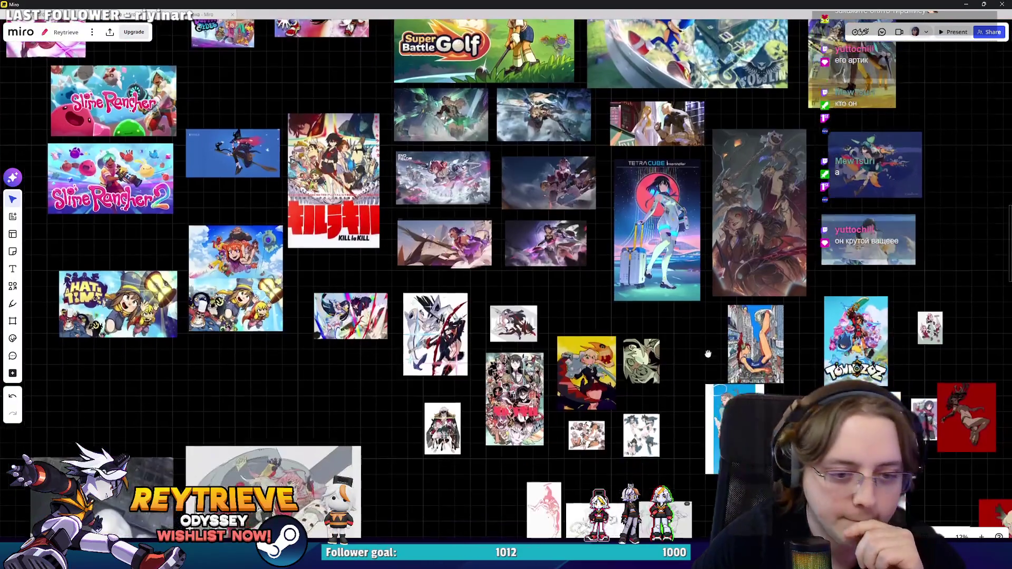
pyautogui.scroll(-2, 665, 356)
pyautogui.scroll(3, 435, 222)
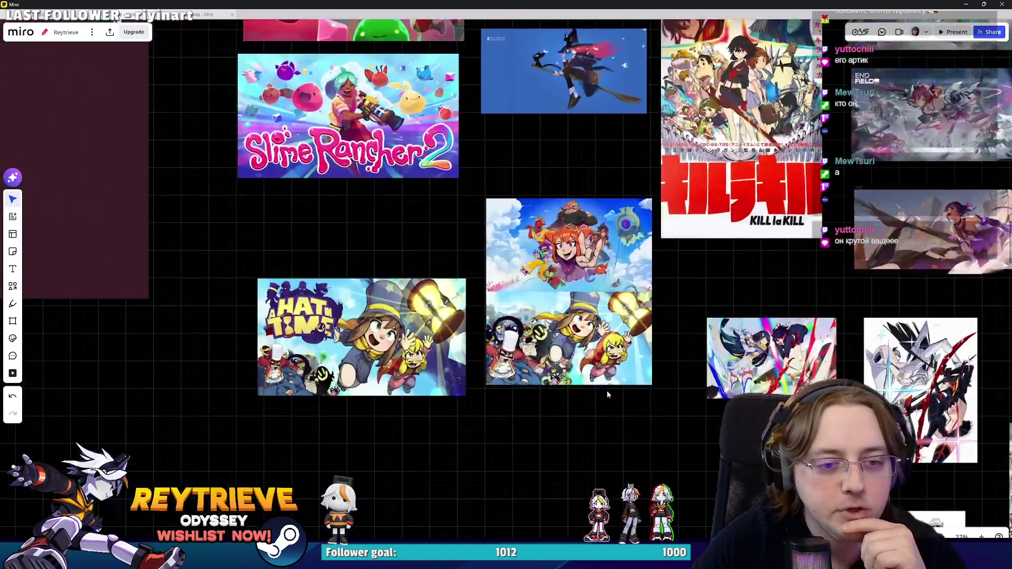
pyautogui.scroll(3, 606, 396)
pyautogui.scroll(-3, 596, 233)
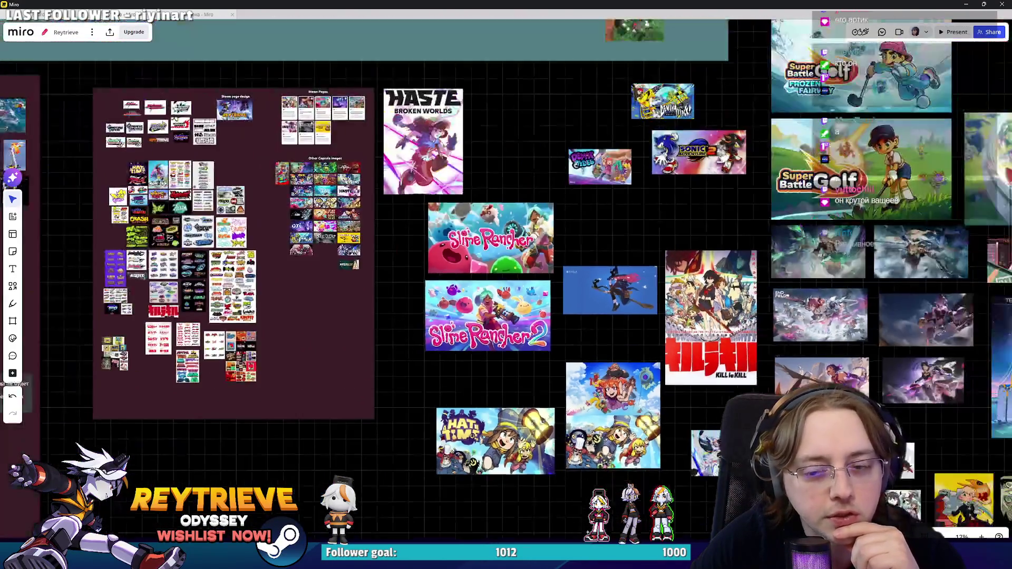
pyautogui.scroll(3, 596, 233)
pyautogui.scroll(-1, 596, 233)
pyautogui.press('super+d')
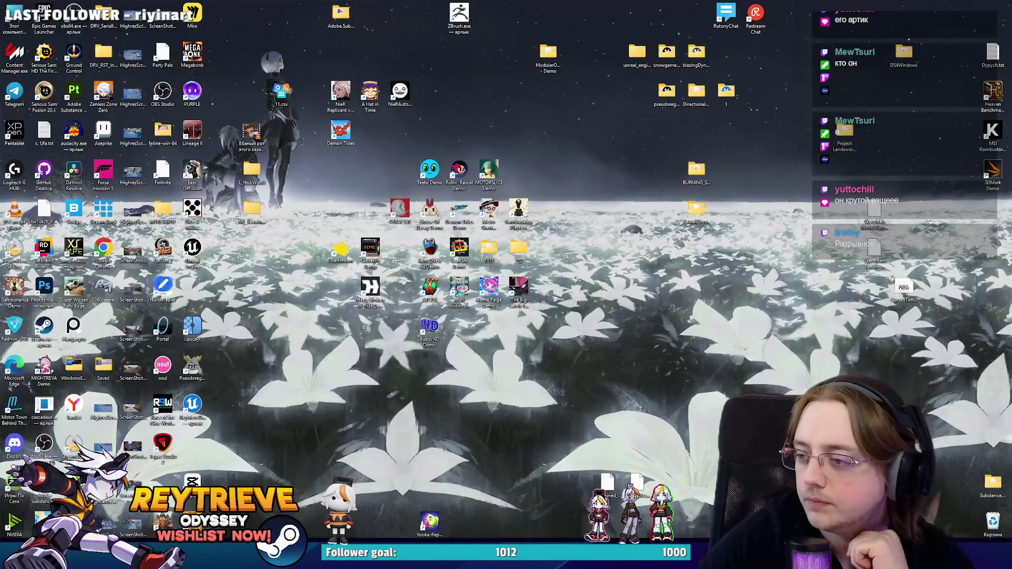
# Step: Bring up the two-girls promo art in Photoshop, nudge the canvas up and scroll the Layers panel, then switch to Discord
pyautogui.hotkey('alt', 'Tab')
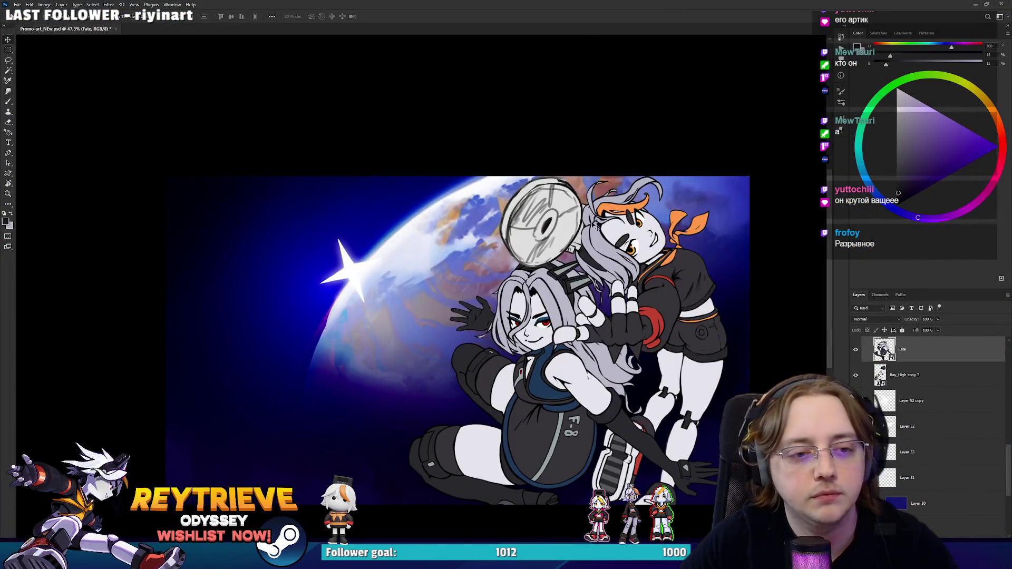
pyautogui.moveTo(612, 319); pyautogui.dragTo(623, 287)
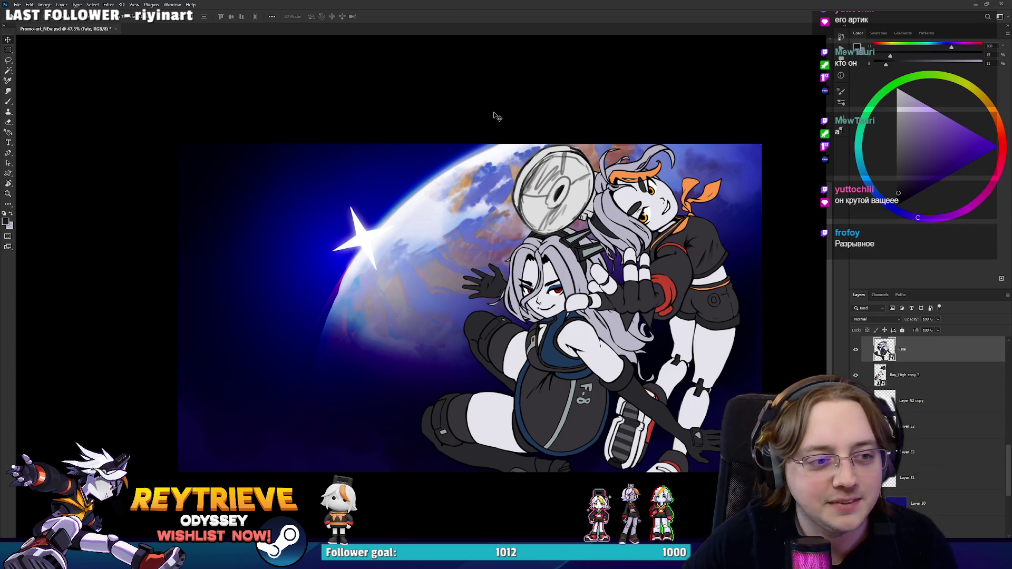
pyautogui.scroll(-3, 914, 408)
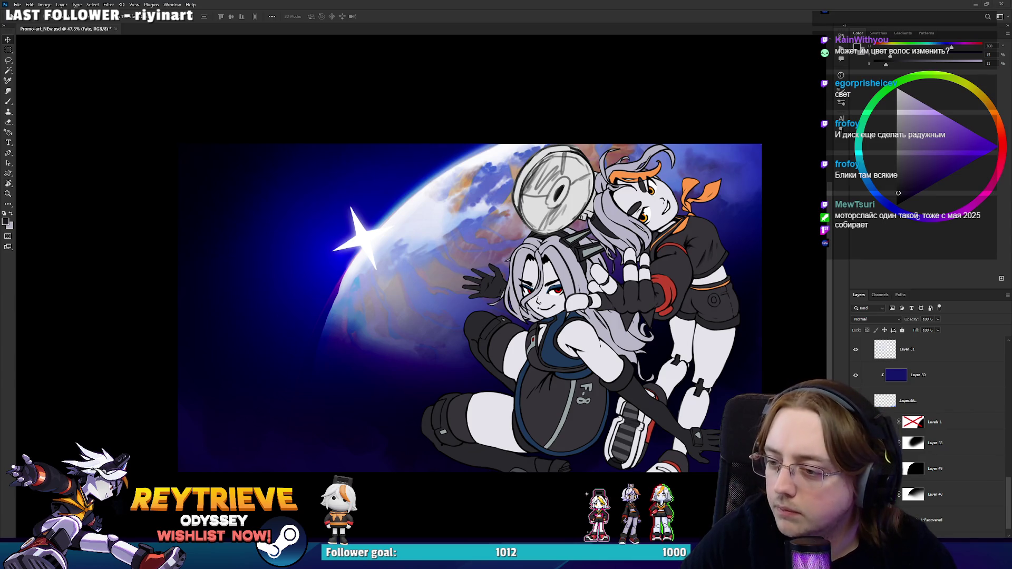
pyautogui.hotkey('alt', 'Tab')
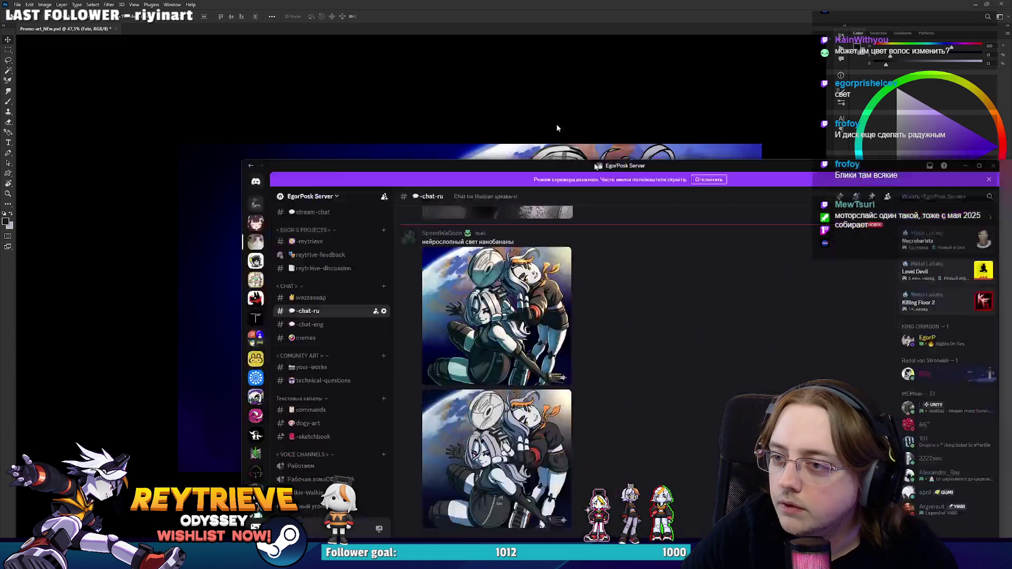
# Step: View the posted promo-art variants full size in #chat-ru, compare the relit versions, then return to Photoshop
pyautogui.click(289, 269)
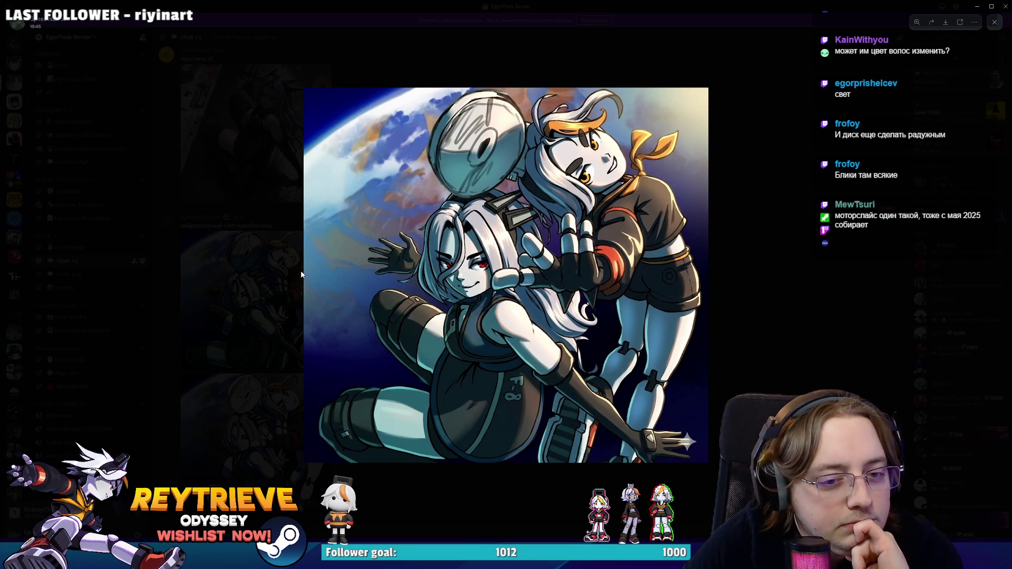
pyautogui.click(303, 272)
pyautogui.click(308, 390)
pyautogui.press('Right')
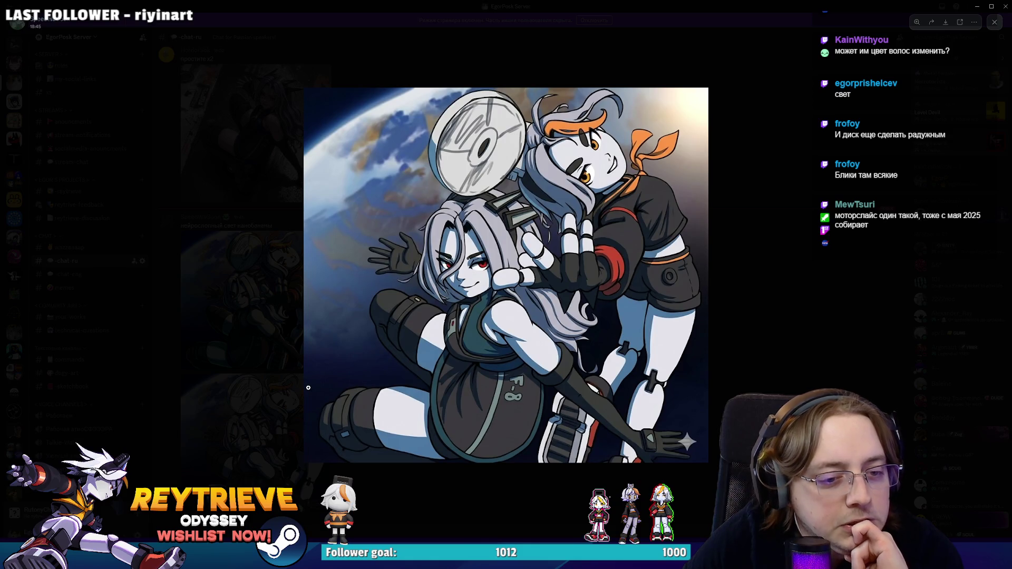
pyautogui.click(300, 385)
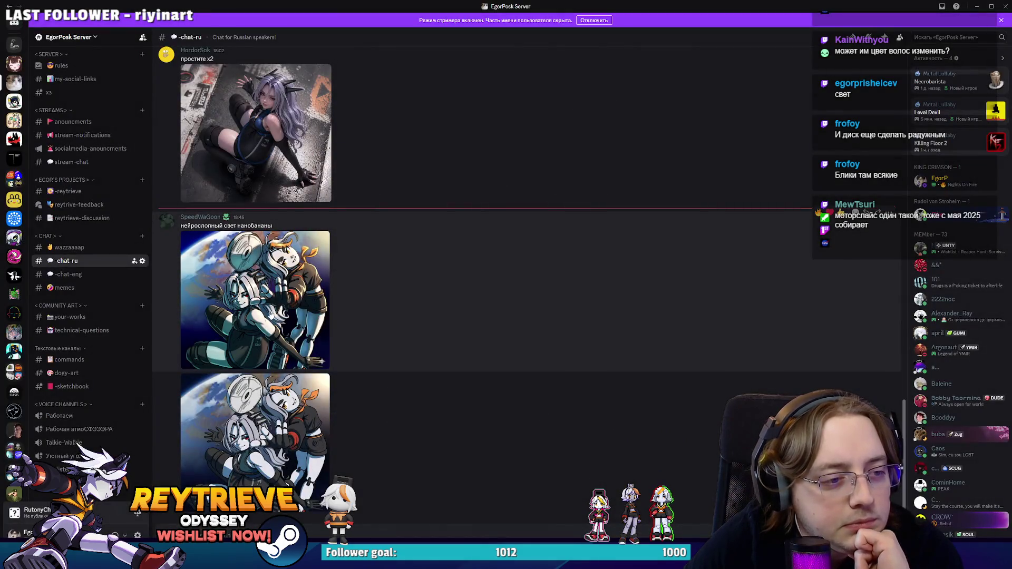
pyautogui.click(268, 311)
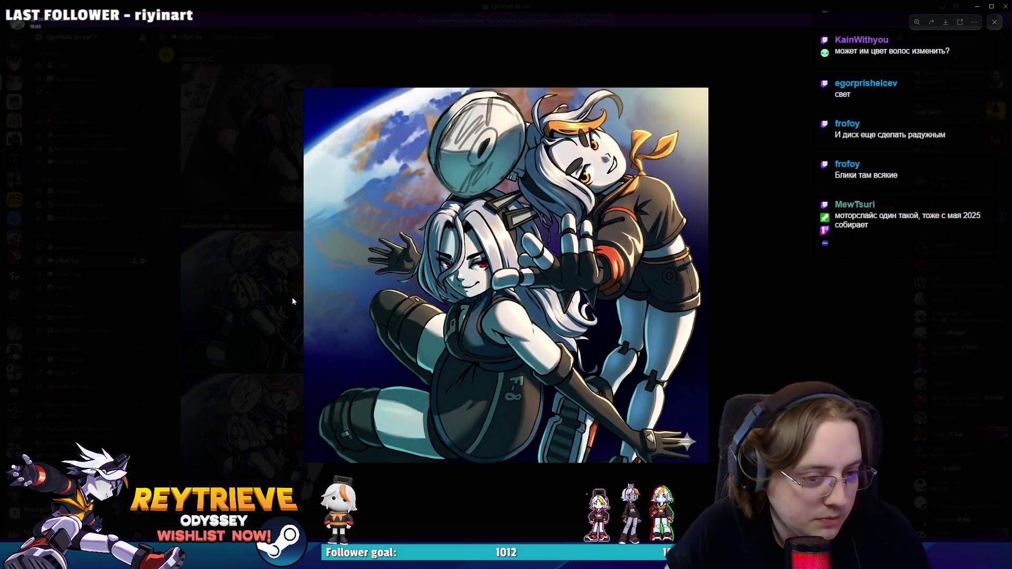
pyautogui.click(286, 329)
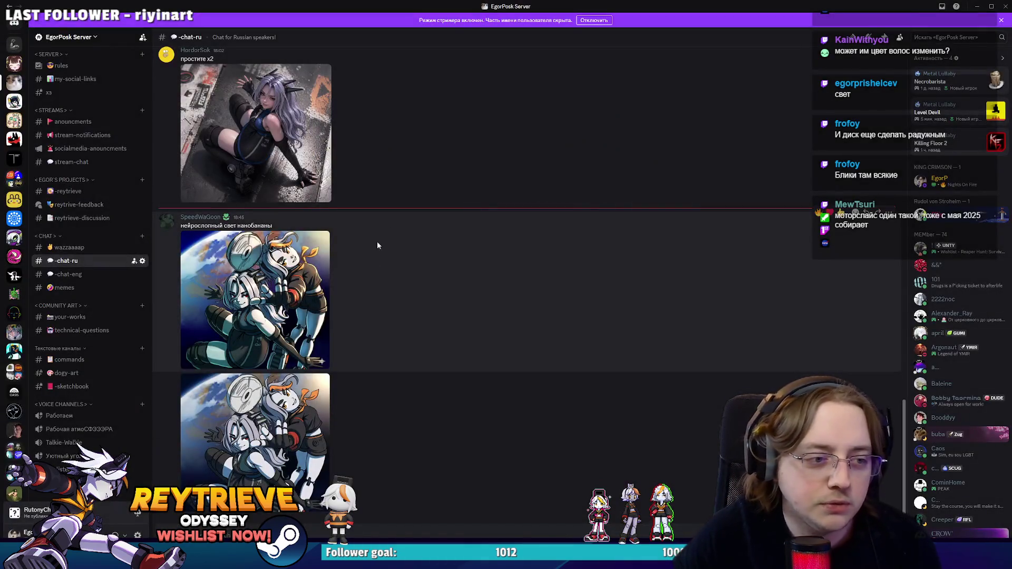
pyautogui.hotkey('alt', 'Tab')
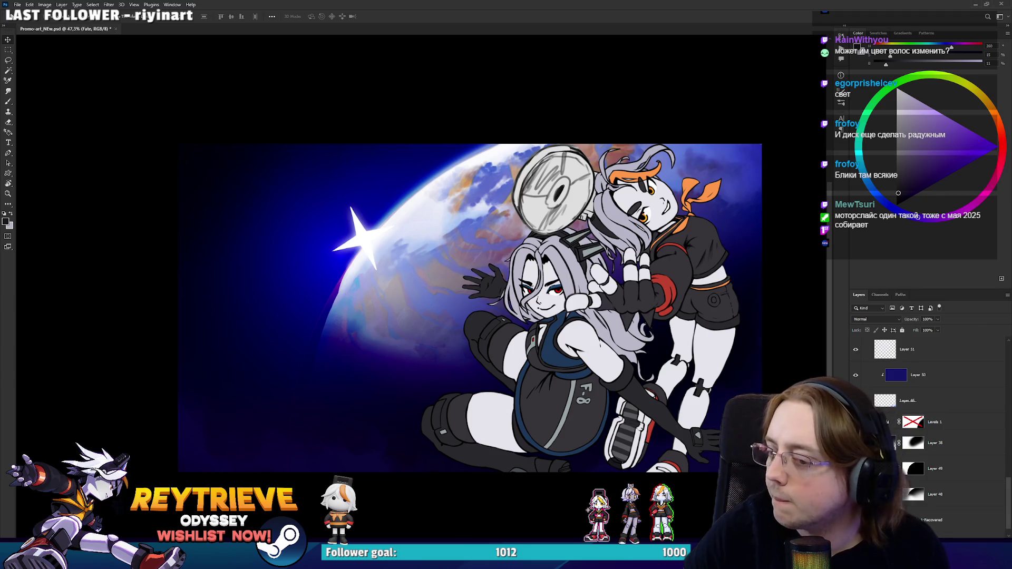
pyautogui.scroll(3, 579, 266)
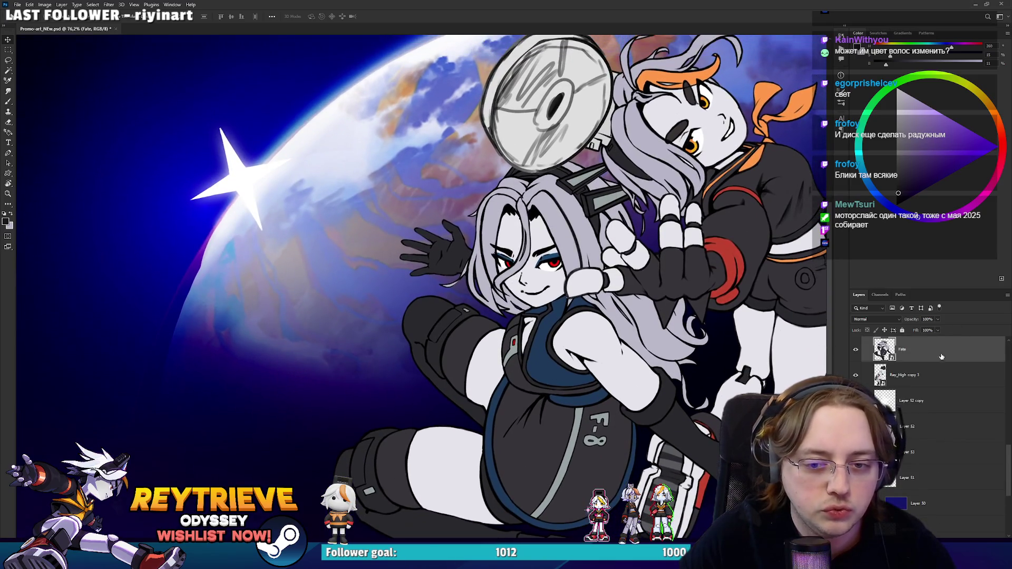
pyautogui.scroll(5, 941, 357)
pyautogui.scroll(-3, 574, 333)
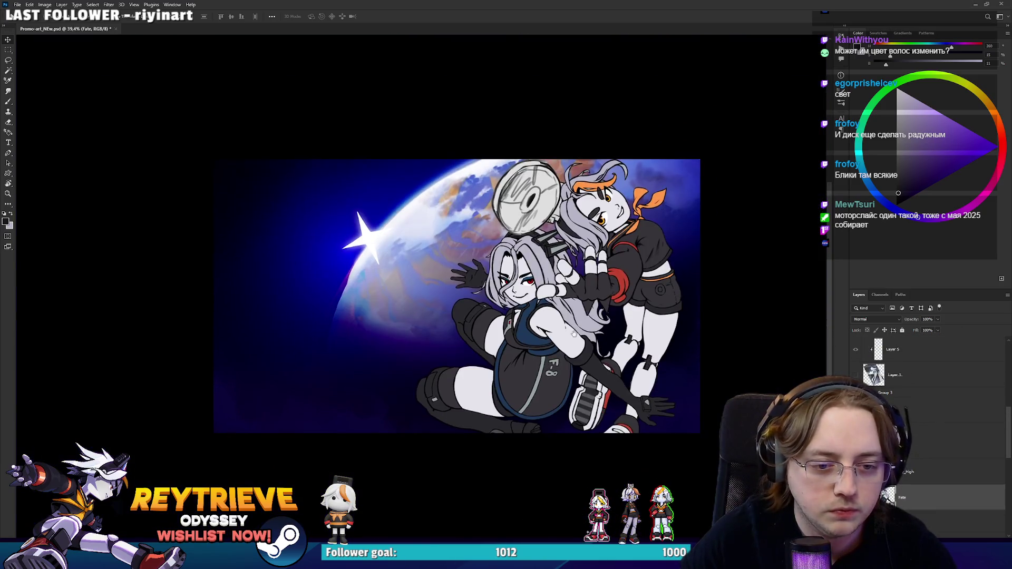
pyautogui.scroll(3, 575, 333)
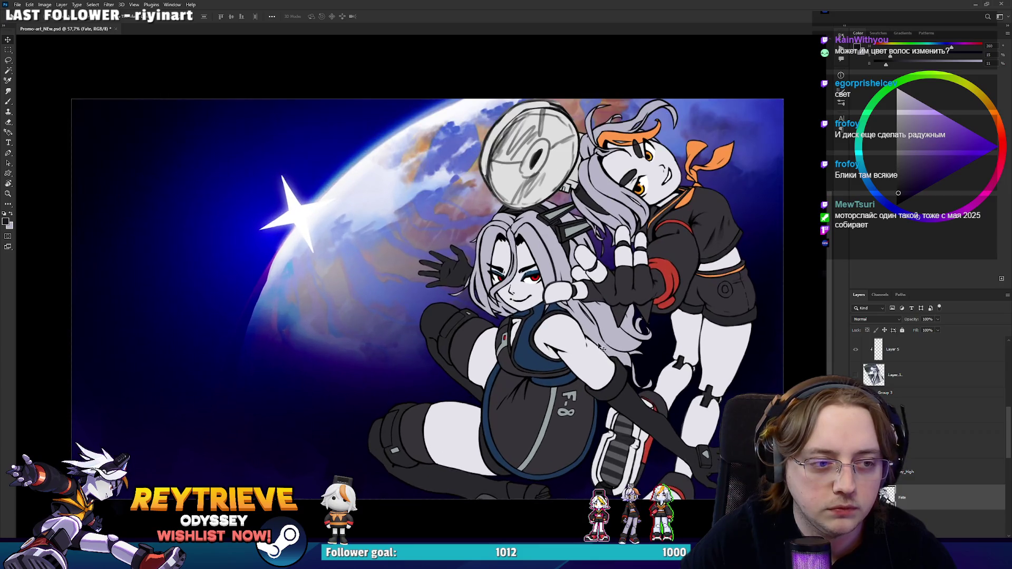
pyautogui.scroll(-1, 611, 345)
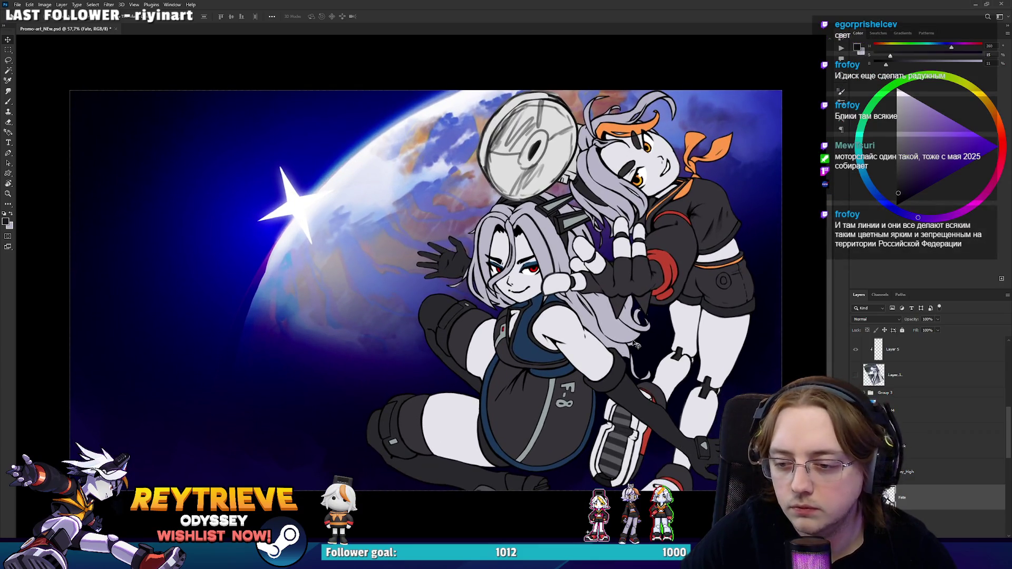
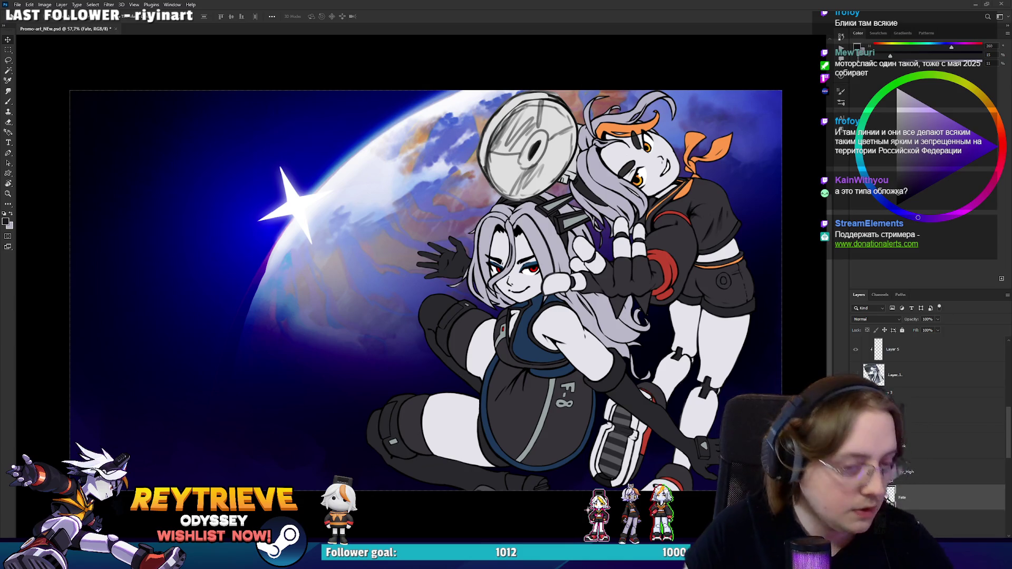
# Step: Look through the layer stack, selecting Layer 46 and Layer 52 copy and briefly toggling Layer 44
pyautogui.scroll(3, 568, 342)
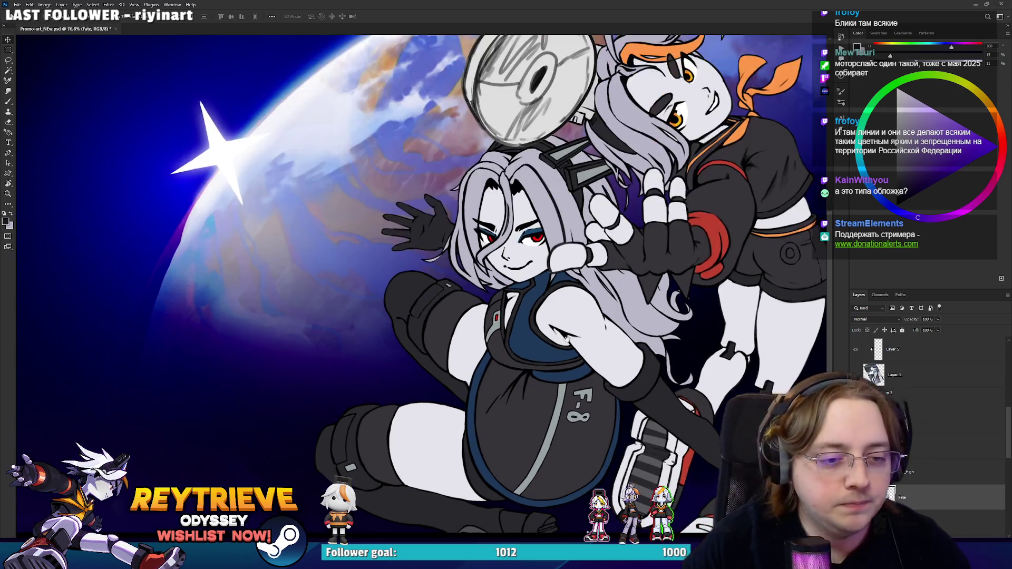
pyautogui.scroll(-3, 568, 342)
pyautogui.scroll(-5, 913, 433)
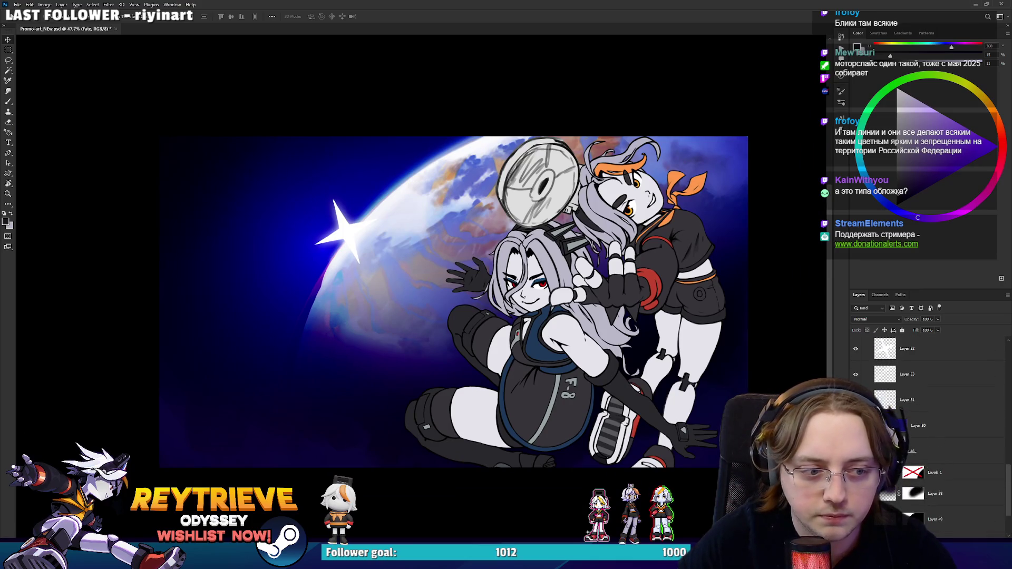
pyautogui.click(929, 444)
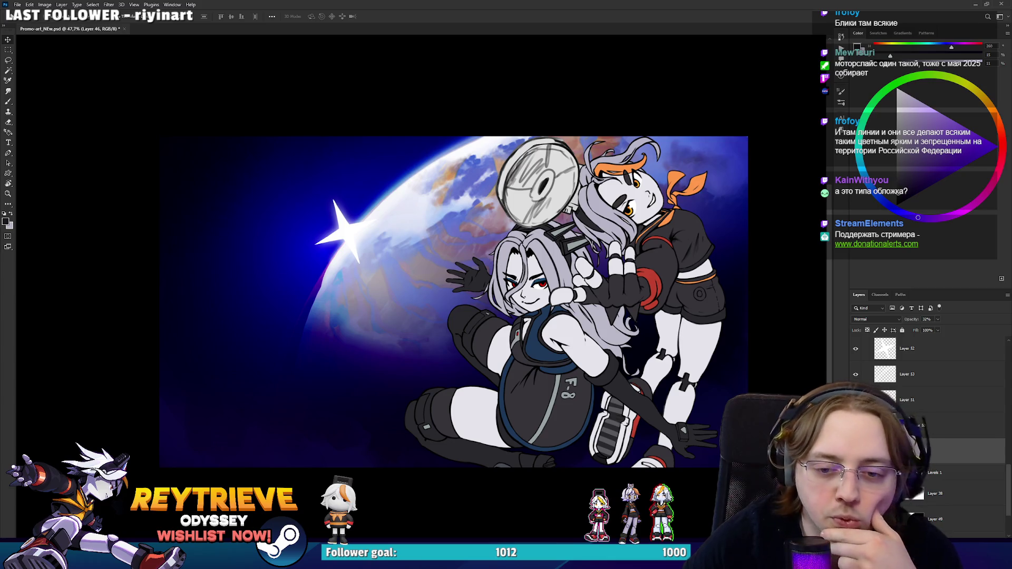
pyautogui.scroll(2, 928, 369)
pyautogui.scroll(1, 928, 380)
pyautogui.click(912, 412)
pyautogui.scroll(-6, 927, 421)
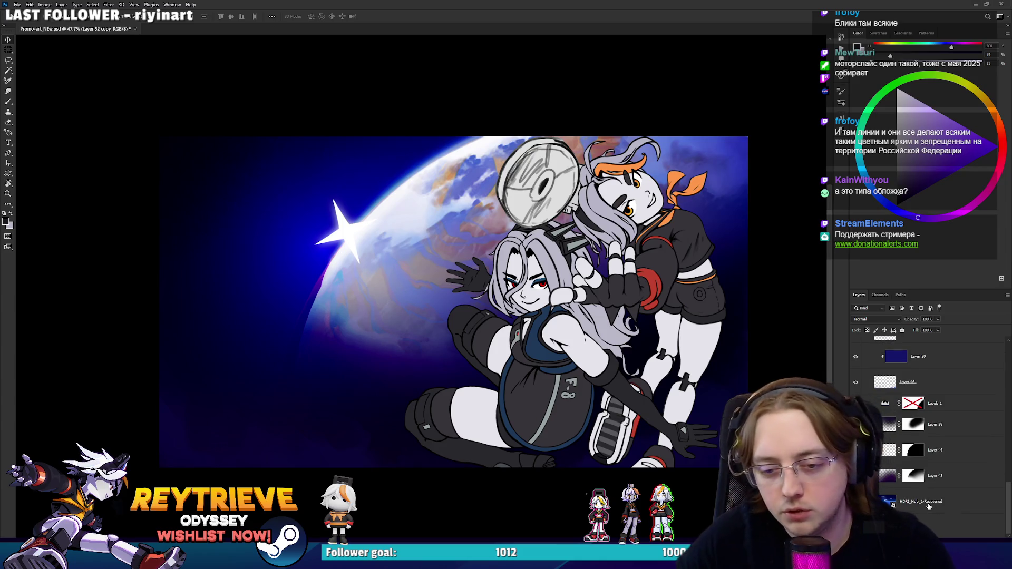
pyautogui.scroll(5, 896, 422)
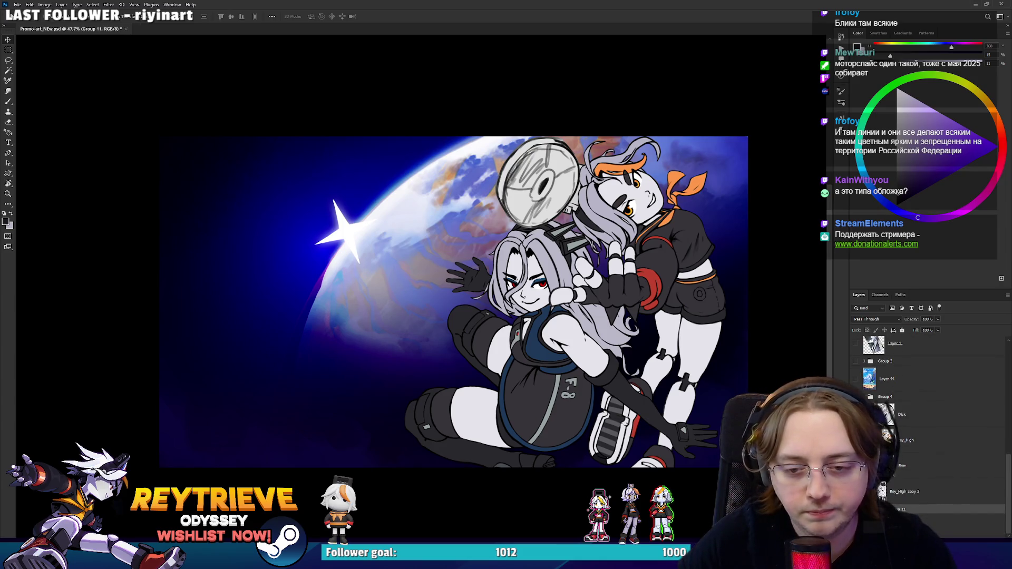
pyautogui.click(856, 379)
pyautogui.click(856, 378)
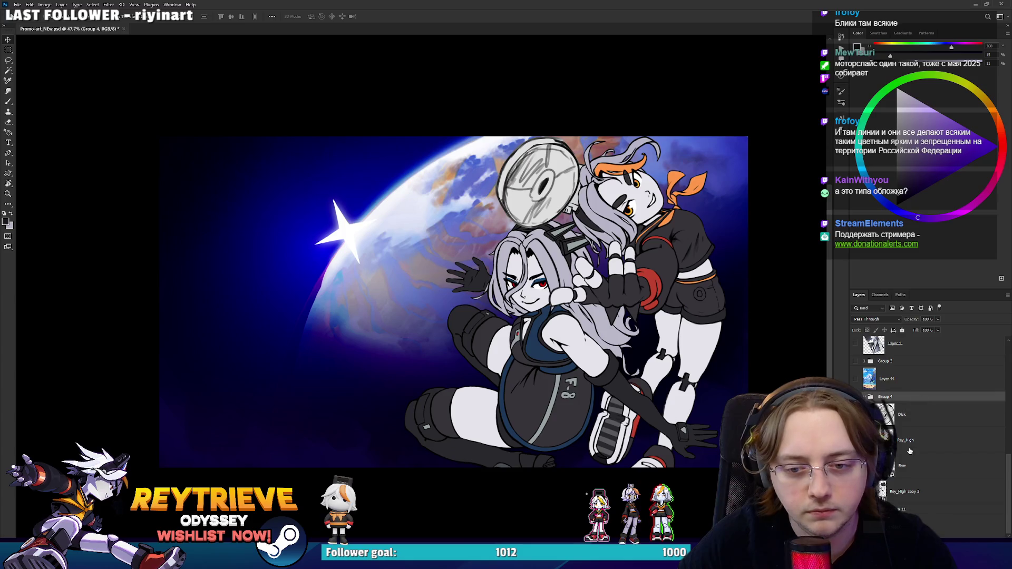
# Step: Group the Disk through Ray_High copy 3 layers into Group 12 and move it above Layer 4
pyautogui.click(906, 414)
pyautogui.keyDown('shift'); pyautogui.click(910, 491); pyautogui.keyUp('shift')
pyautogui.hotkey('ctrl', 'g')
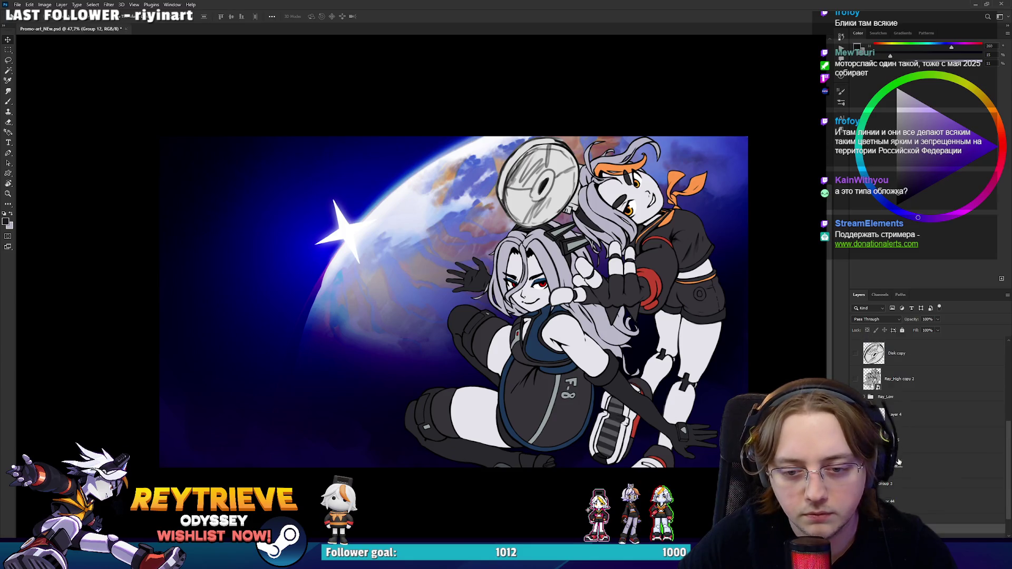
pyautogui.moveTo(896, 520)
pyautogui.mouseDown()
pyautogui.moveTo(898, 394)
pyautogui.moveTo(900, 412)
pyautogui.mouseUp()
# Step: Turn on the blue-sky backdrop layer behind the characters, comparing it once against the space scene
pyautogui.scroll(-1, 928, 411)
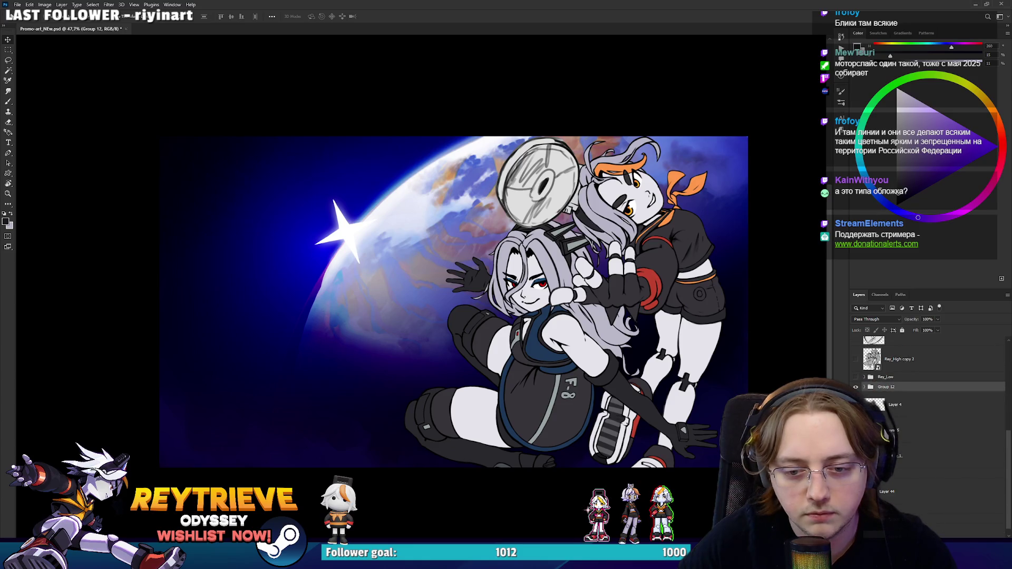
pyautogui.click(855, 456)
pyautogui.click(855, 457)
pyautogui.click(855, 456)
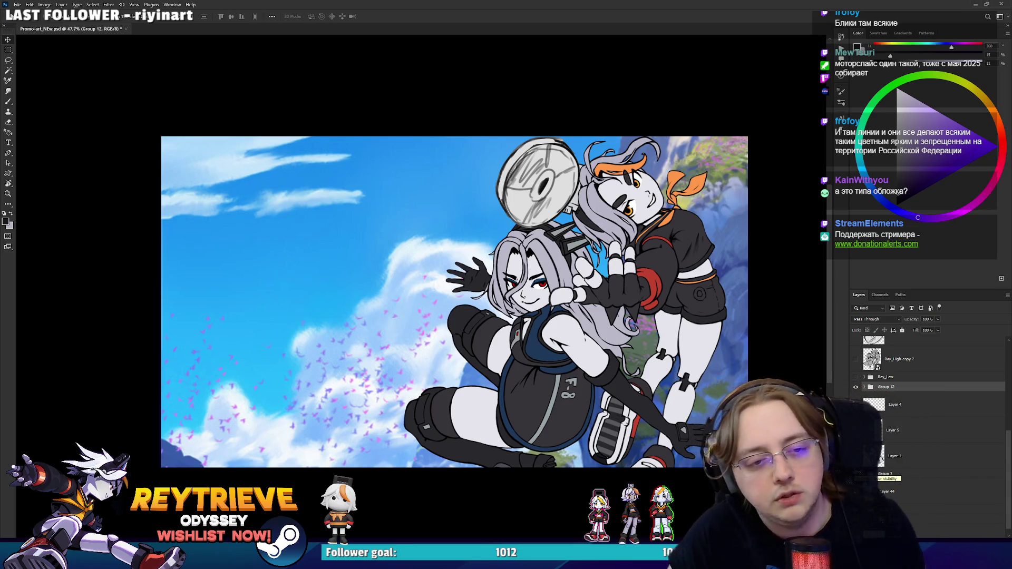
# Step: Select Layer 44 and hide the sky backdrop, restoring the glowing planet space scene
pyautogui.click(890, 491)
pyautogui.click(855, 491)
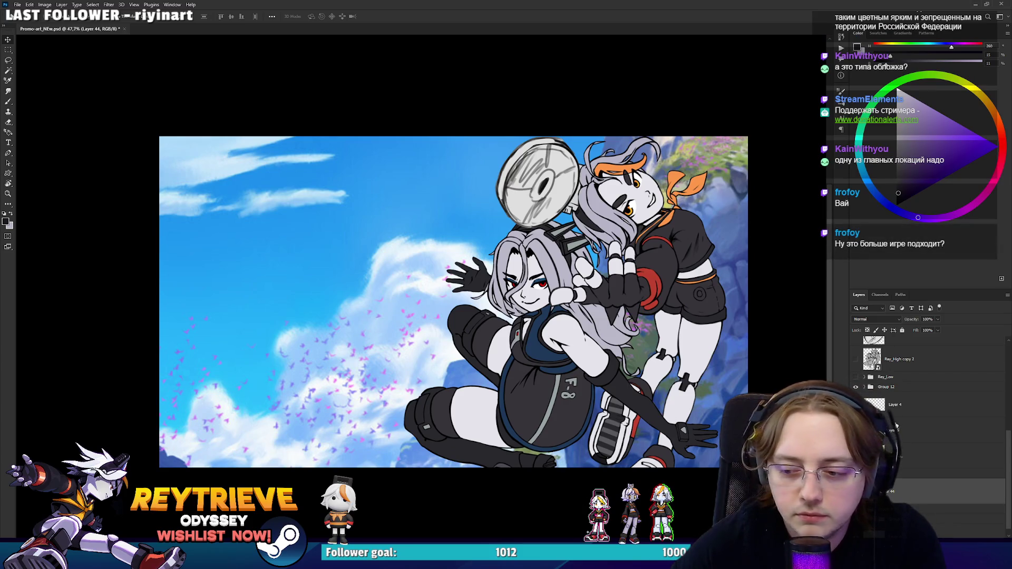
pyautogui.click(855, 491)
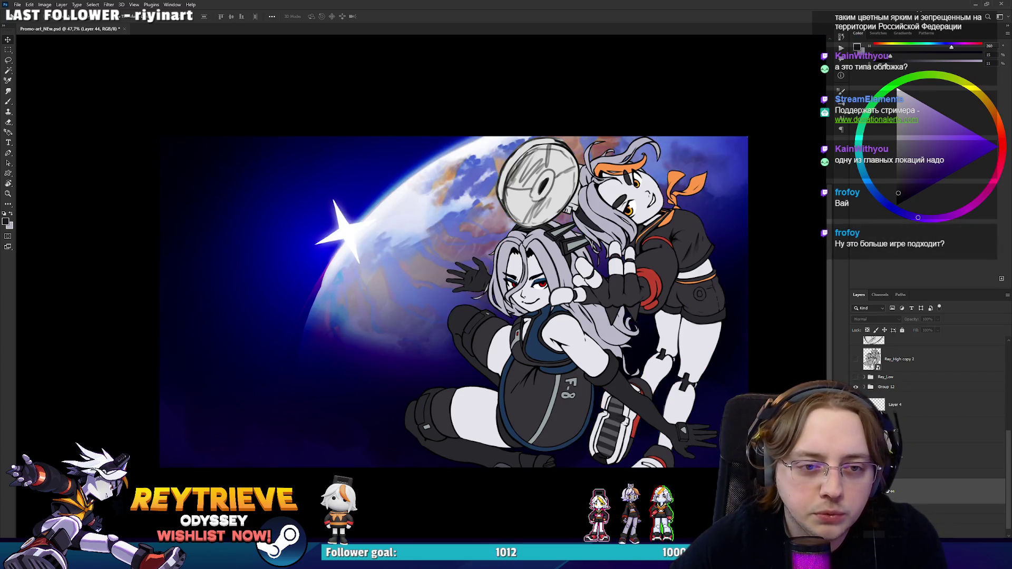
pyautogui.scroll(-1, 889, 492)
pyautogui.click(895, 509)
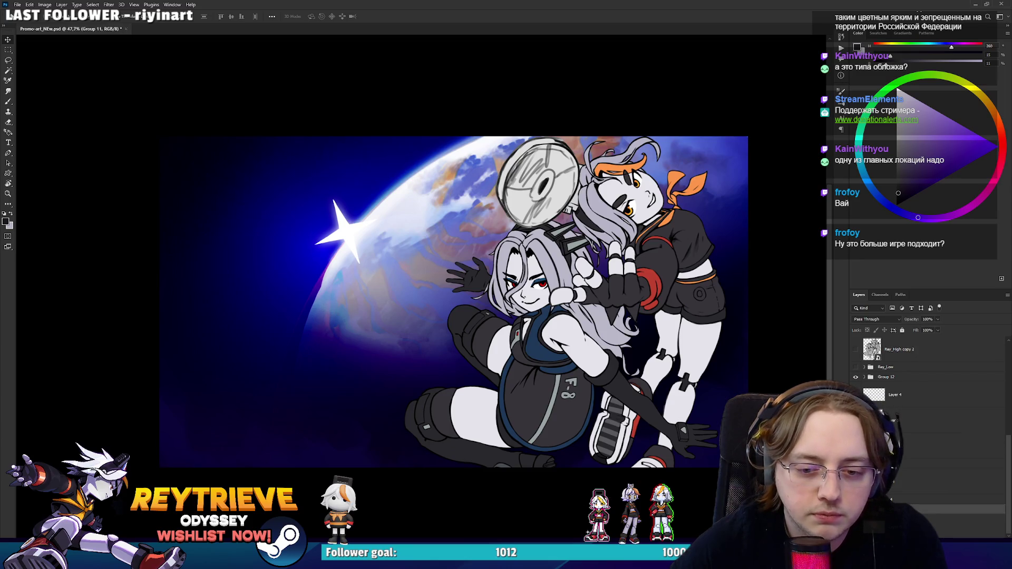
pyautogui.click(855, 509)
pyautogui.click(855, 509)
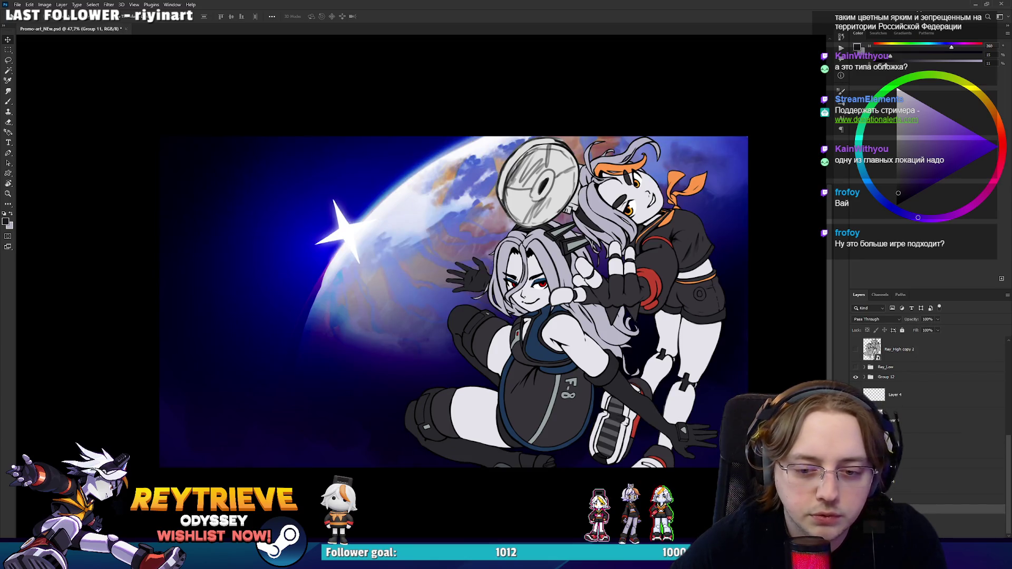
pyautogui.scroll(-6, 949, 421)
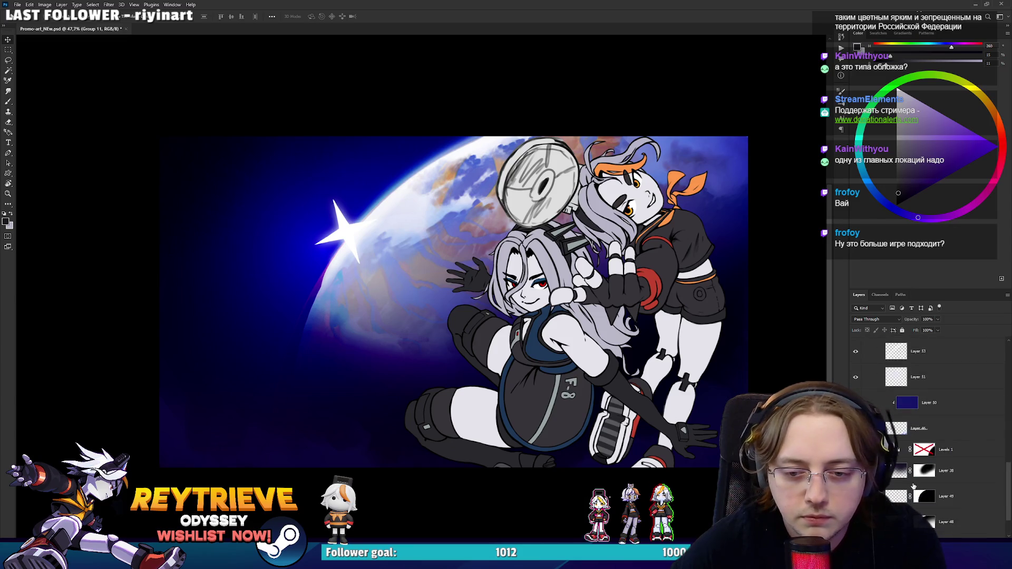
pyautogui.click(855, 417)
pyautogui.click(855, 416)
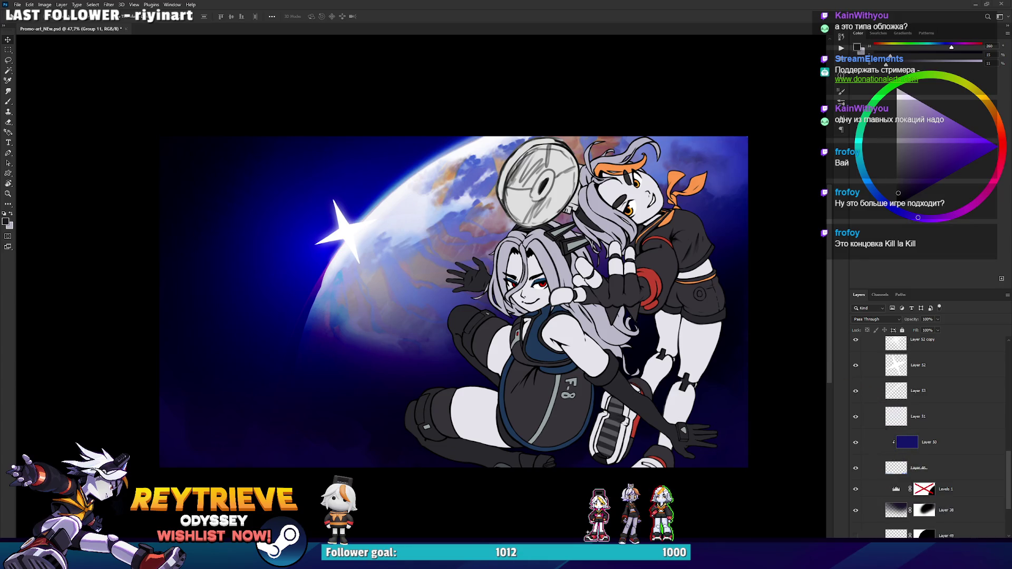
pyautogui.scroll(5, 938, 422)
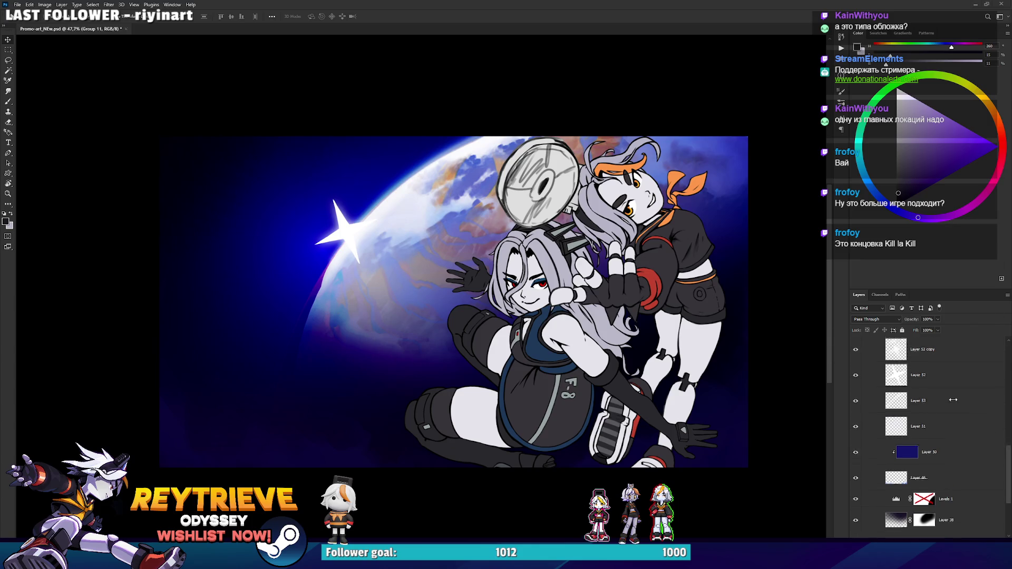
pyautogui.click(927, 477)
# Step: Switch to a white brush and hand-write 'em' above the star flare
pyautogui.scroll(1, 361, 250)
pyautogui.scroll(3, 361, 249)
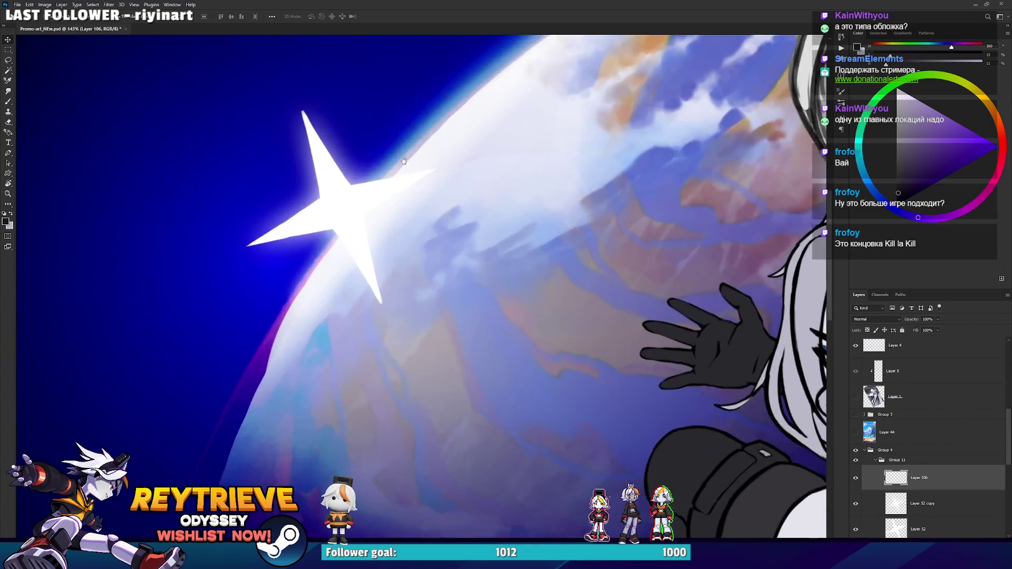
pyautogui.press('b')
pyautogui.press('x')
pyautogui.moveTo(239, 207)
pyautogui.mouseDown()
pyautogui.moveTo(288, 238)
pyautogui.moveTo(323, 156)
pyautogui.moveTo(398, 205)
pyautogui.mouseUp()
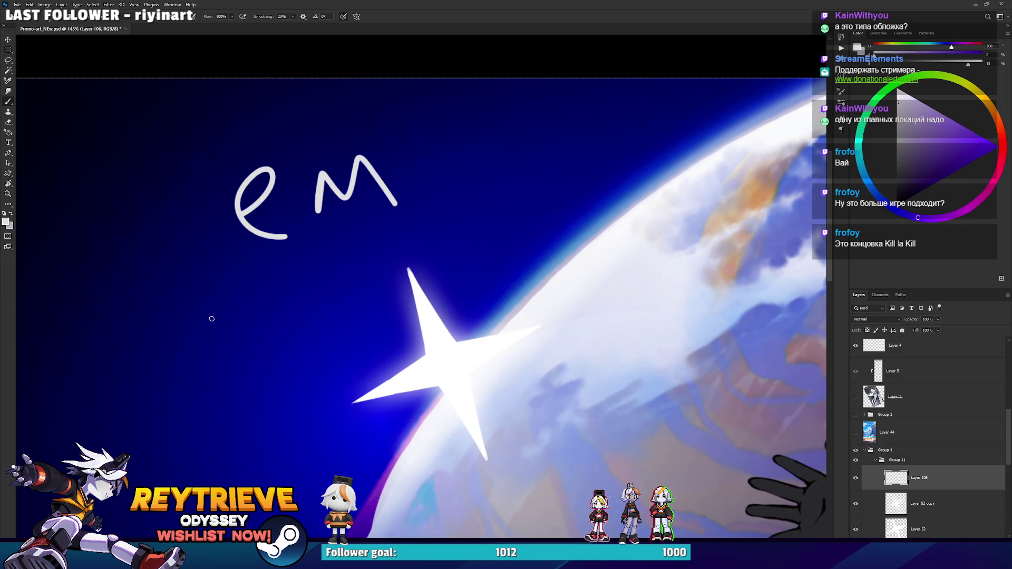
# Step: Hand-letter 'ужен' in white below 'em', adding small dots beside the letters
pyautogui.moveTo(212, 320); pyautogui.dragTo(406, 293)
pyautogui.moveTo(307, 259)
pyautogui.mouseDown()
pyautogui.moveTo(350, 289)
pyautogui.moveTo(336, 366)
pyautogui.mouseUp()
pyautogui.moveTo(380, 266); pyautogui.dragTo(368, 329)
pyautogui.moveTo(363, 268)
pyautogui.mouseDown()
pyautogui.moveTo(396, 326)
pyautogui.moveTo(433, 274)
pyautogui.moveTo(480, 316)
pyautogui.mouseUp()
pyautogui.click(496, 247)
pyautogui.moveTo(520, 264); pyautogui.dragTo(515, 316)
pyautogui.moveTo(493, 295); pyautogui.dragTo(543, 287)
pyautogui.moveTo(553, 240); pyautogui.dragTo(537, 288)
pyautogui.click(551, 291)
pyautogui.scroll(-3, 548, 295)
pyautogui.scroll(1, 535, 305)
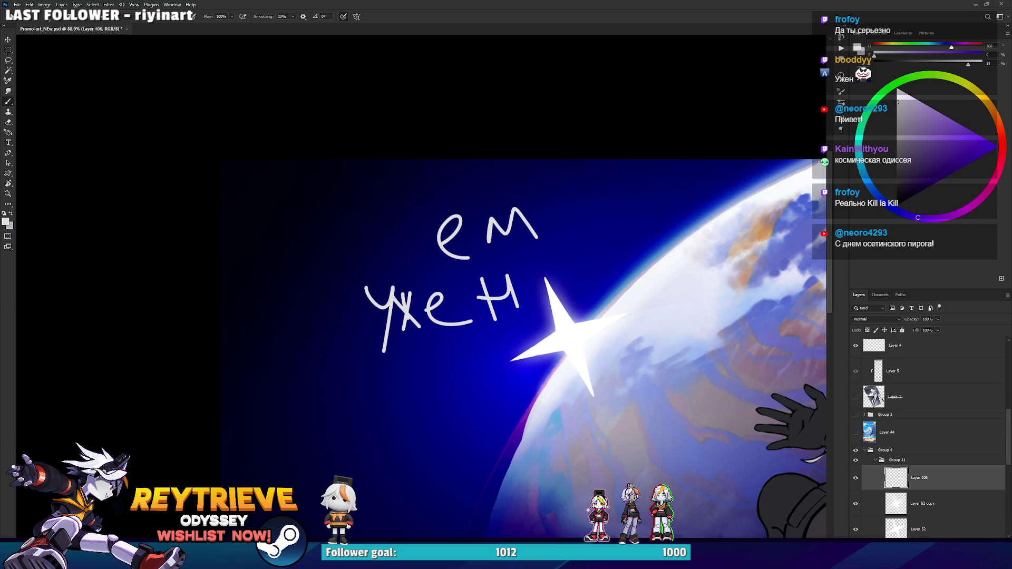
# Step: In Miro, zoom and nudge the Other Capsule images grid for a closer look
pyautogui.hotkey('alt', 'Tab')
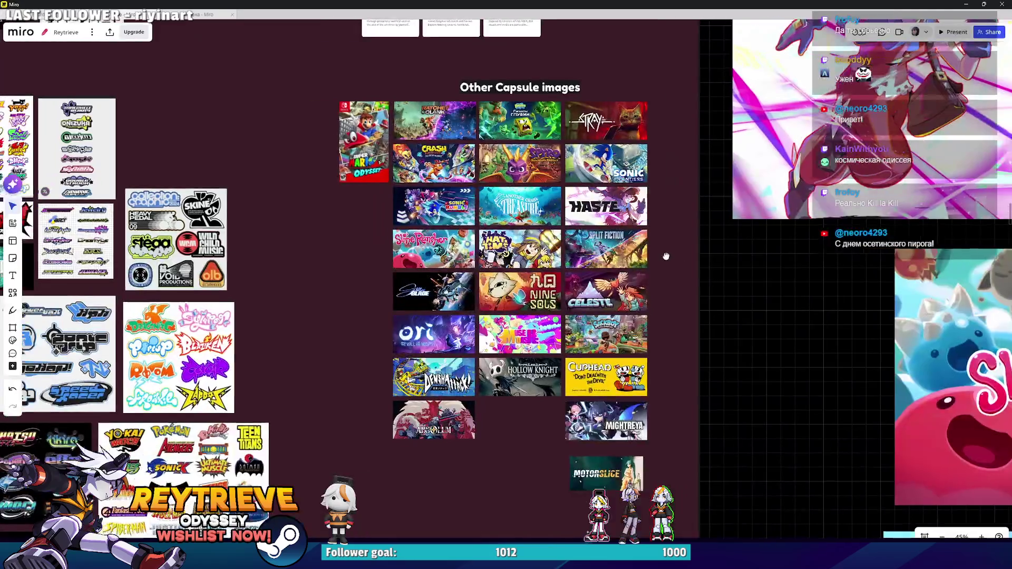
pyautogui.scroll(3, 535, 284)
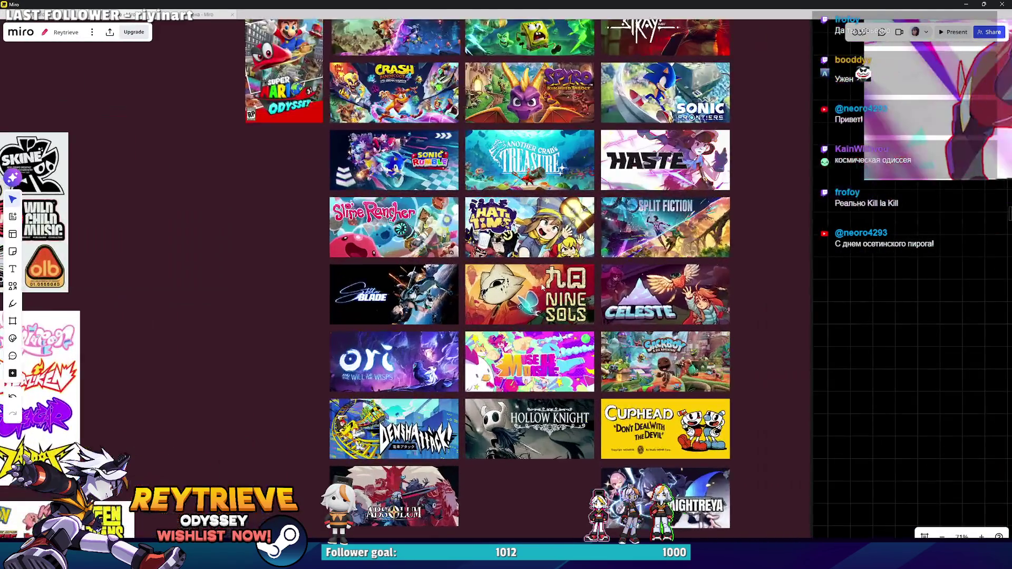
pyautogui.scroll(-2, 532, 288)
pyautogui.scroll(3, 543, 316)
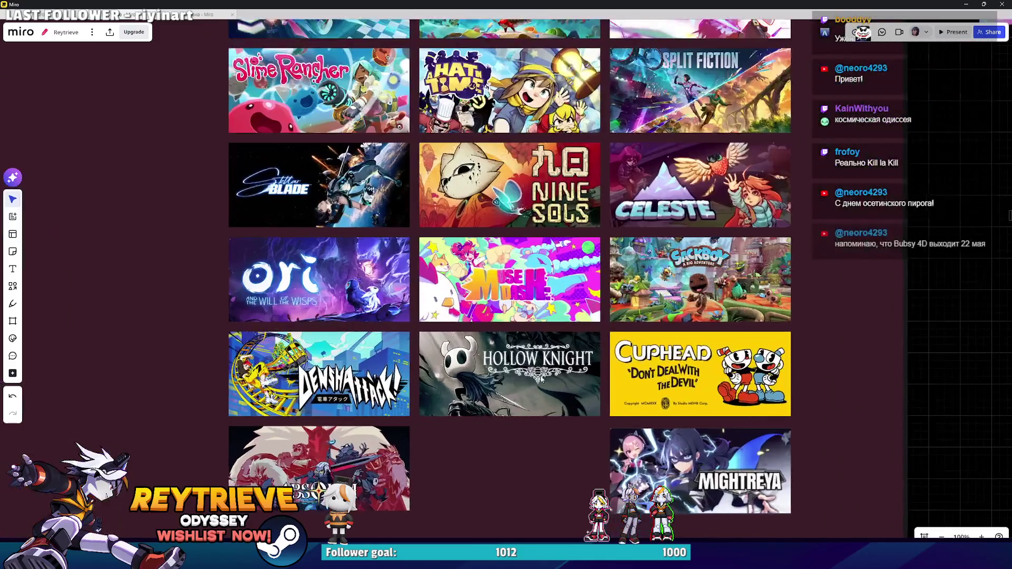
pyautogui.moveTo(547, 347); pyautogui.dragTo(534, 360)
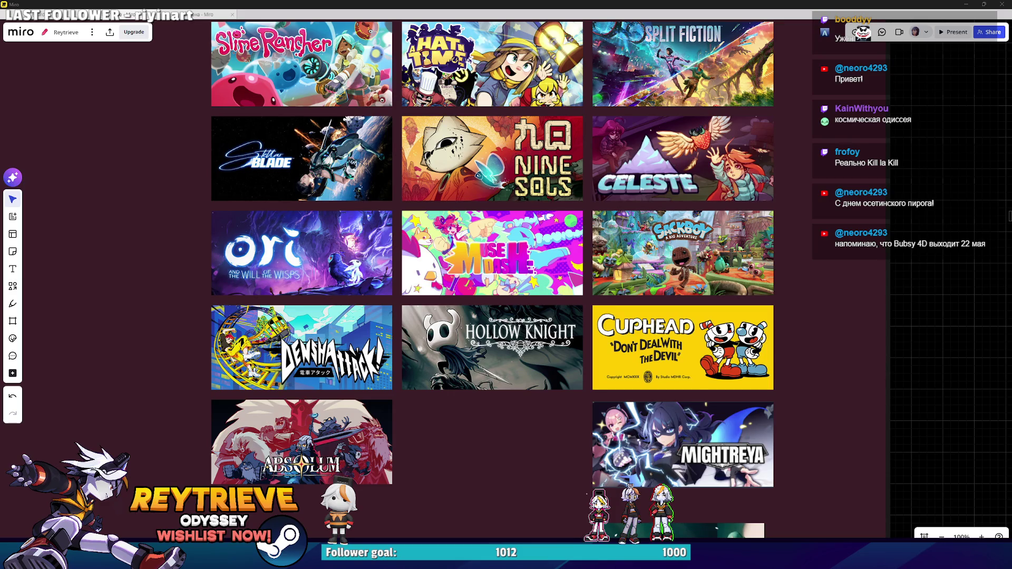
pyautogui.hotkey('alt', 'Tab')
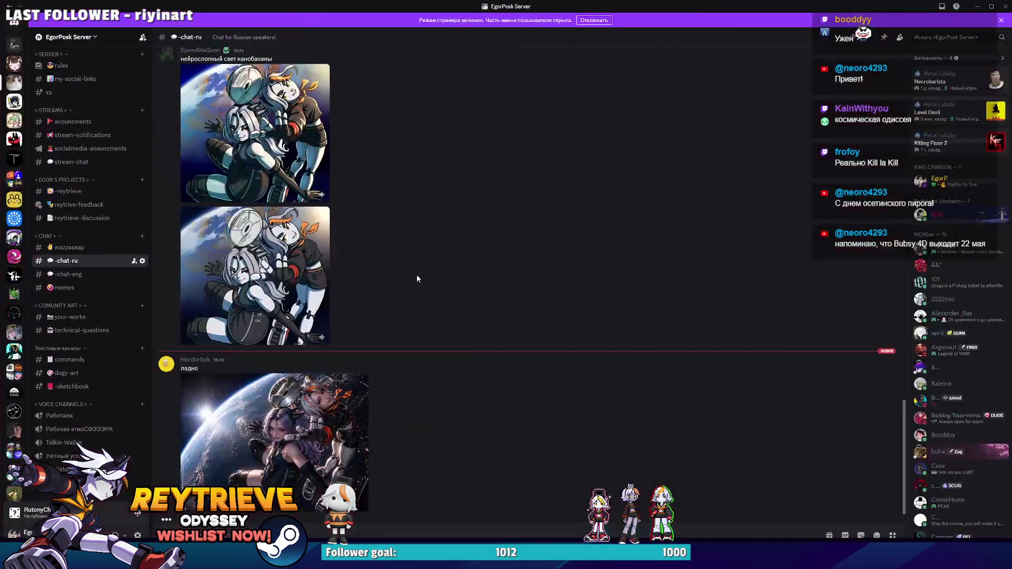
# Step: Enlarge the AI-generated two-girl artwork in Discord's viewer, zoom in and out, then close it
pyautogui.click(248, 284)
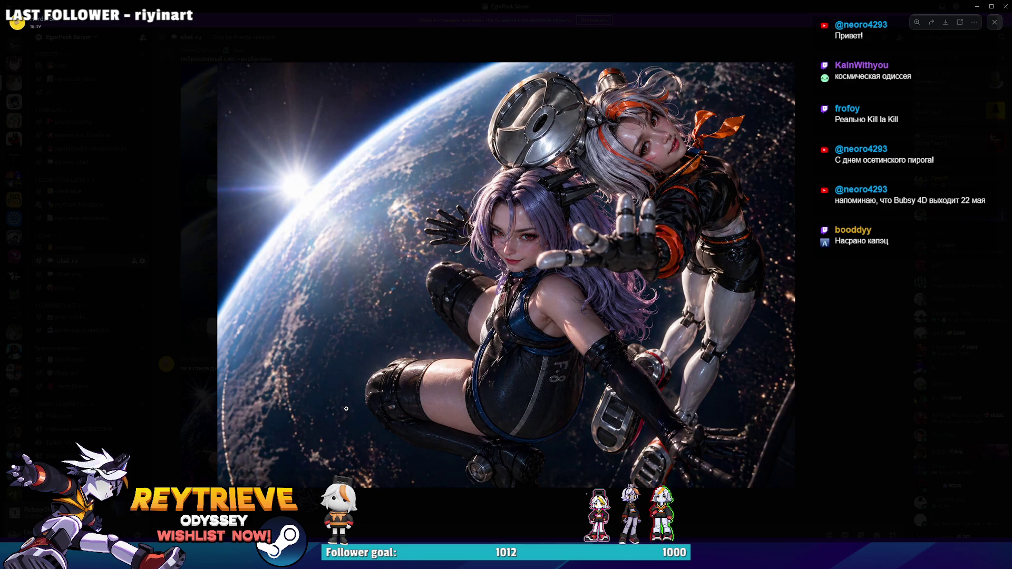
pyautogui.click(732, 232)
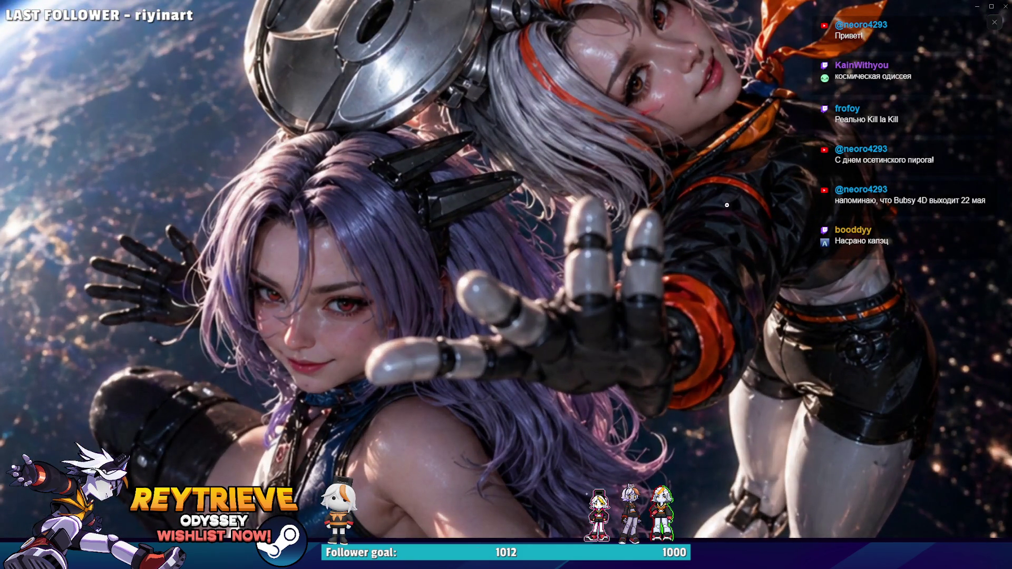
pyautogui.click(761, 251)
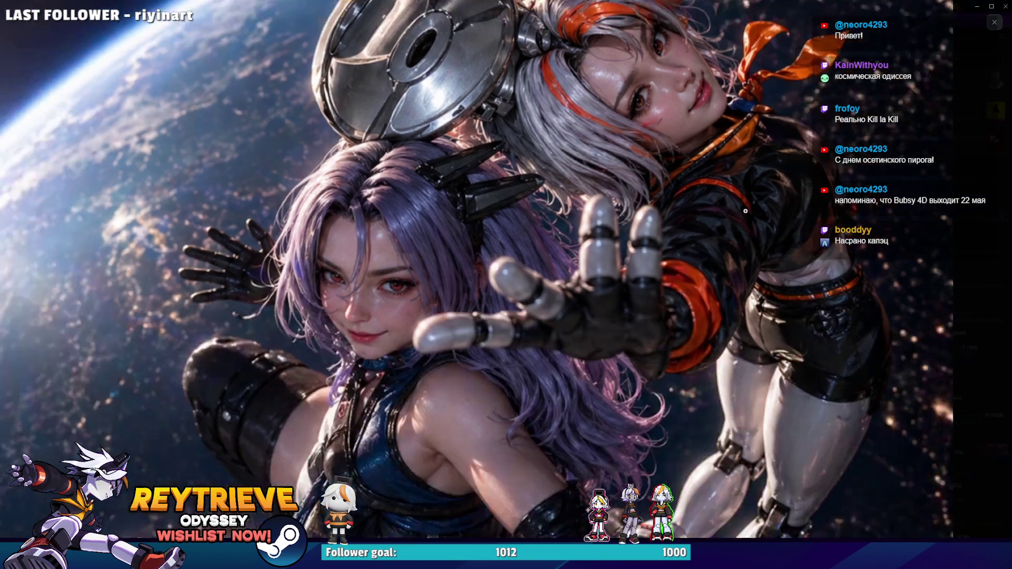
pyautogui.click(797, 218)
# Step: View the posted space render full-size, then go to the Yandex Images Oingo Boingo results
pyautogui.click(289, 428)
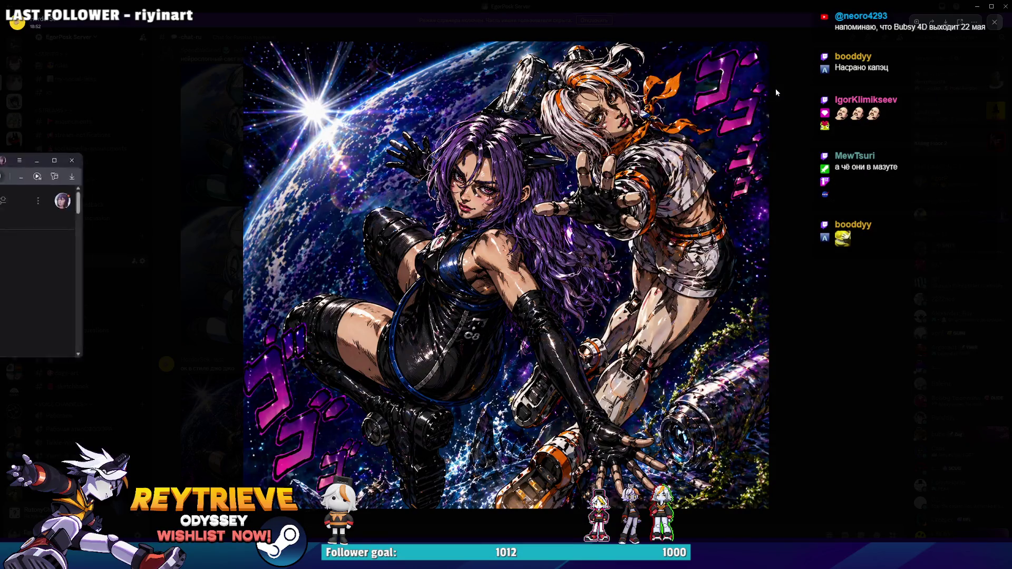
pyautogui.hotkey('alt', 'Tab')
pyautogui.click(421, 128)
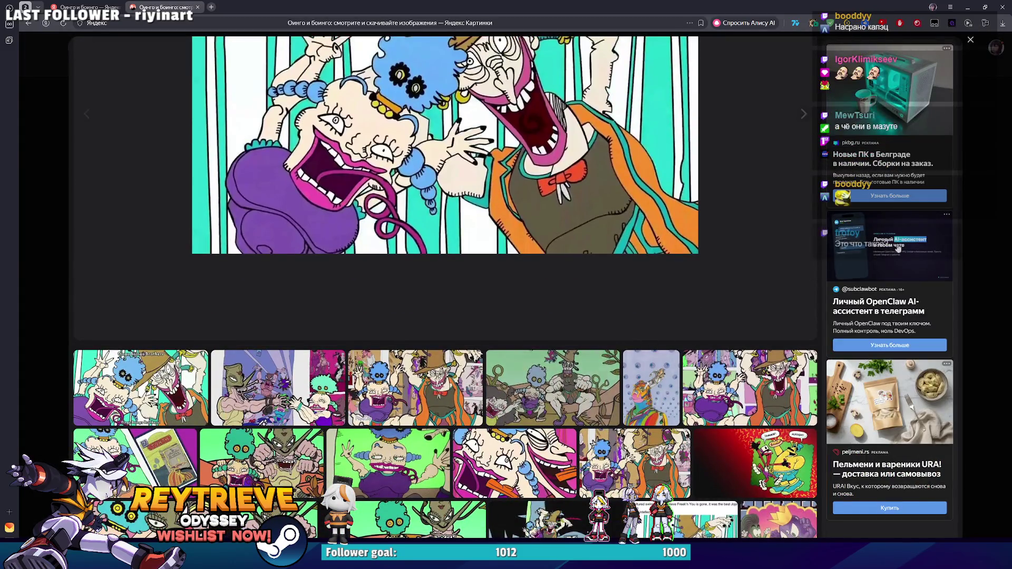
# Step: Open three different Oingo Boingo pictures in Yandex's viewer, closing each back to the results grid
pyautogui.press('Escape')
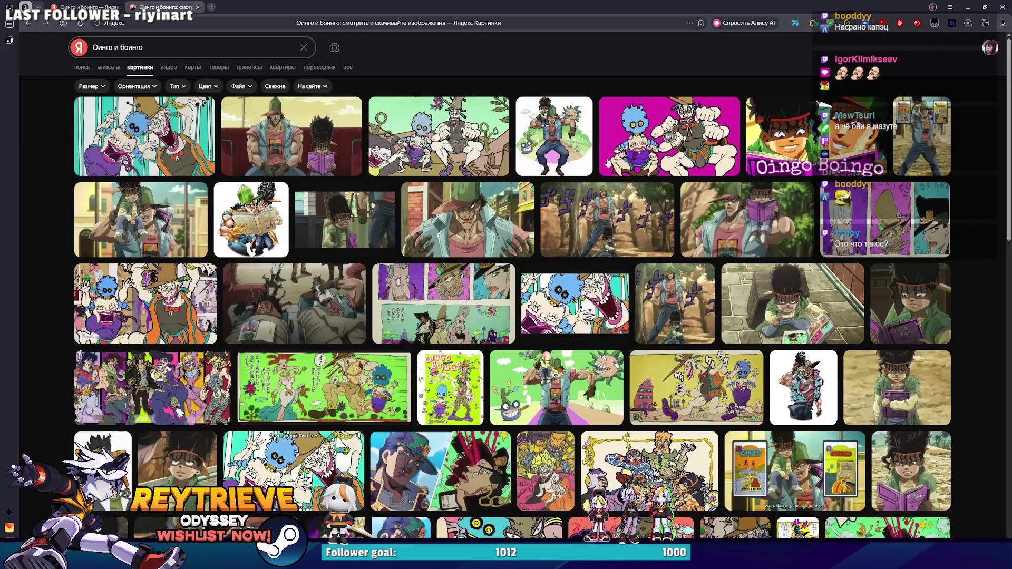
pyautogui.click(490, 153)
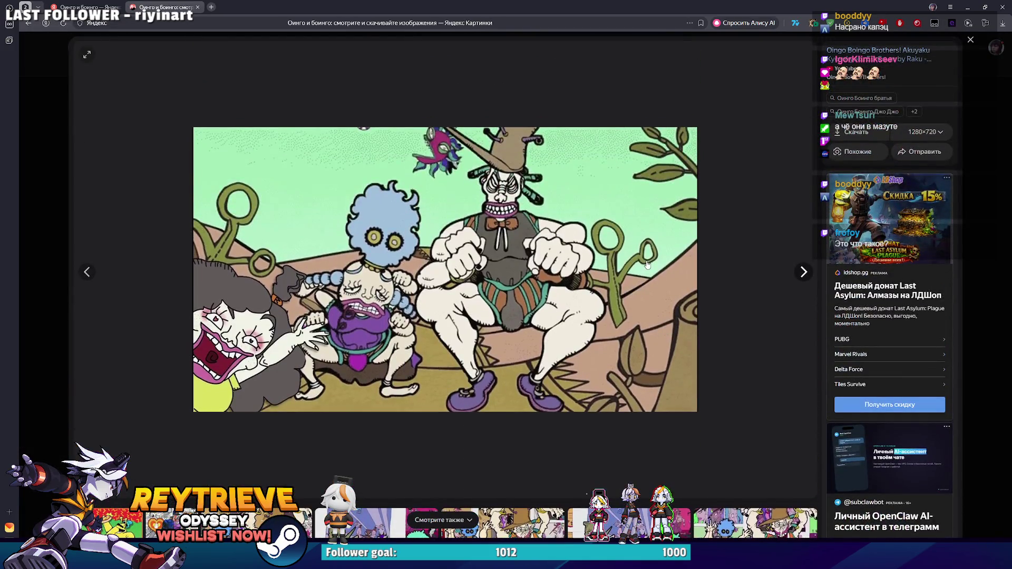
pyautogui.scroll(-1, 643, 266)
pyautogui.scroll(-5, 643, 266)
pyautogui.click(642, 264)
pyautogui.click(969, 219)
pyautogui.scroll(-3, 791, 253)
pyautogui.click(709, 328)
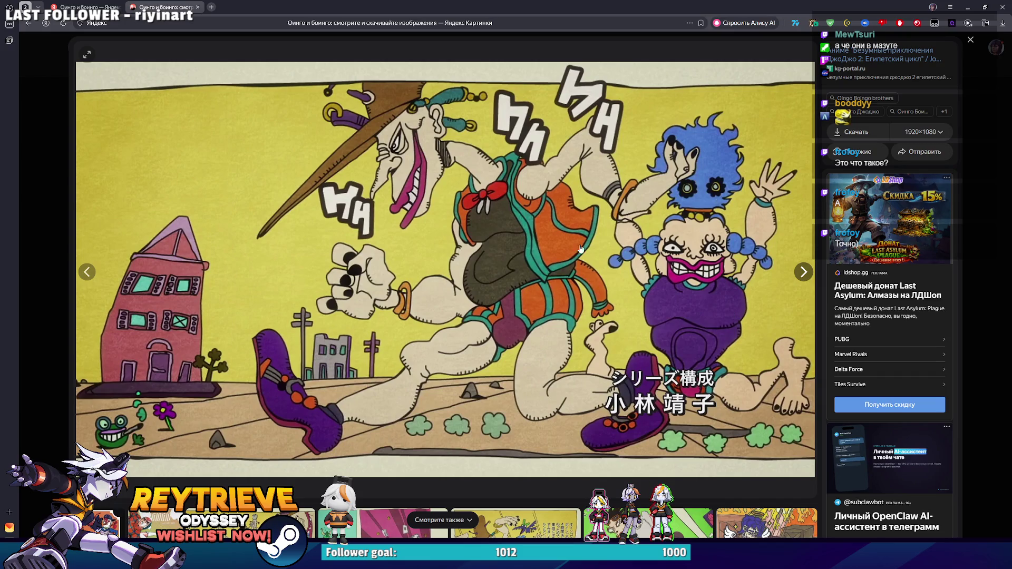
pyautogui.click(961, 201)
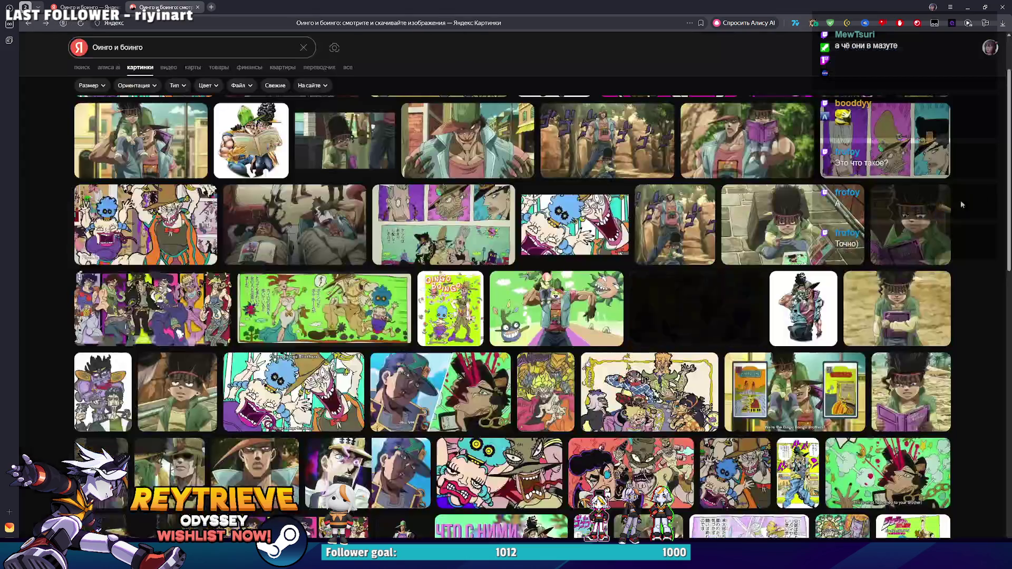
pyautogui.hotkey('alt', 'Tab')
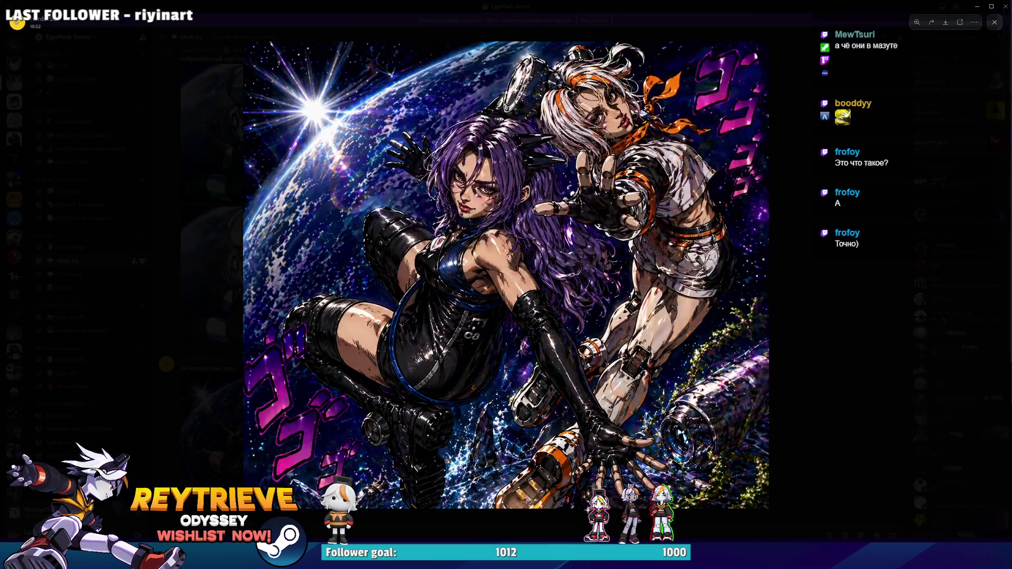
# Step: Close Discord's enlarged planet artwork and minimise Discord to reveal the Miro capsule board
pyautogui.click(814, 248)
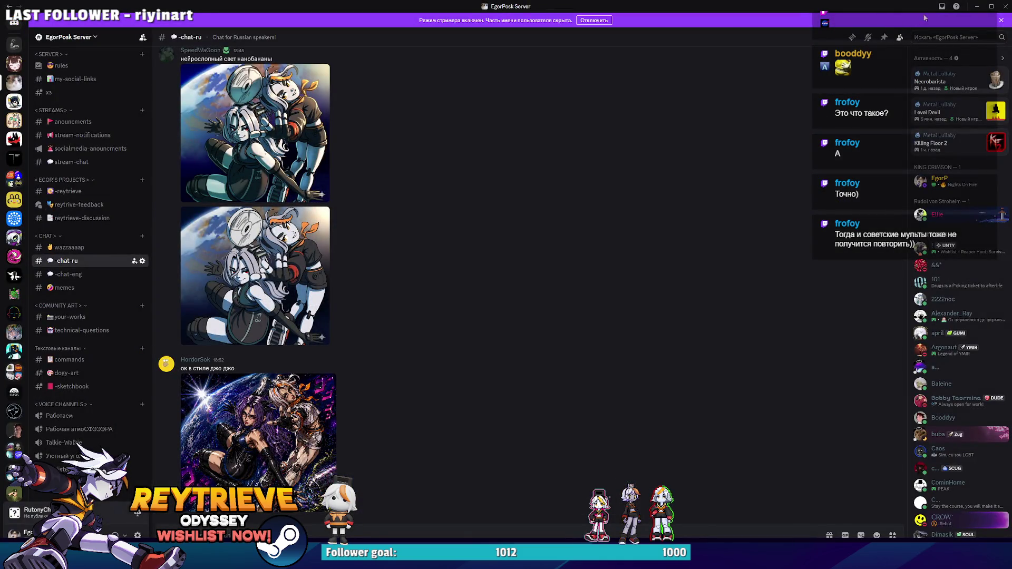
pyautogui.click(975, 5)
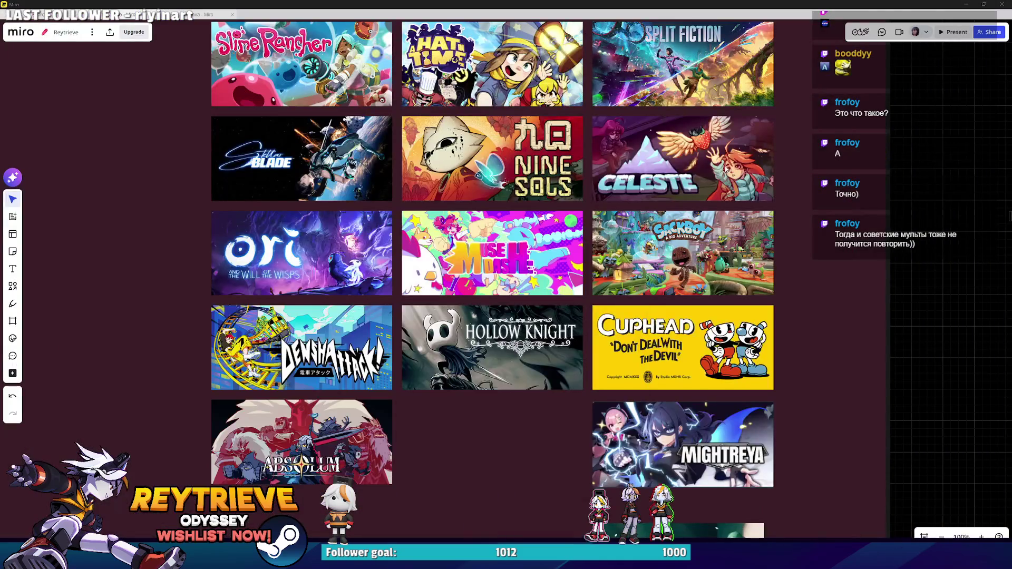
# Step: Drag the MOTORSLICE capsule into the bottom-row gap between Absolum and Mightreya
pyautogui.scroll(-2, 674, 303)
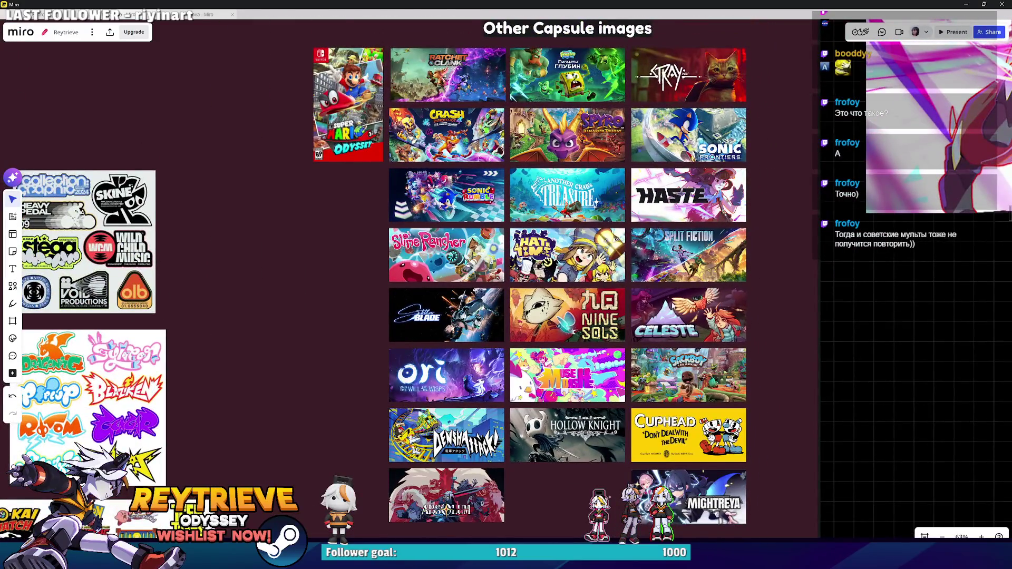
pyautogui.scroll(3, 675, 303)
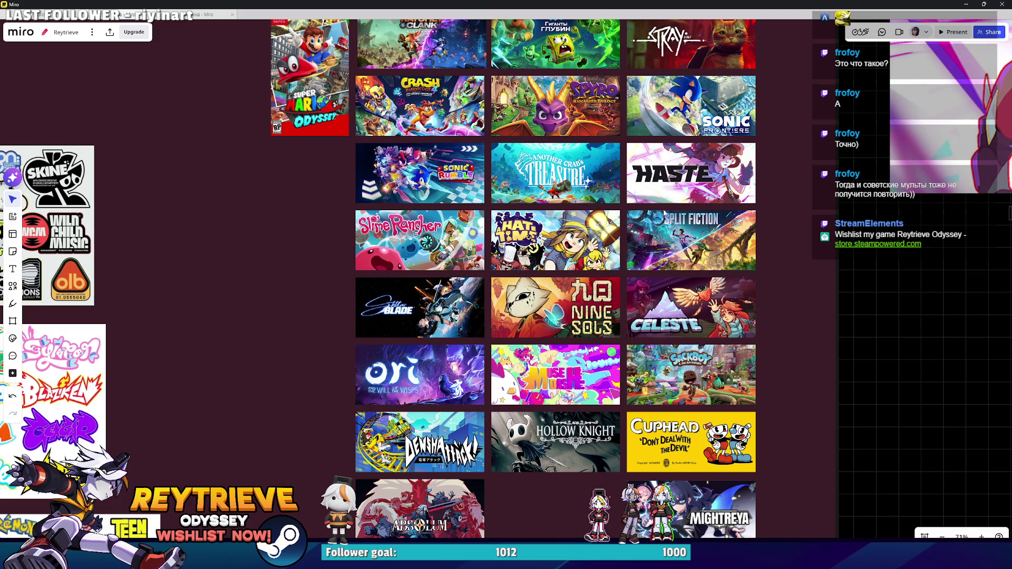
pyautogui.scroll(2, 664, 213)
pyautogui.scroll(5, 369, 200)
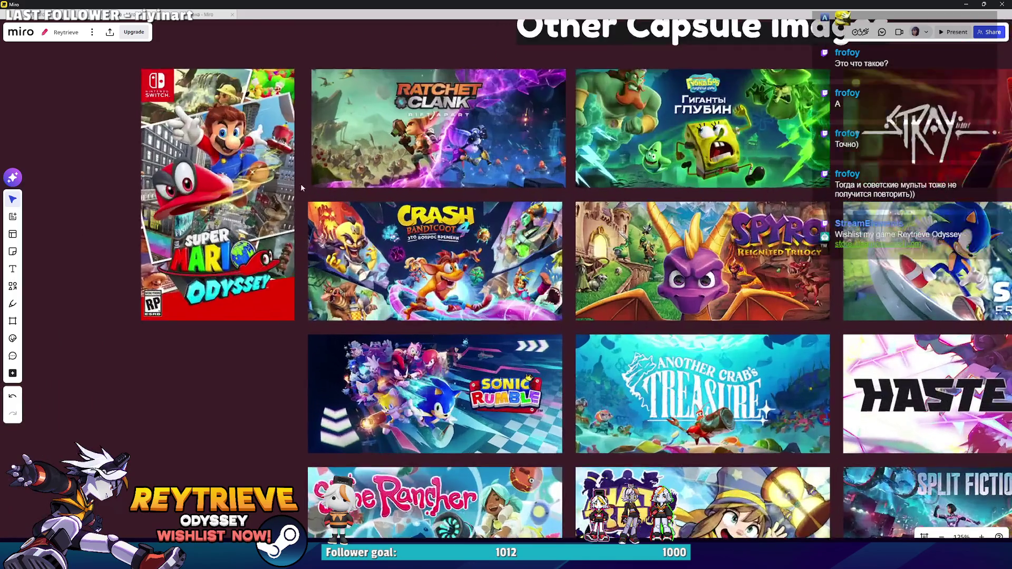
pyautogui.scroll(5, 301, 187)
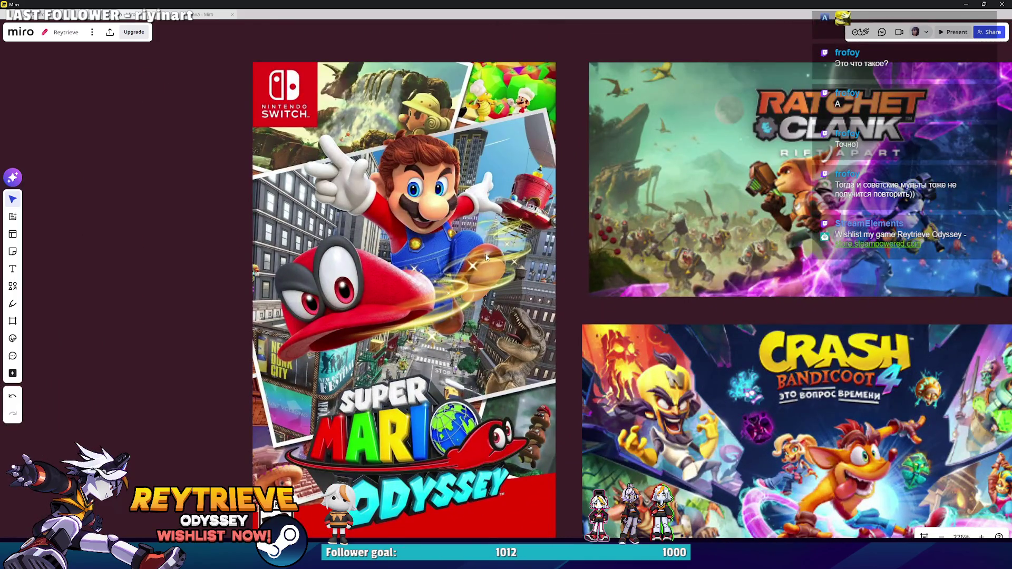
pyautogui.scroll(-4, 486, 253)
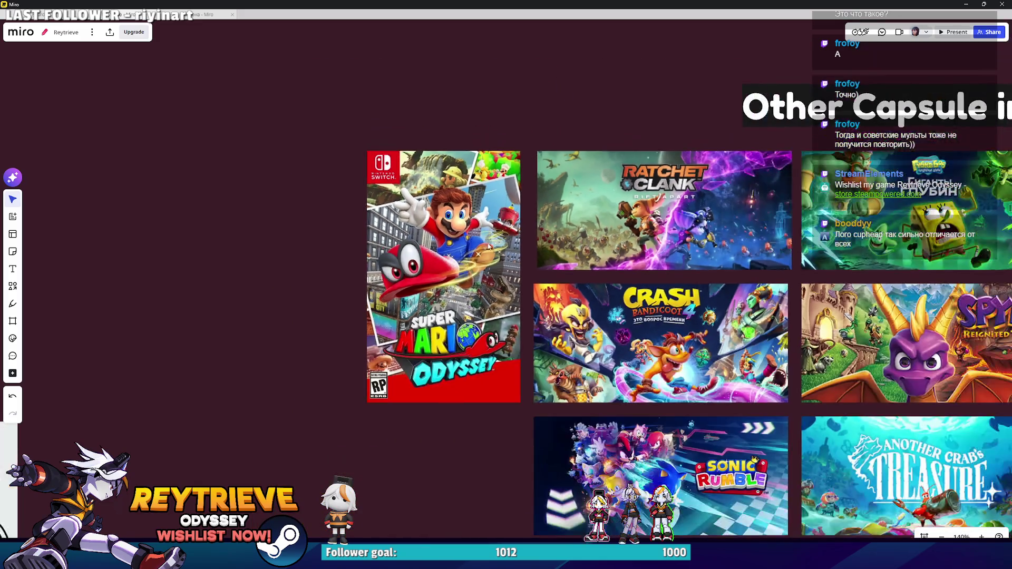
pyautogui.scroll(-5, 488, 246)
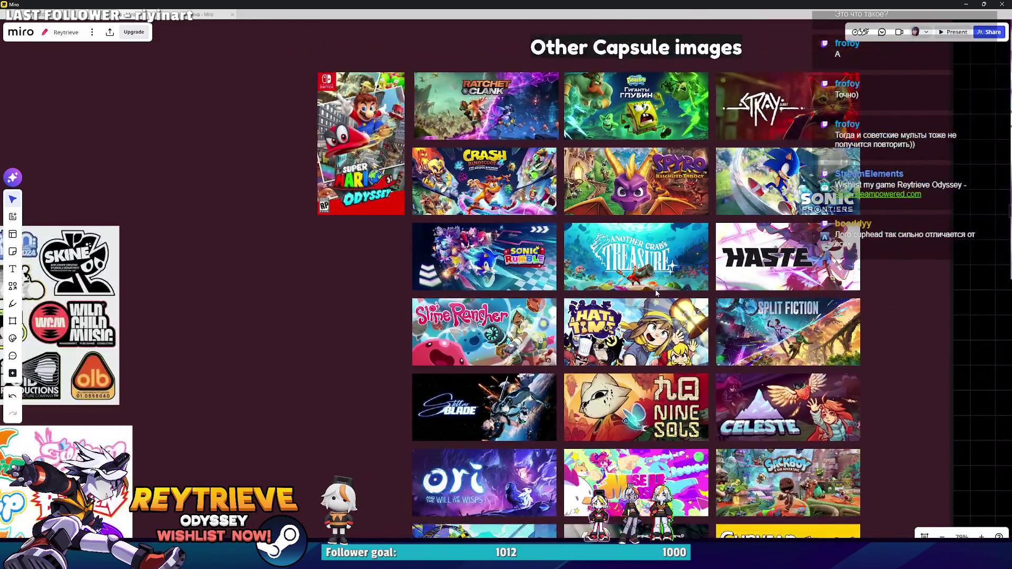
pyautogui.scroll(-3, 656, 293)
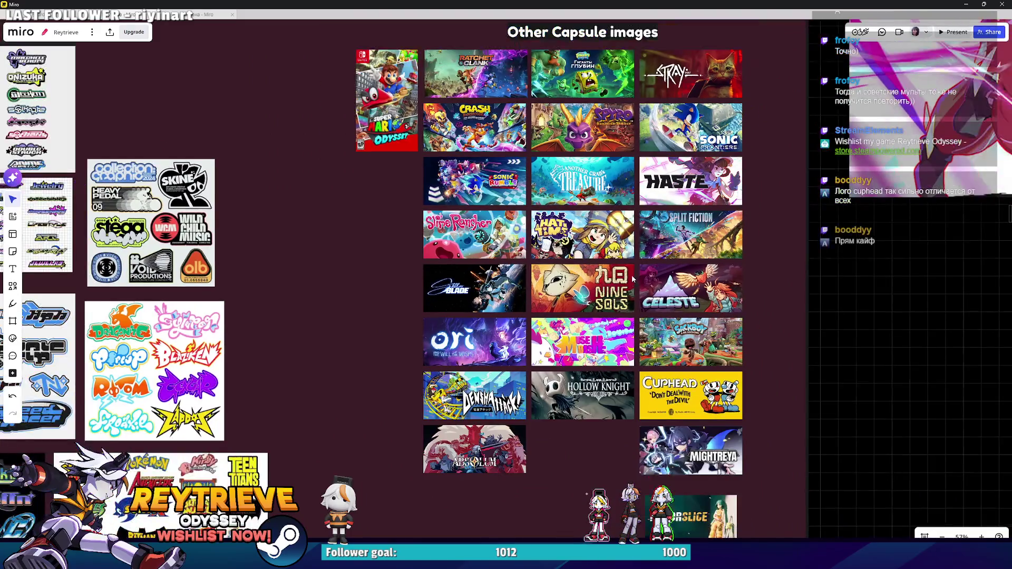
pyautogui.scroll(1, 631, 274)
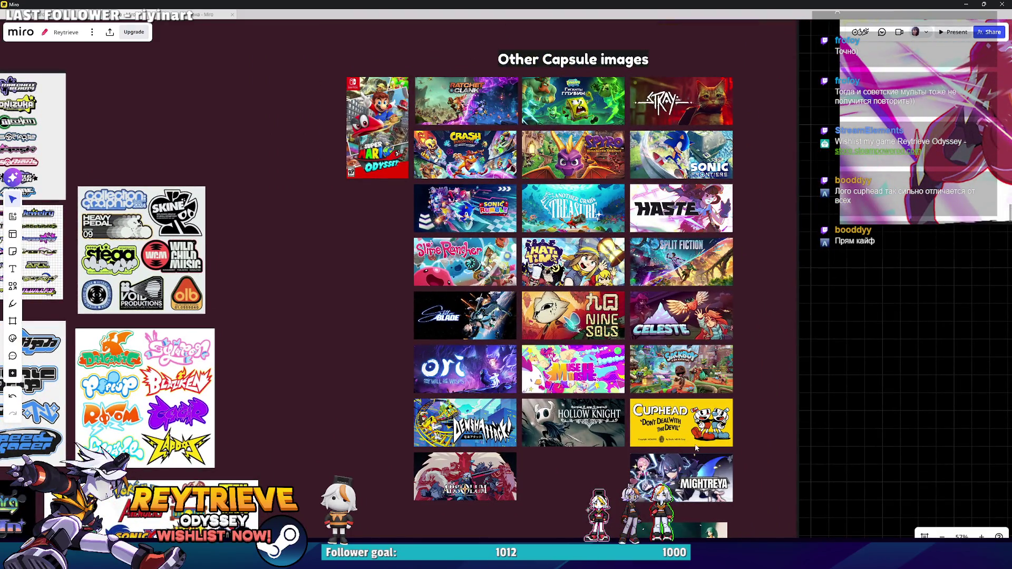
pyautogui.scroll(10, 675, 425)
pyautogui.scroll(-5, 658, 387)
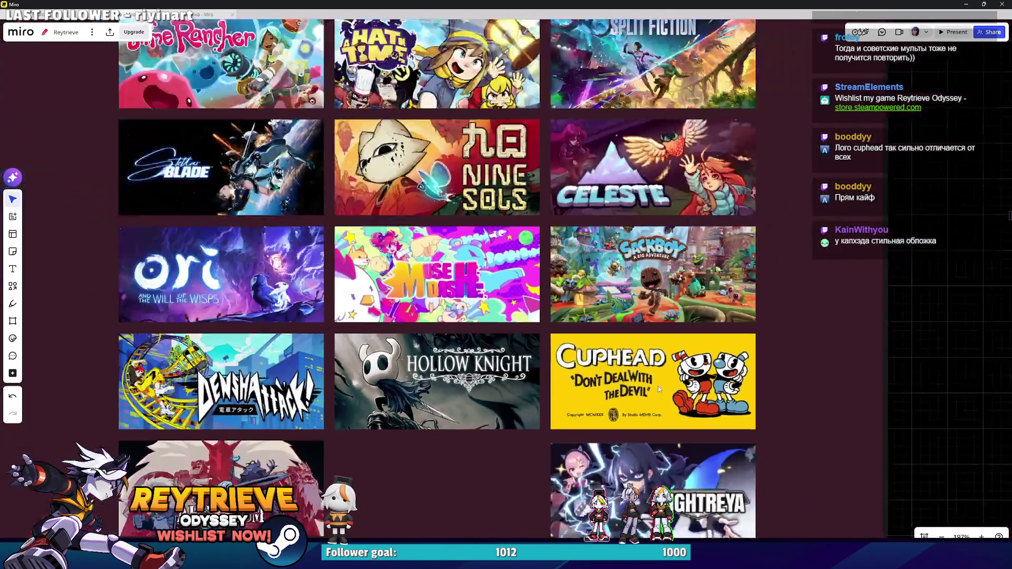
pyautogui.scroll(-10, 658, 388)
pyautogui.scroll(2, 643, 448)
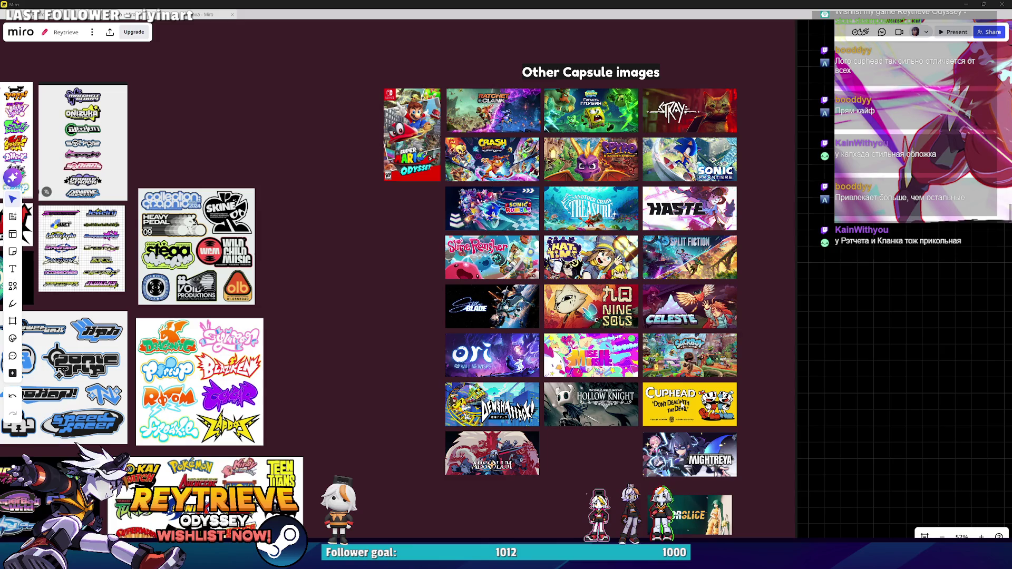
pyautogui.moveTo(711, 516); pyautogui.dragTo(630, 478)
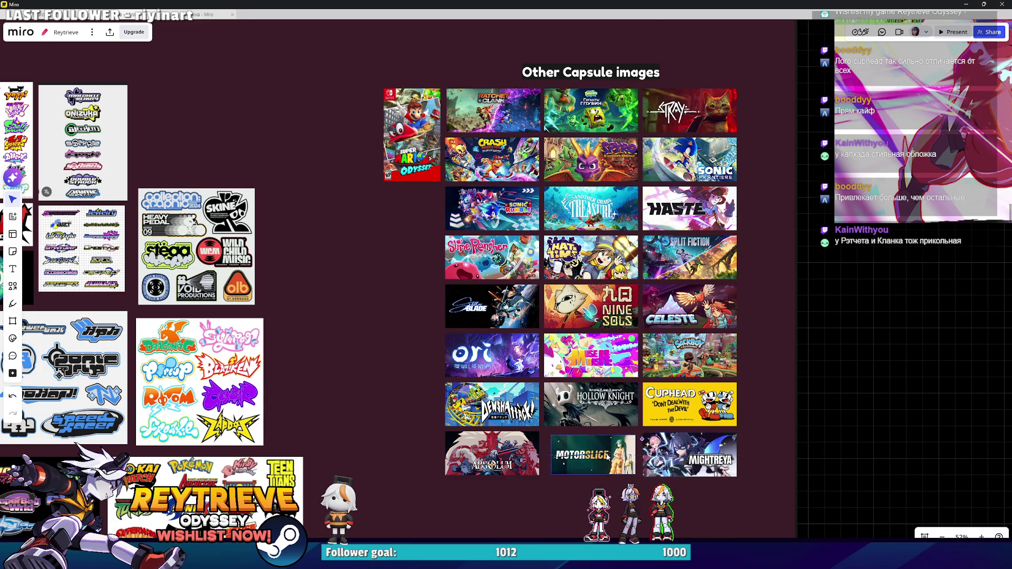
# Step: Zoom over the updated Other Capsule images grid to check the new arrangement
pyautogui.scroll(10, 631, 477)
pyautogui.scroll(-2, 644, 434)
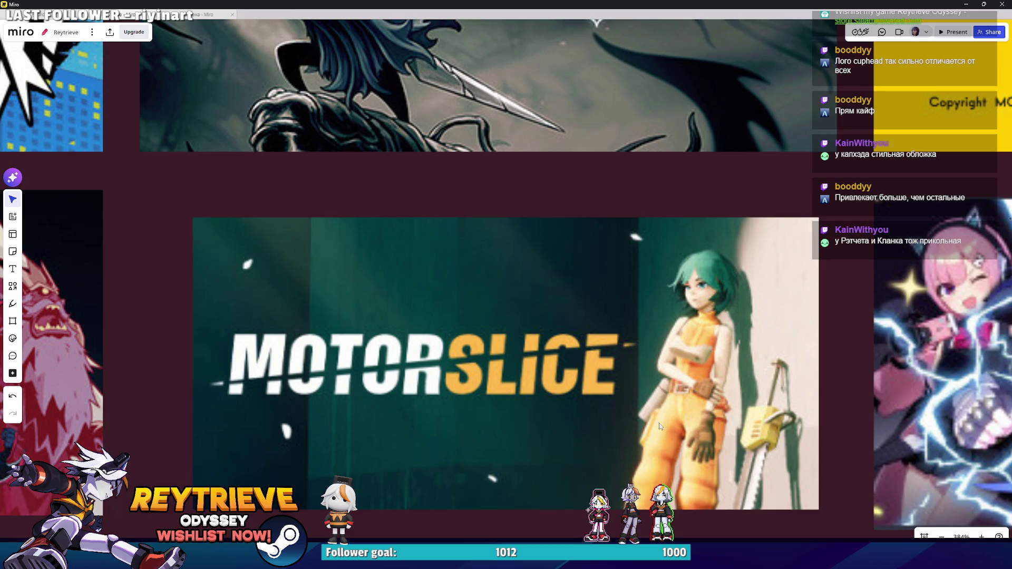
pyautogui.scroll(-10, 631, 413)
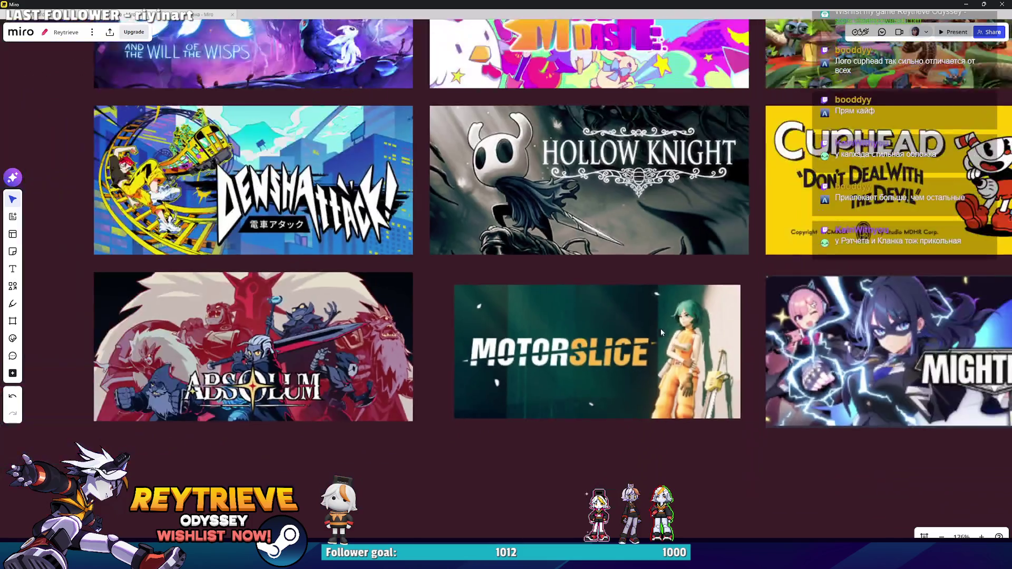
pyautogui.scroll(3, 630, 410)
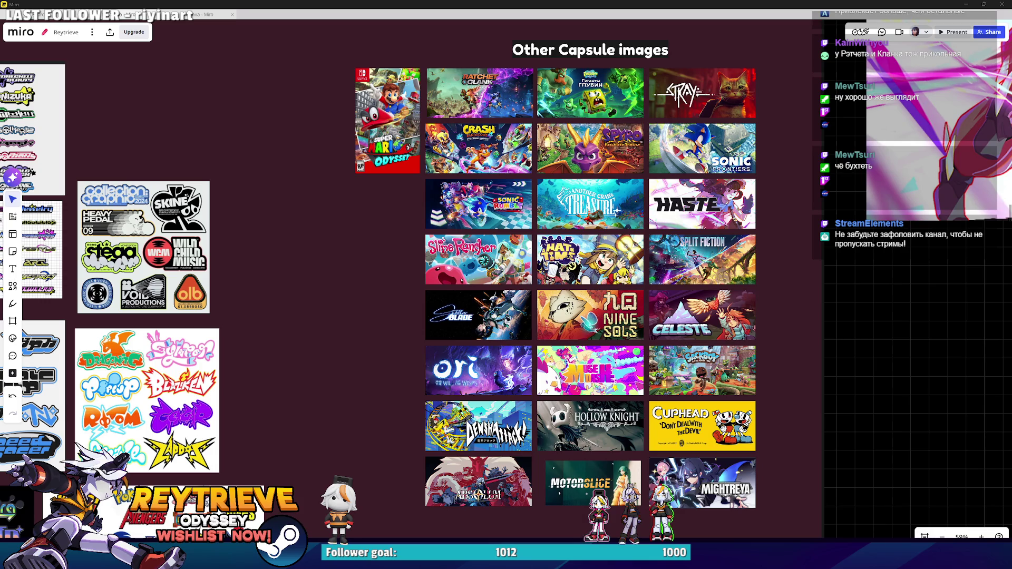
pyautogui.hotkey('alt', 'Tab')
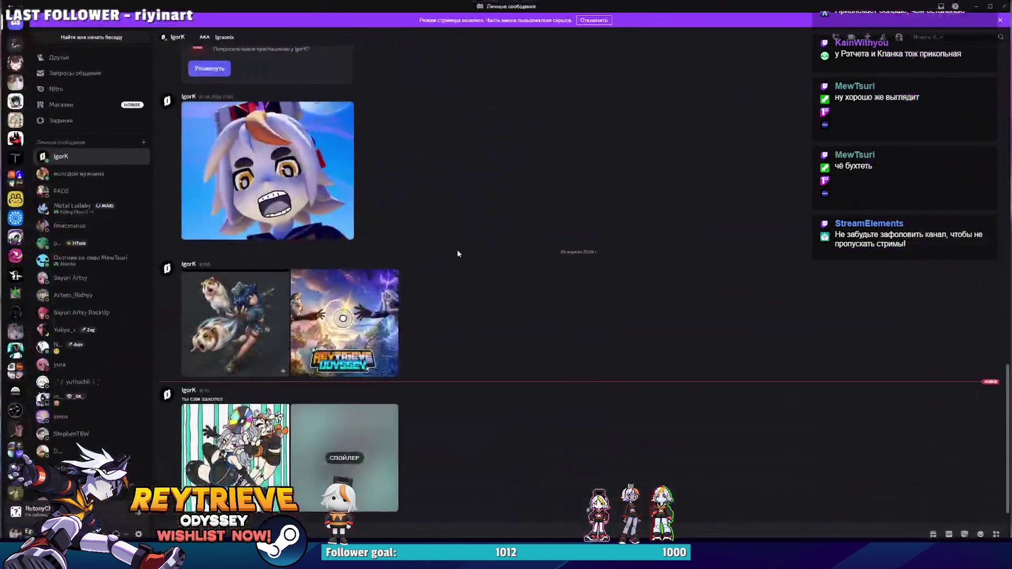
# Step: Page through both attached striped-background robot girl drawings in the DM viewer, then close it
pyautogui.click(224, 470)
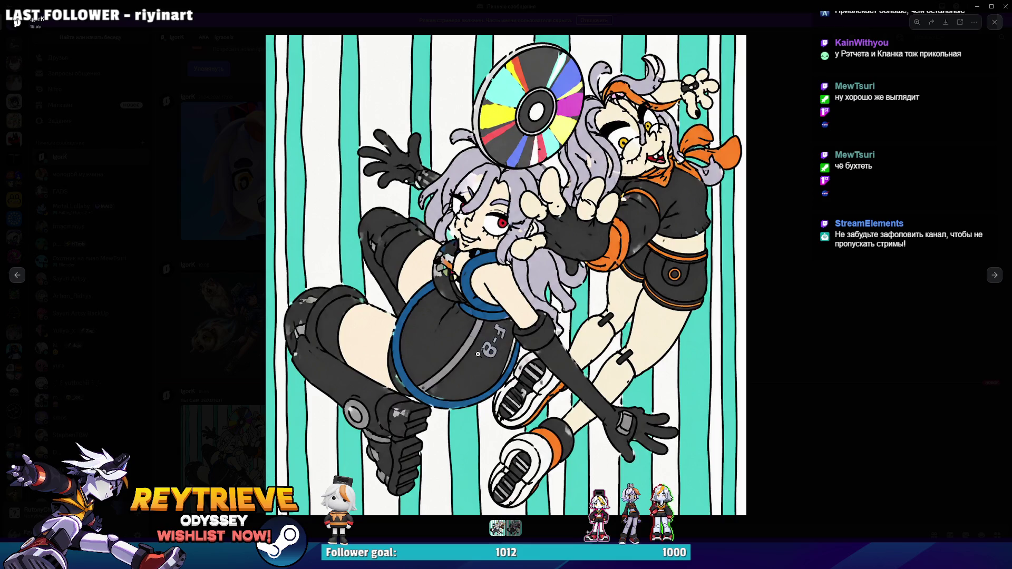
pyautogui.click(994, 273)
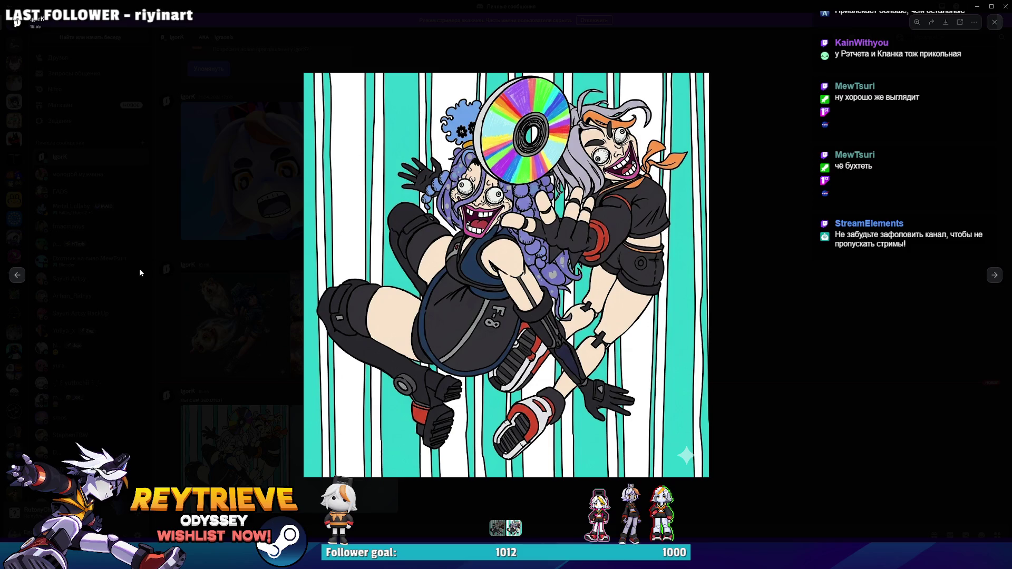
pyautogui.click(18, 275)
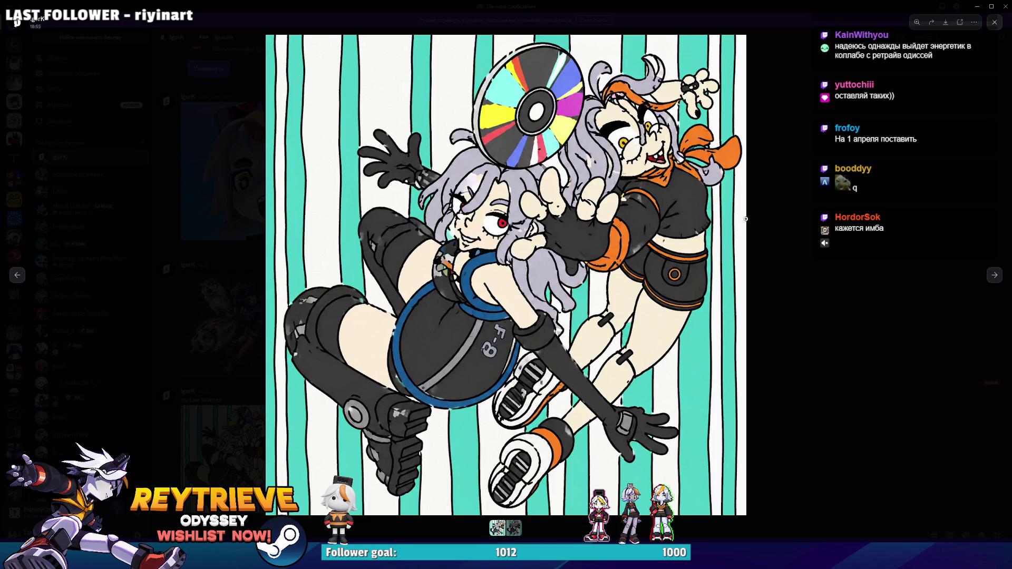
pyautogui.click(805, 156)
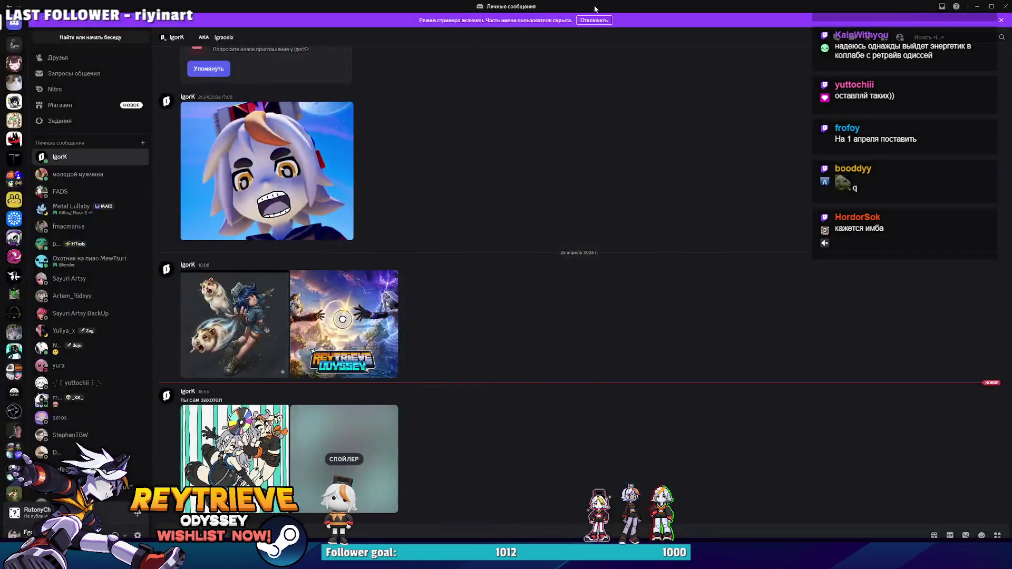
pyautogui.hotkey('alt', 'Tab')
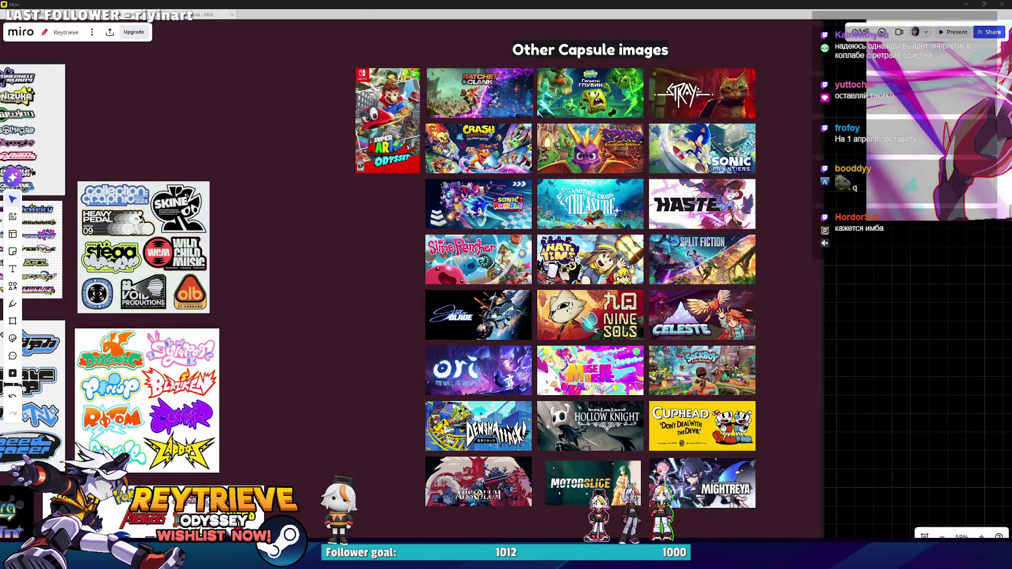
# Step: Pan the Miro board to bring the Other Capsule images title into view
pyautogui.scroll(5, 657, 215)
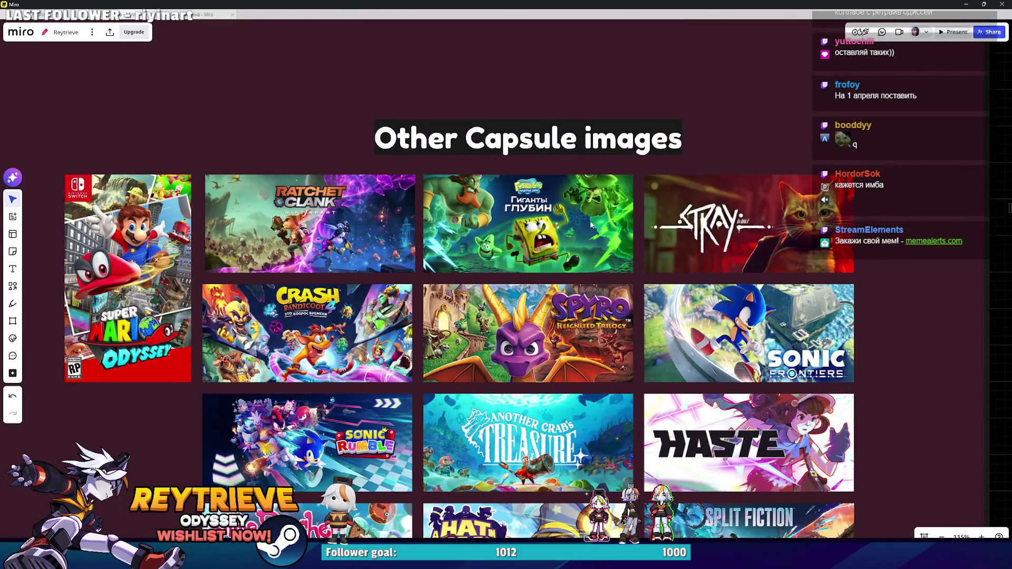
pyautogui.scroll(2, 590, 221)
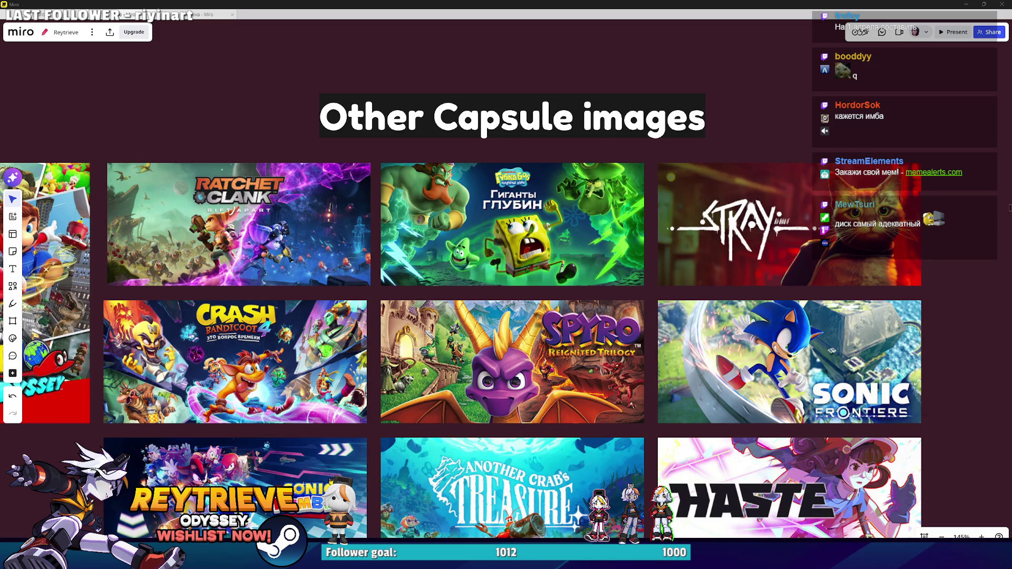
pyautogui.scroll(-5, 504, 349)
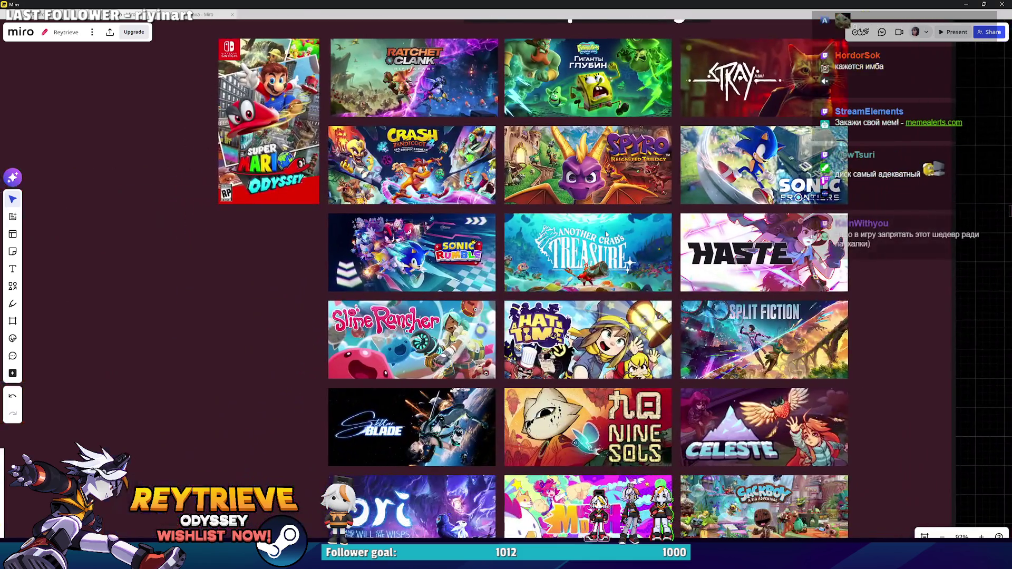
pyautogui.moveTo(605, 234); pyautogui.dragTo(594, 253)
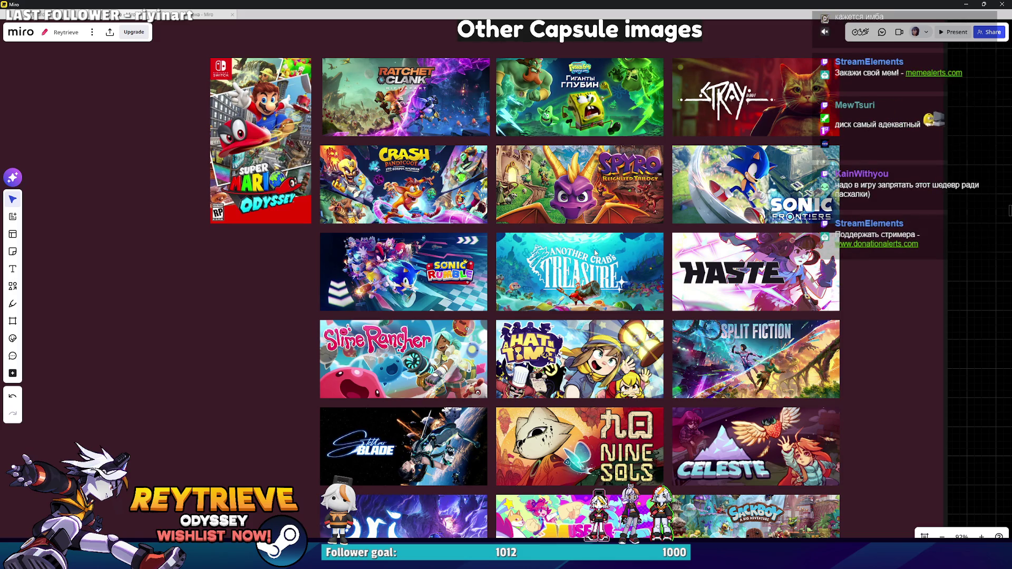
# Step: Zoom in and out across the capsule grid to bring Stellar Blade up close
pyautogui.scroll(5, 595, 252)
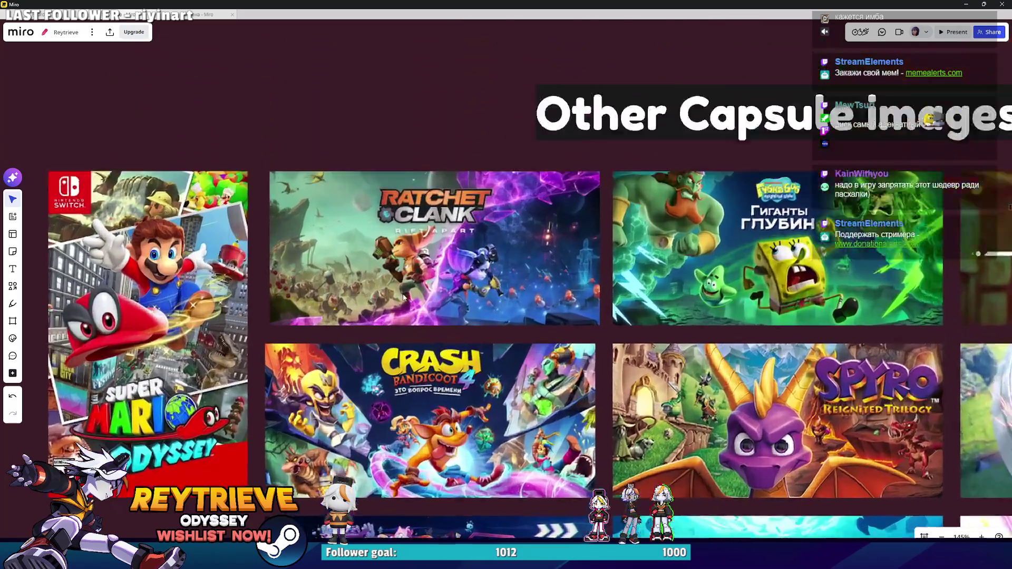
pyautogui.hscroll(3, 507, 411)
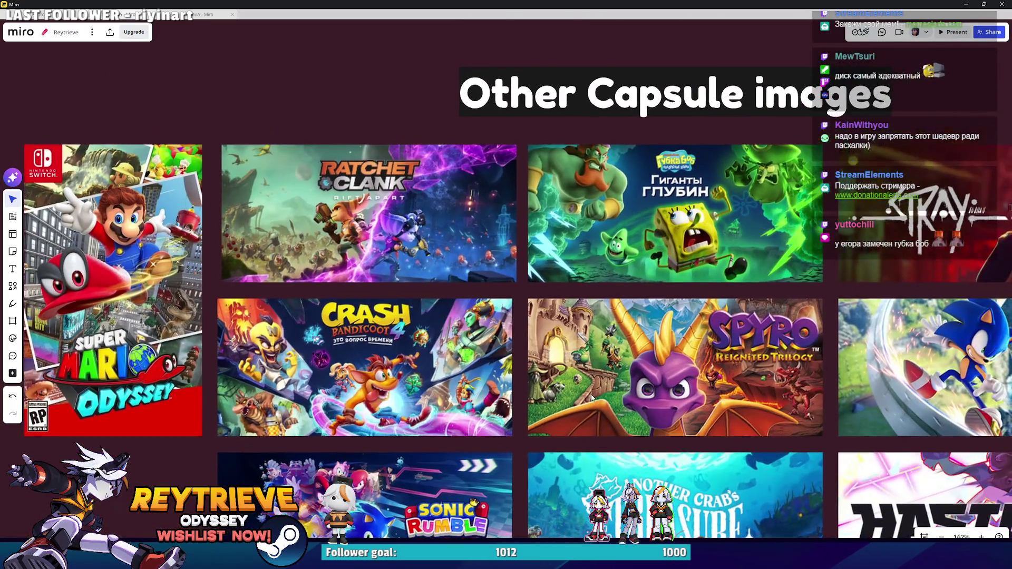
pyautogui.scroll(-5, 592, 397)
pyautogui.scroll(-2, 579, 343)
pyautogui.scroll(4, 574, 289)
pyautogui.scroll(-2, 564, 236)
pyautogui.scroll(-10, 564, 237)
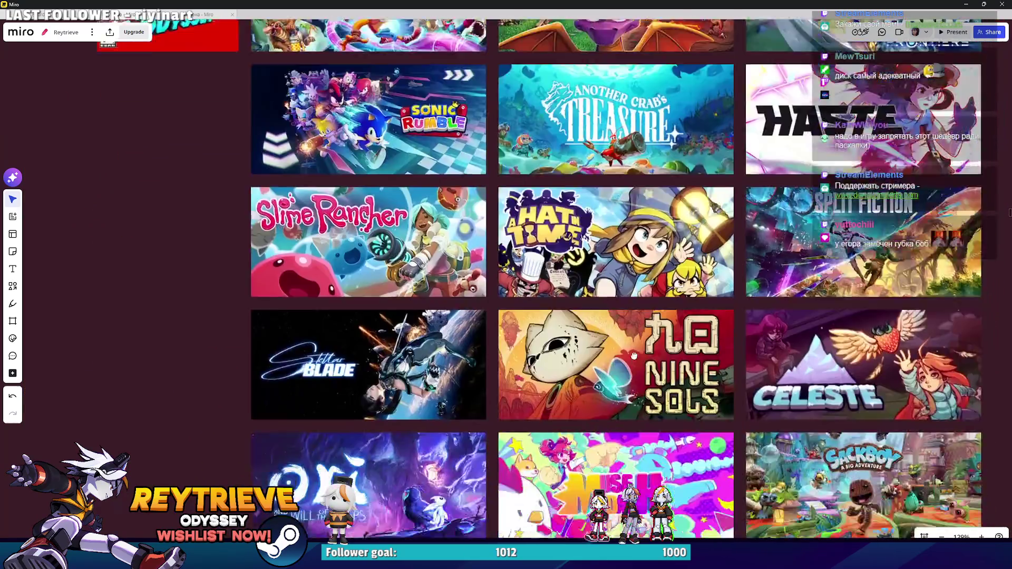
pyautogui.scroll(5, 586, 329)
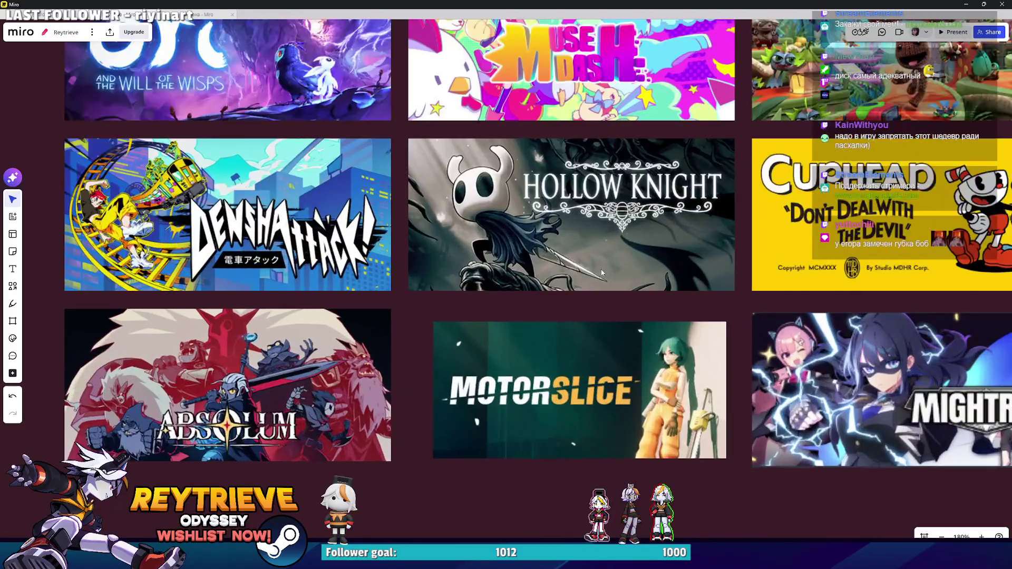
pyautogui.scroll(6, 615, 356)
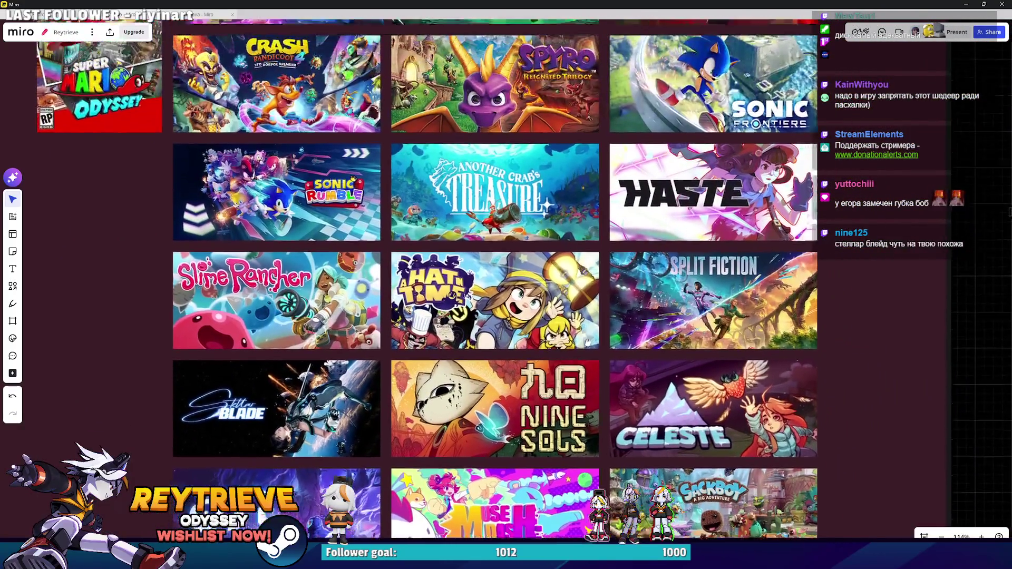
pyautogui.scroll(-8, 615, 356)
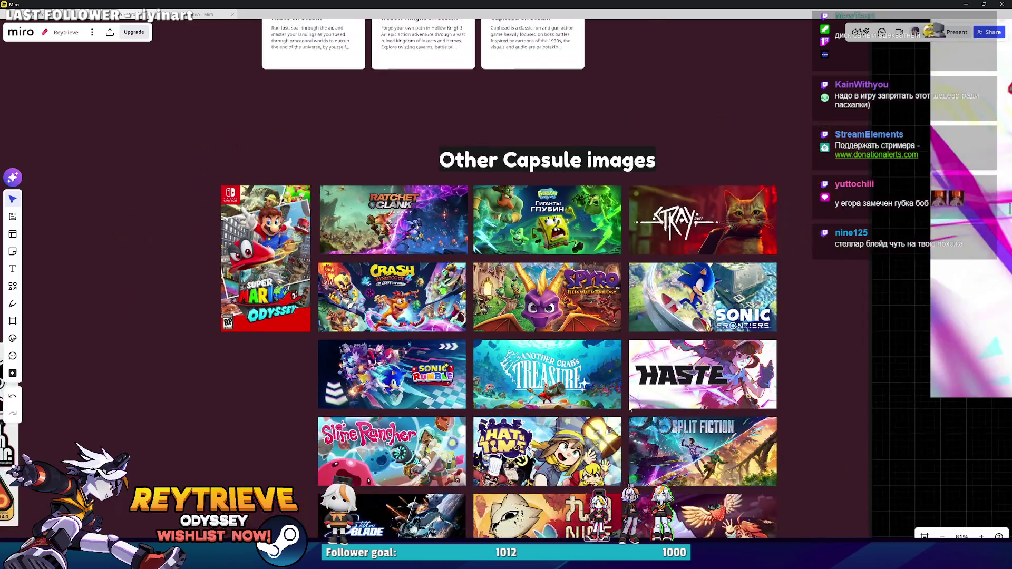
pyautogui.scroll(3, 608, 279)
pyautogui.scroll(10, 609, 280)
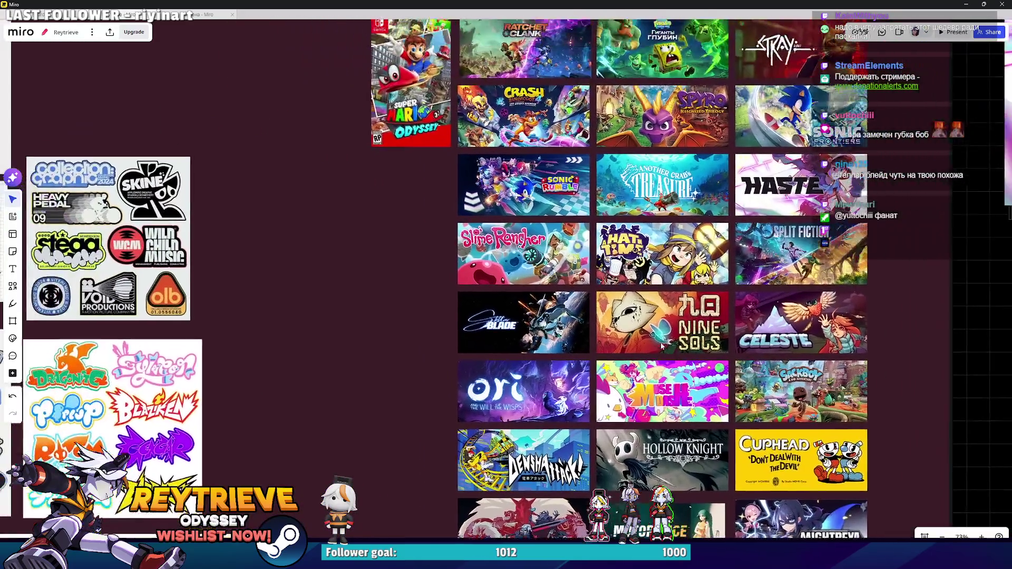
pyautogui.scroll(-5, 615, 291)
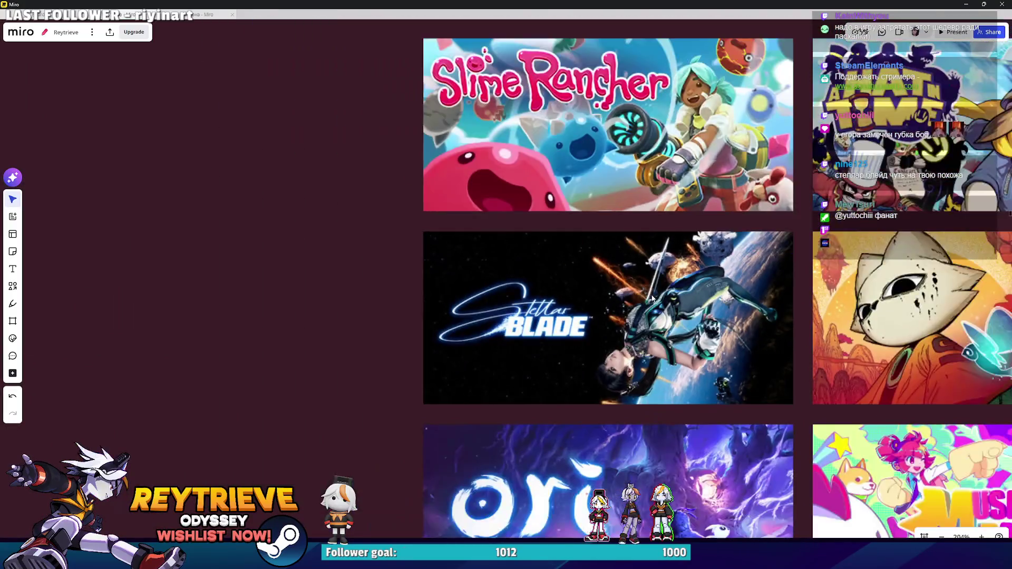
pyautogui.scroll(3, 543, 295)
pyautogui.scroll(-3, 424, 284)
# Step: Drag-select the Stellar Blade capsule image, reselecting it after catching the locked frame
pyautogui.moveTo(299, 262); pyautogui.dragTo(528, 366)
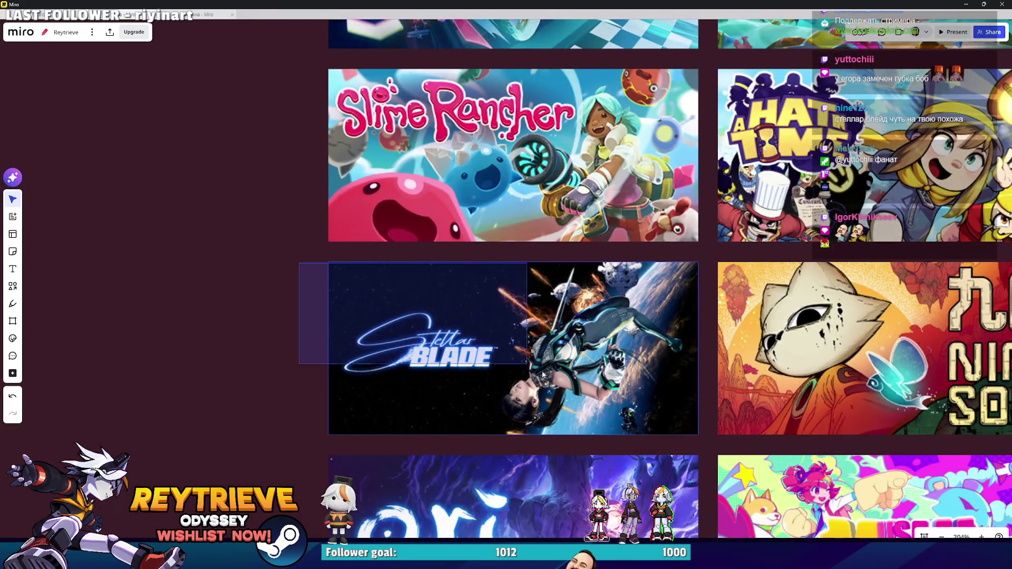
pyautogui.scroll(-5, 438, 296)
pyautogui.scroll(3, 438, 293)
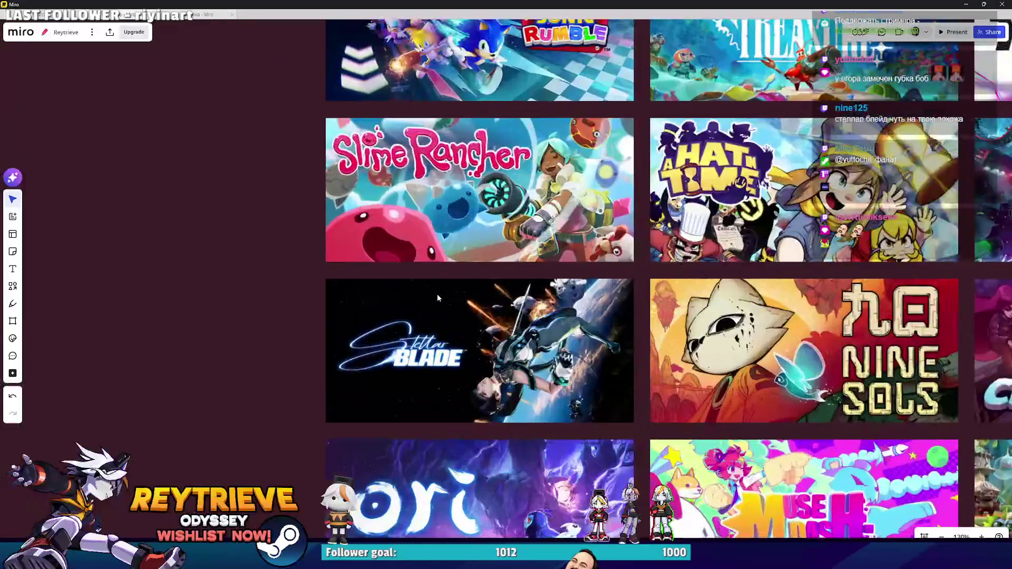
pyautogui.scroll(2, 523, 339)
pyautogui.scroll(-3, 525, 346)
pyautogui.scroll(-3, 525, 346)
pyautogui.scroll(3, 536, 330)
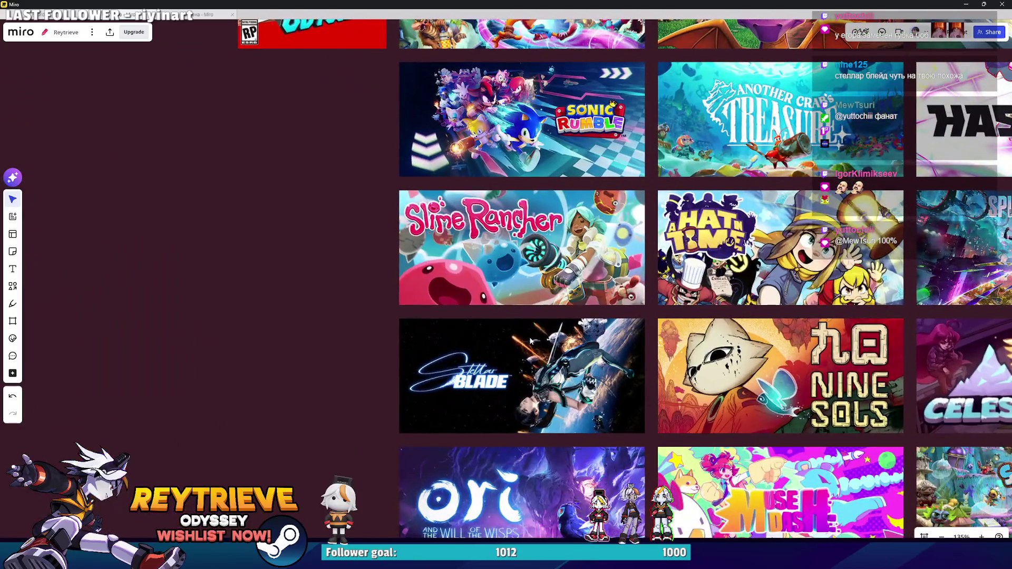
pyautogui.click(531, 341)
pyautogui.hscroll(2, 542, 342)
pyautogui.scroll(1, 543, 341)
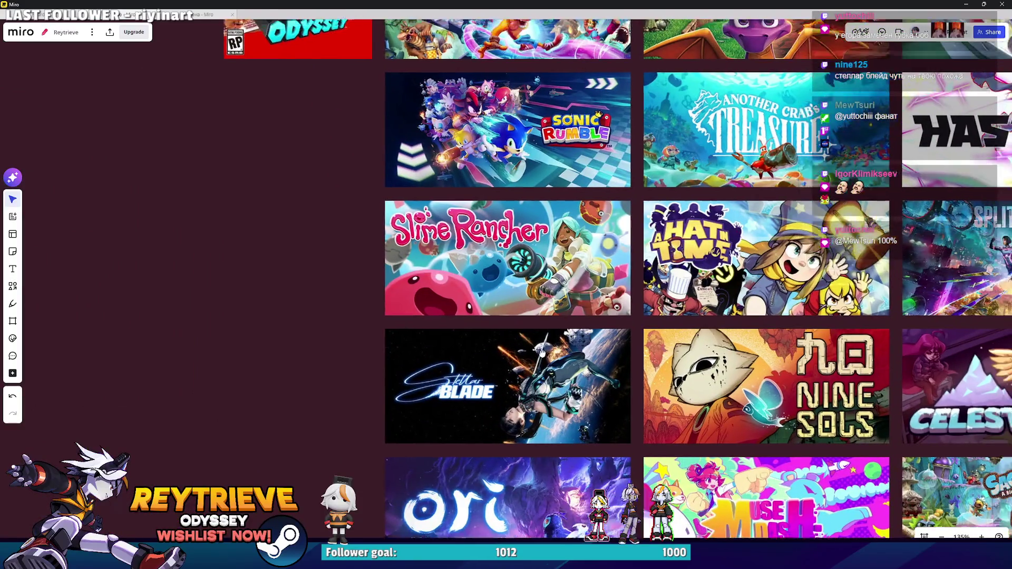
pyautogui.moveTo(336, 343); pyautogui.dragTo(554, 438)
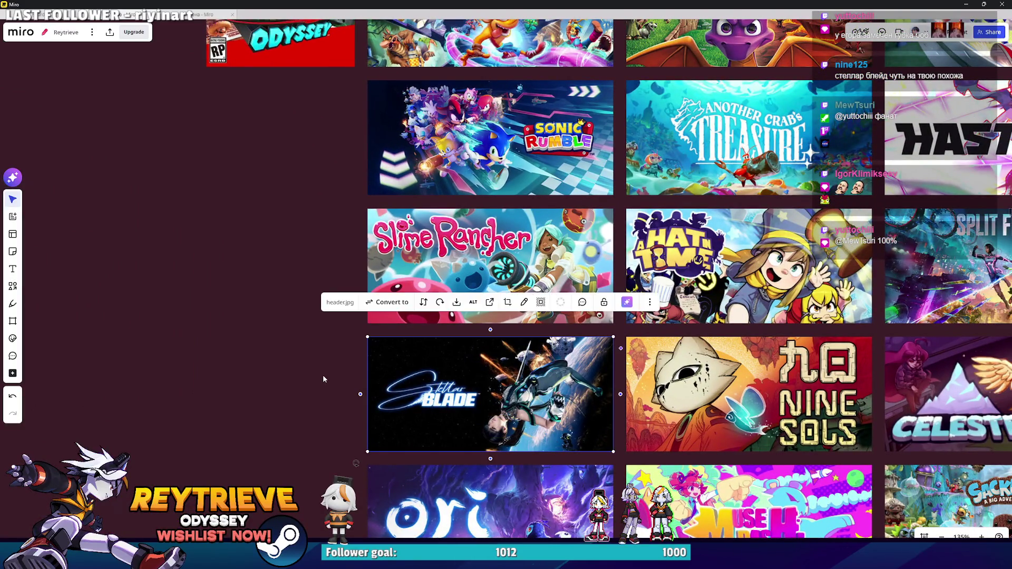
pyautogui.scroll(-3, 541, 369)
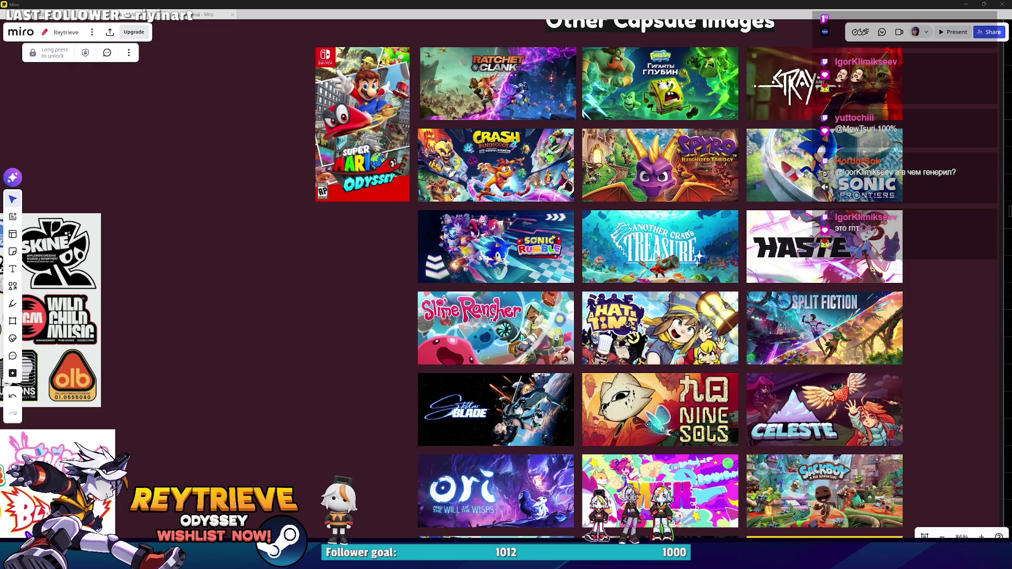
pyautogui.scroll(6, 459, 301)
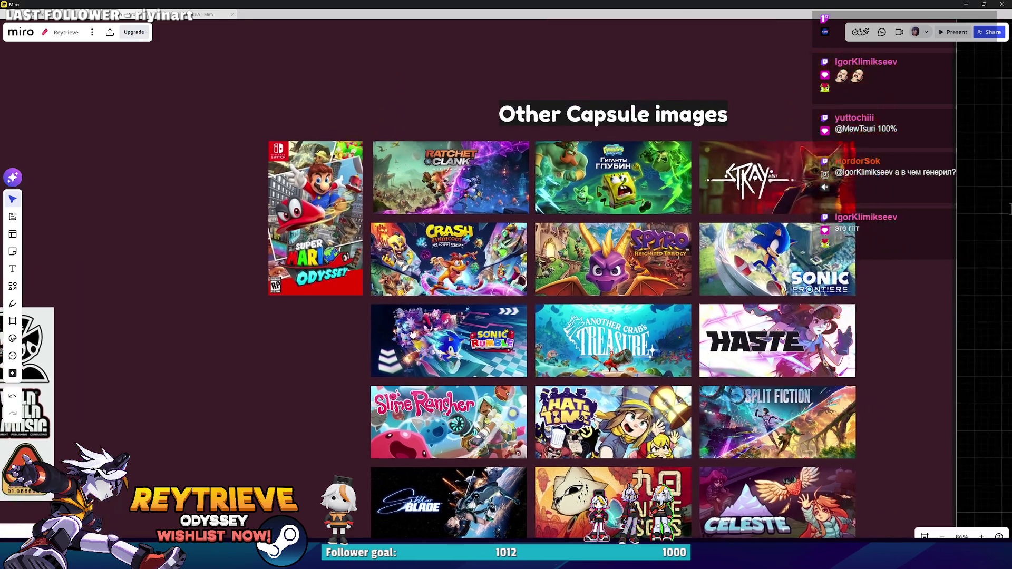
pyautogui.scroll(-10, 459, 301)
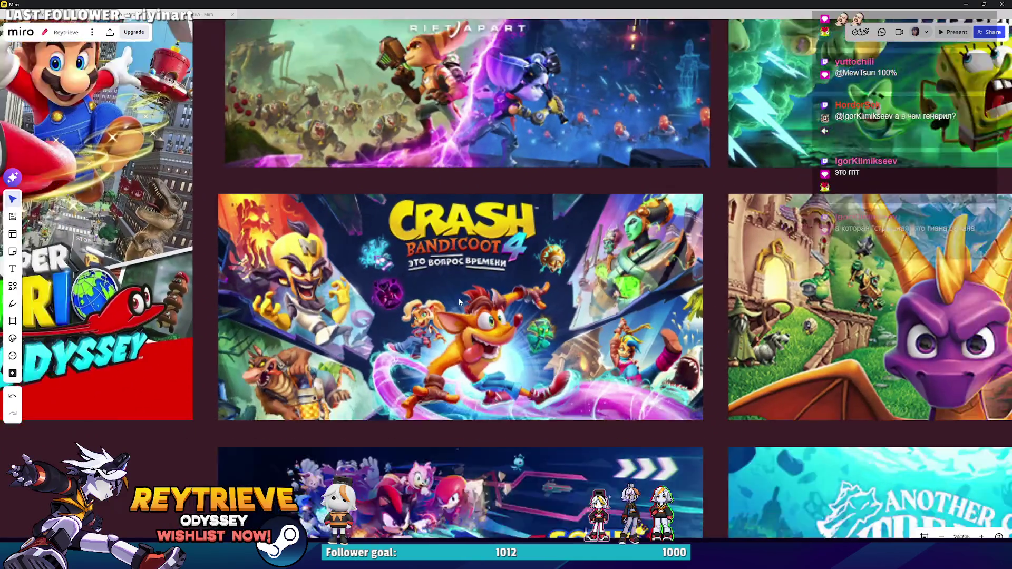
pyautogui.scroll(-5, 551, 320)
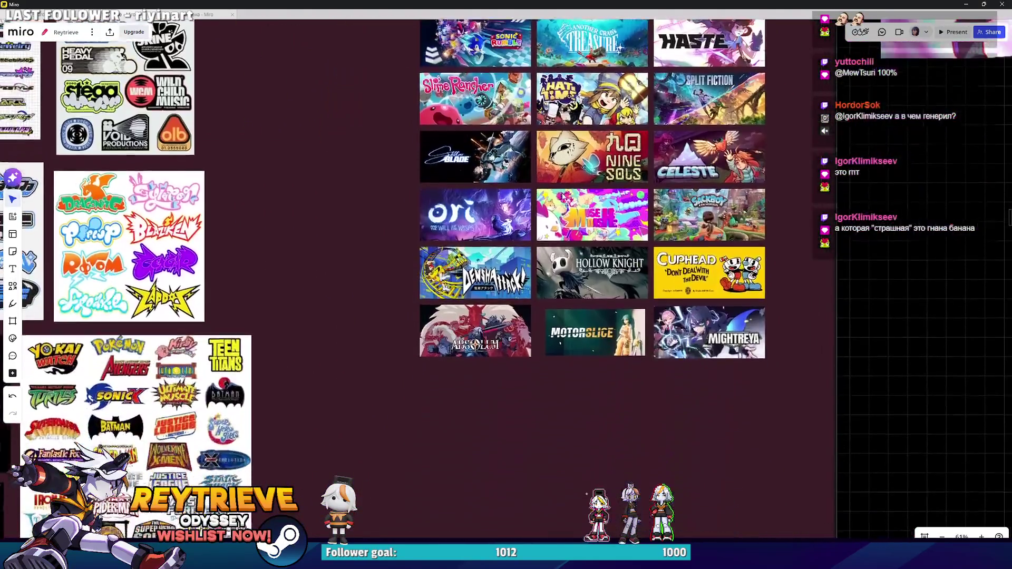
pyautogui.scroll(5, 551, 320)
pyautogui.scroll(2, 551, 320)
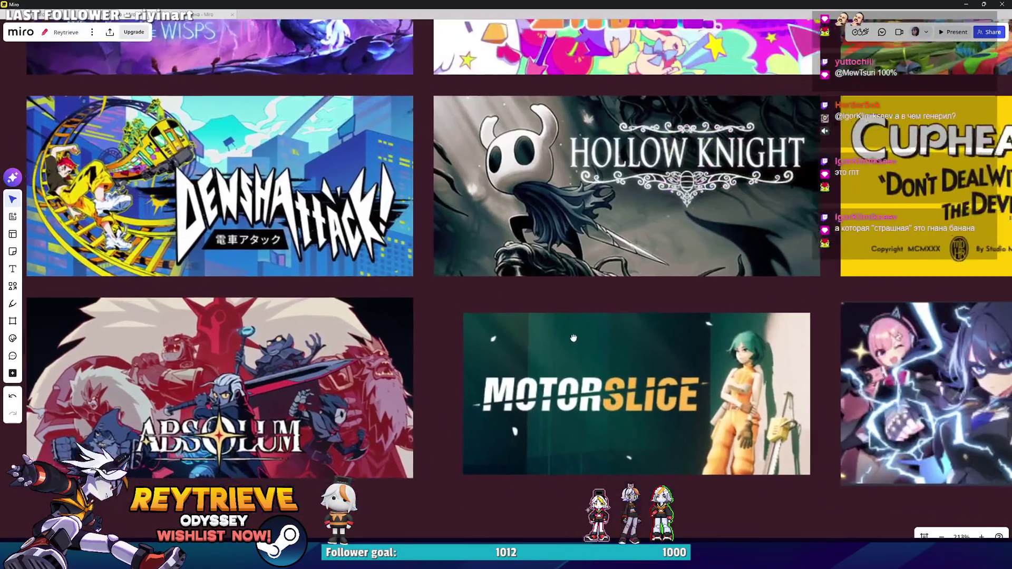
pyautogui.scroll(-4, 675, 338)
pyautogui.scroll(7, 489, 279)
pyautogui.scroll(-5, 489, 279)
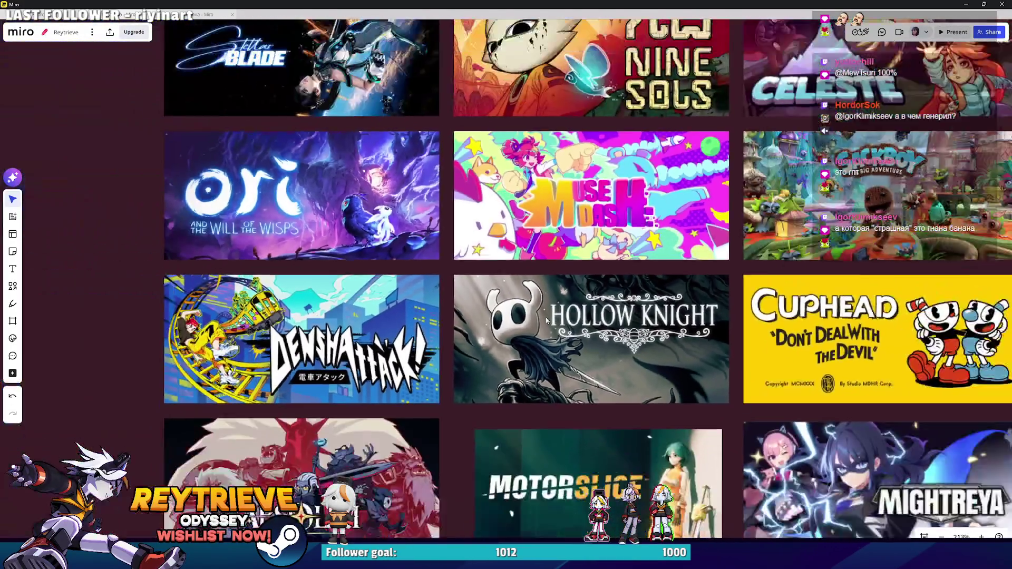
pyautogui.scroll(6, 475, 282)
pyautogui.scroll(-6, 472, 282)
pyautogui.scroll(4, 473, 283)
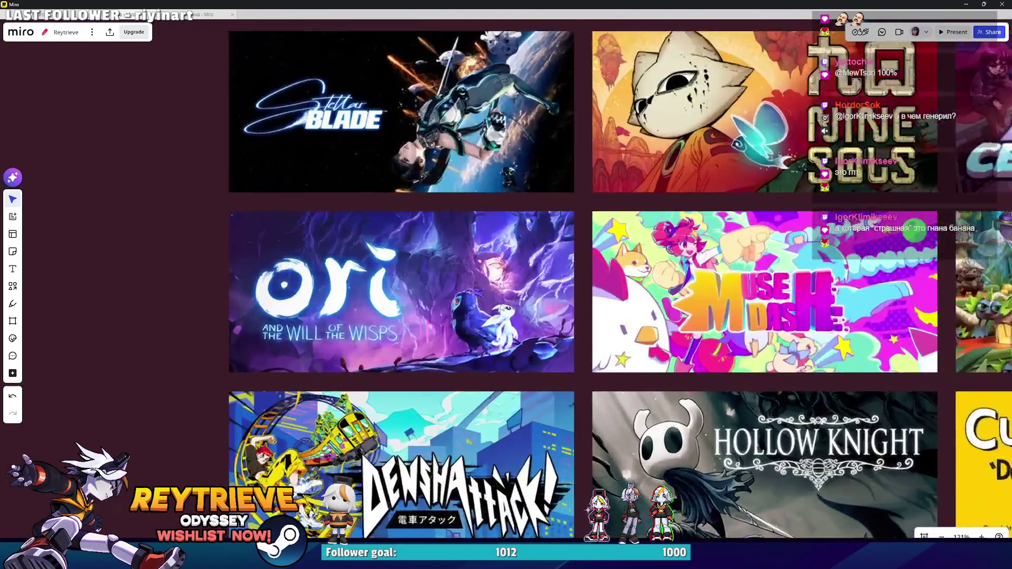
pyautogui.scroll(-6, 503, 298)
pyautogui.scroll(6, 490, 290)
pyautogui.scroll(4, 491, 290)
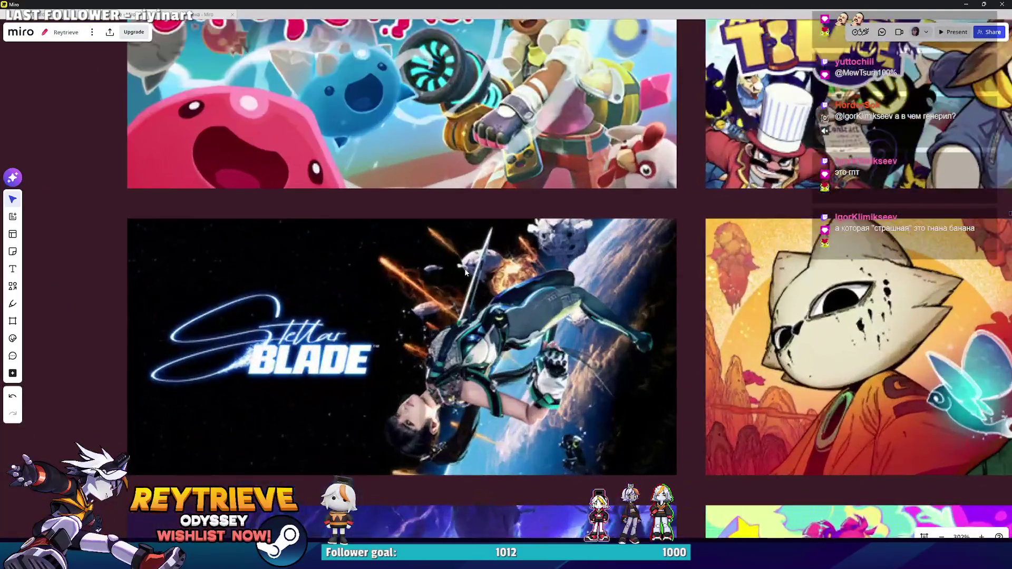
pyautogui.scroll(-10, 469, 274)
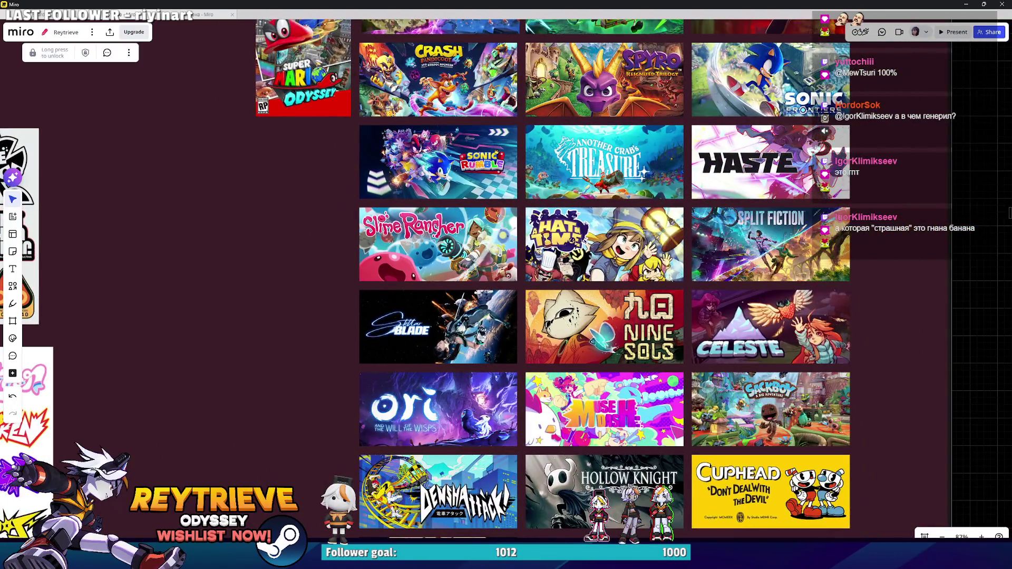
pyautogui.scroll(8, 571, 308)
pyautogui.scroll(-4, 577, 313)
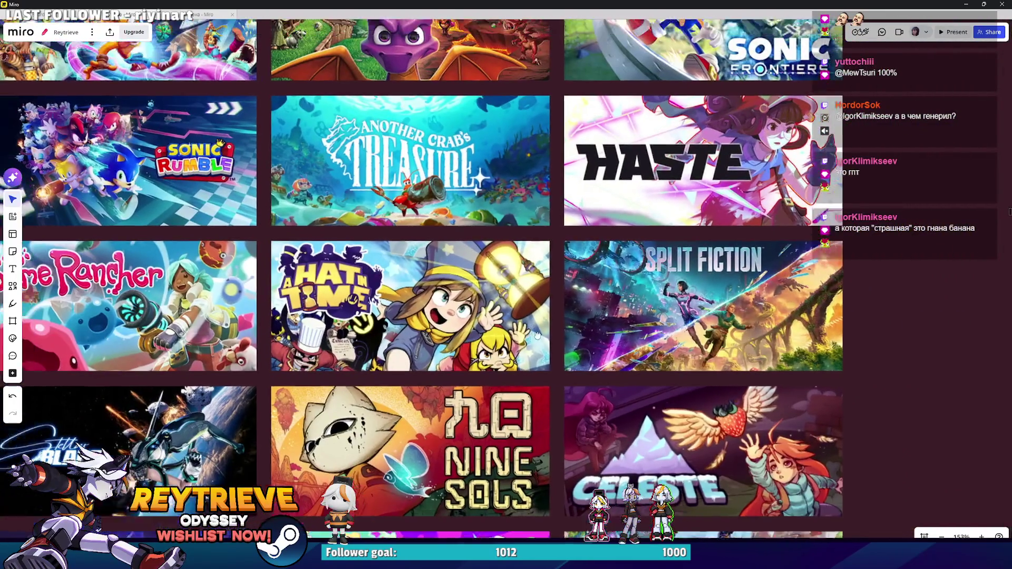
pyautogui.scroll(3, 685, 327)
pyautogui.scroll(-8, 709, 343)
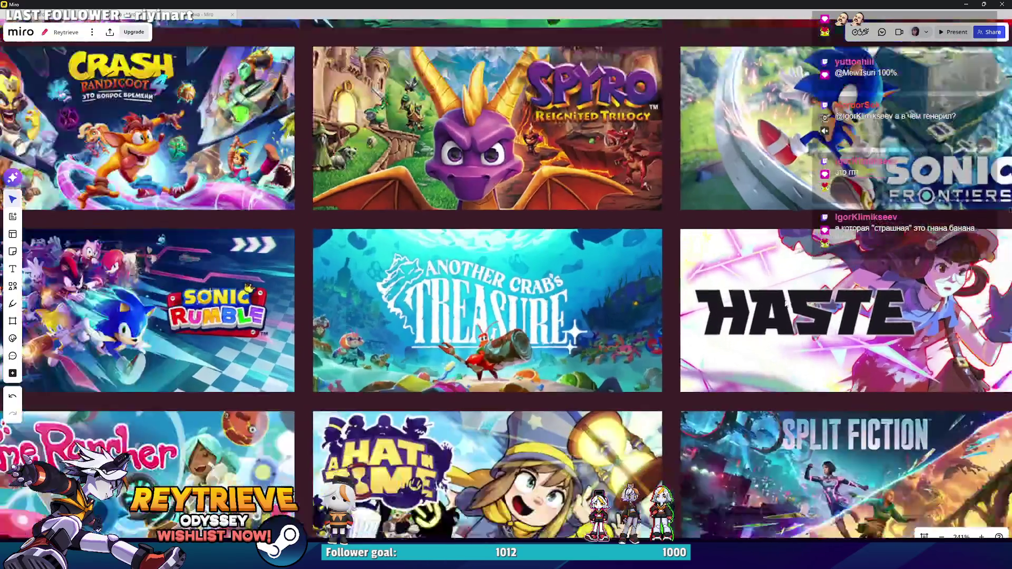
pyautogui.scroll(-4, 717, 374)
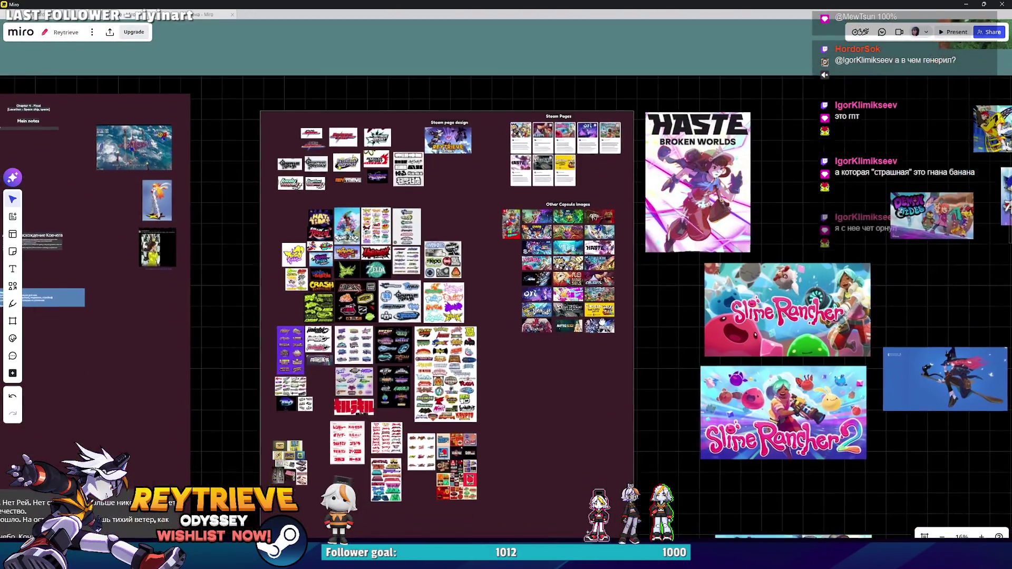
# Step: Pan the Miro board toward the character references and paste the copied image there
pyautogui.click(392, 193)
pyautogui.scroll(2, 392, 193)
pyautogui.moveTo(392, 192); pyautogui.dragTo(227, 32)
pyautogui.scroll(-3, 460, 255)
pyautogui.moveTo(460, 255)
pyautogui.mouseDown()
pyautogui.moveTo(357, 248)
pyautogui.moveTo(574, 378)
pyautogui.mouseUp()
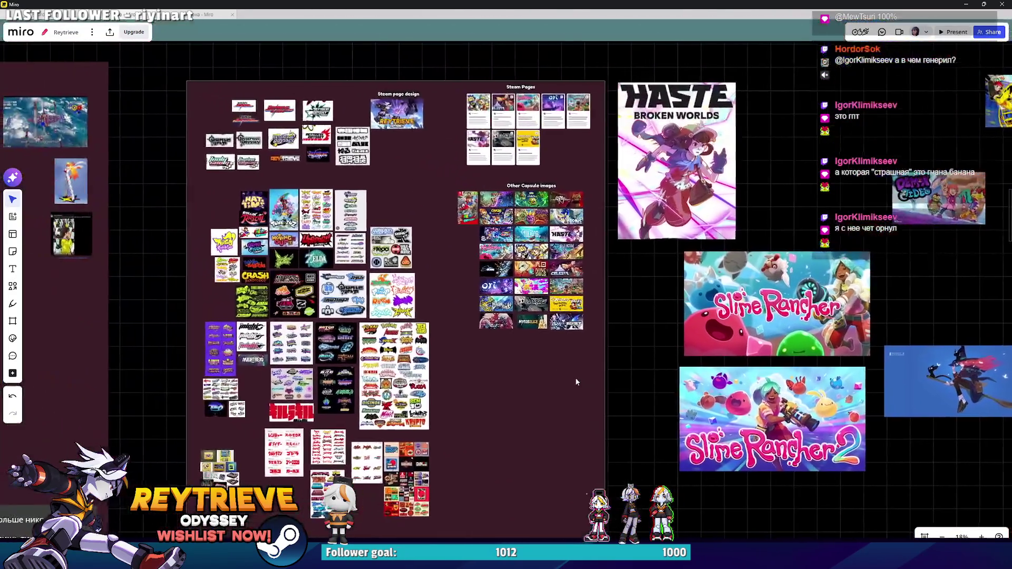
pyautogui.scroll(2, 575, 377)
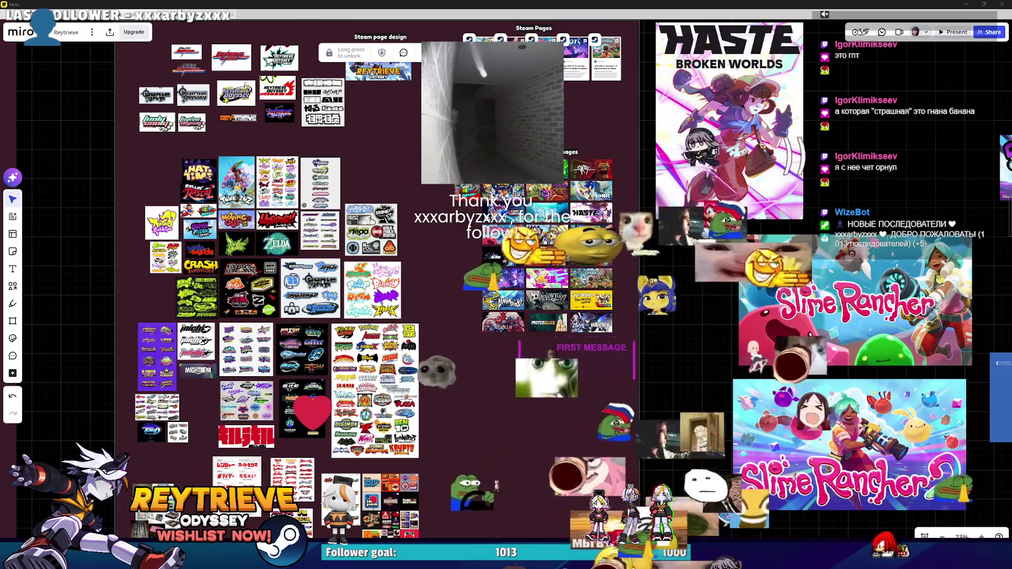
pyautogui.hotkey('ctrl', 'v')
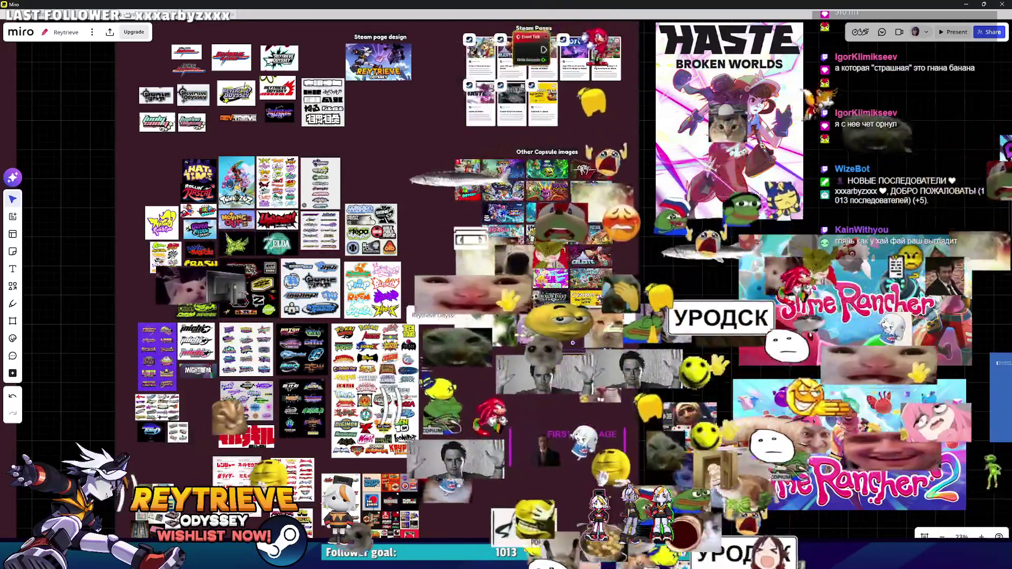
pyautogui.scroll(3, 583, 264)
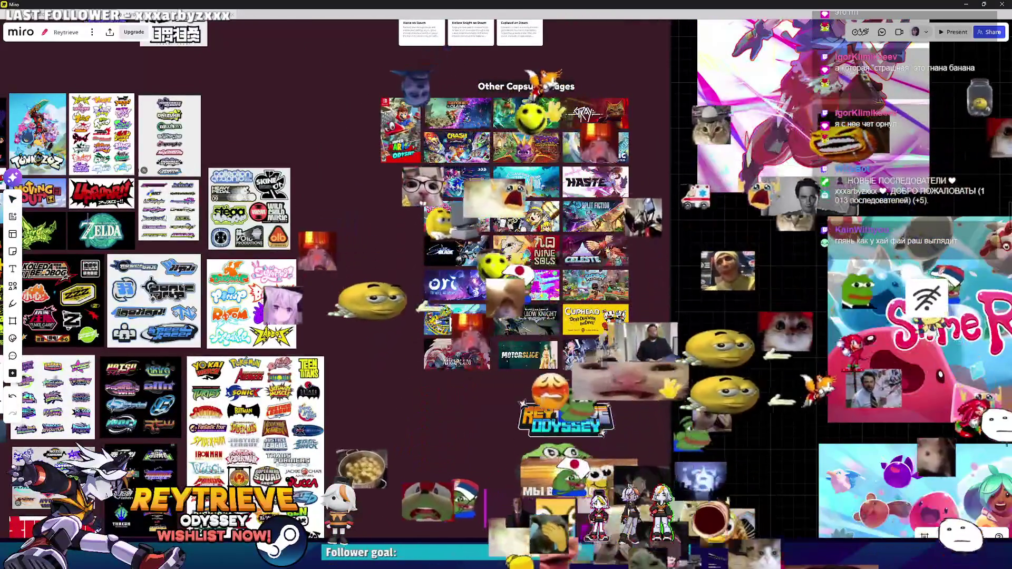
pyautogui.scroll(2, 585, 292)
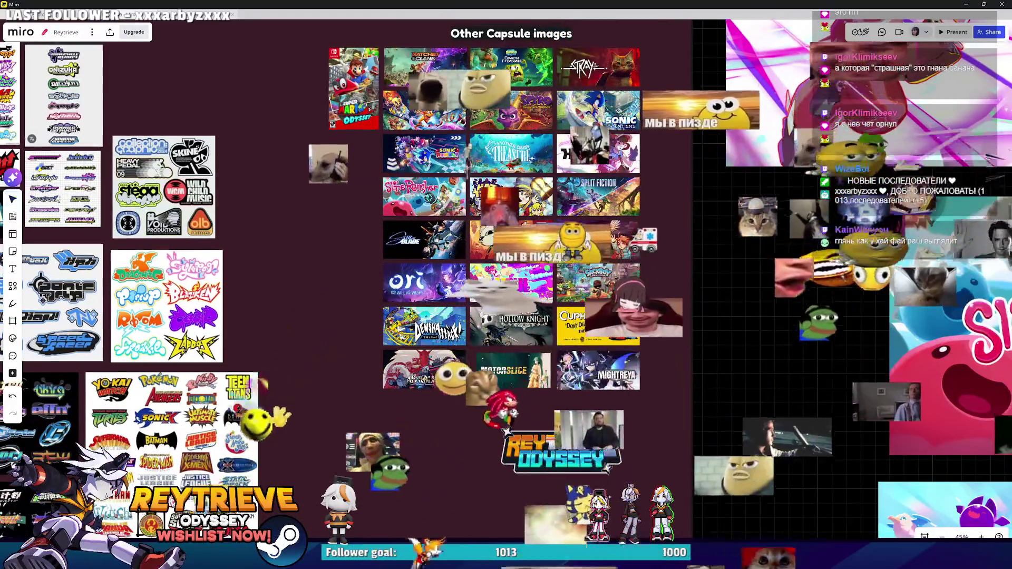
pyautogui.scroll(3, 545, 274)
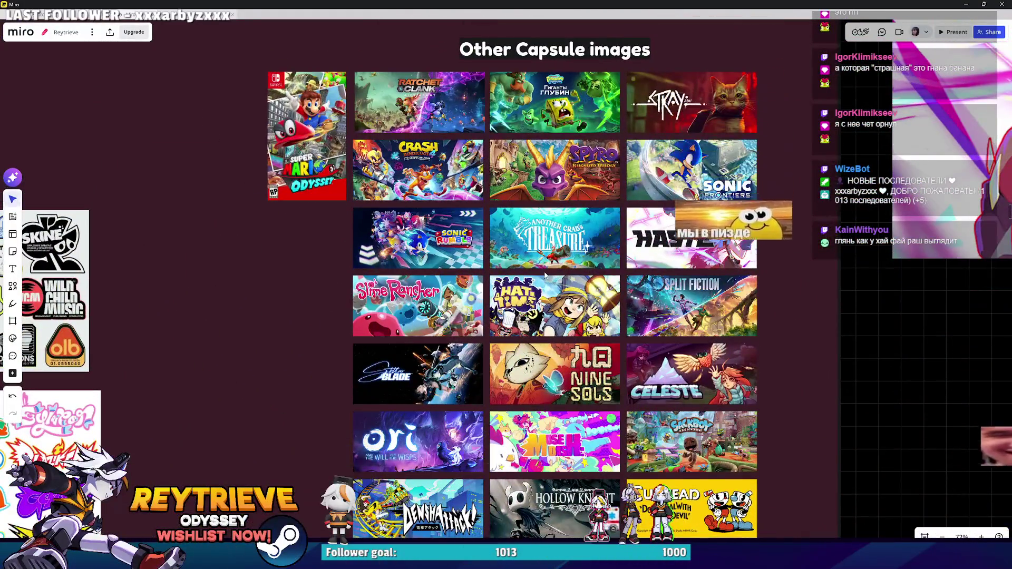
pyautogui.scroll(-4, 545, 274)
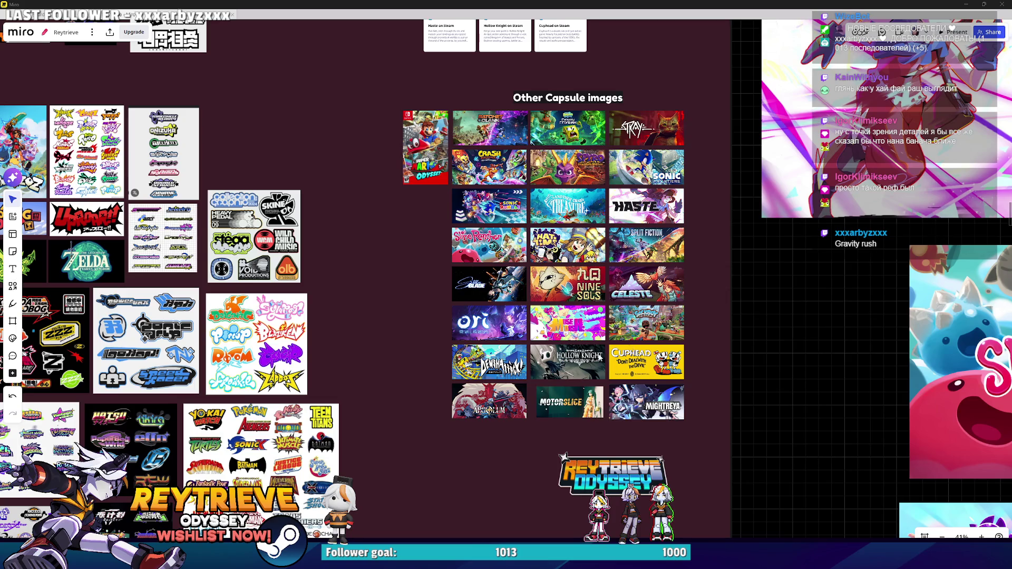
# Step: Move to the spot beside Gravity Rush 2, drop in a reference file, and paste the Hi-Fi Rush image
pyautogui.hscroll(10, 659, 316)
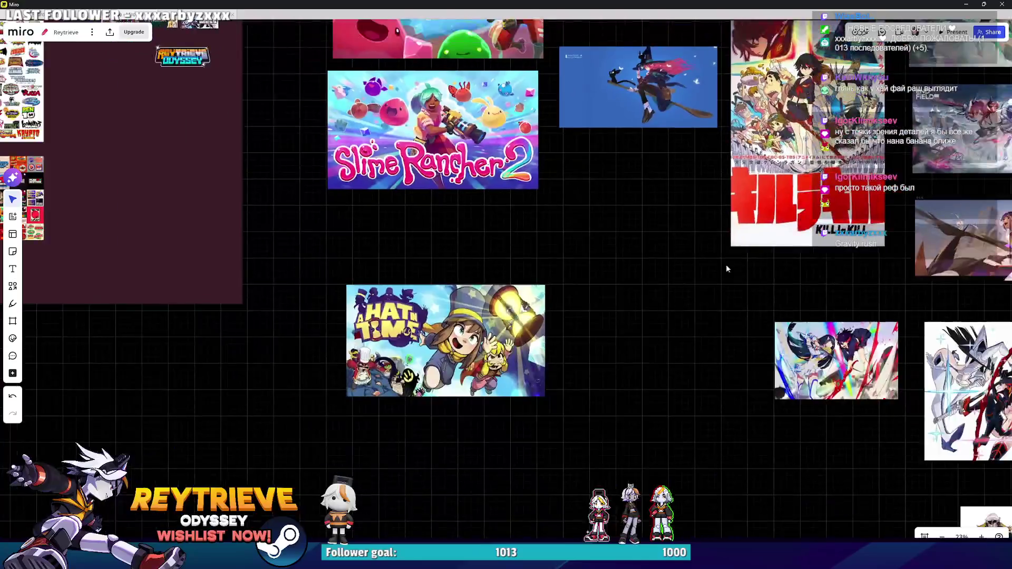
pyautogui.scroll(-5, 726, 269)
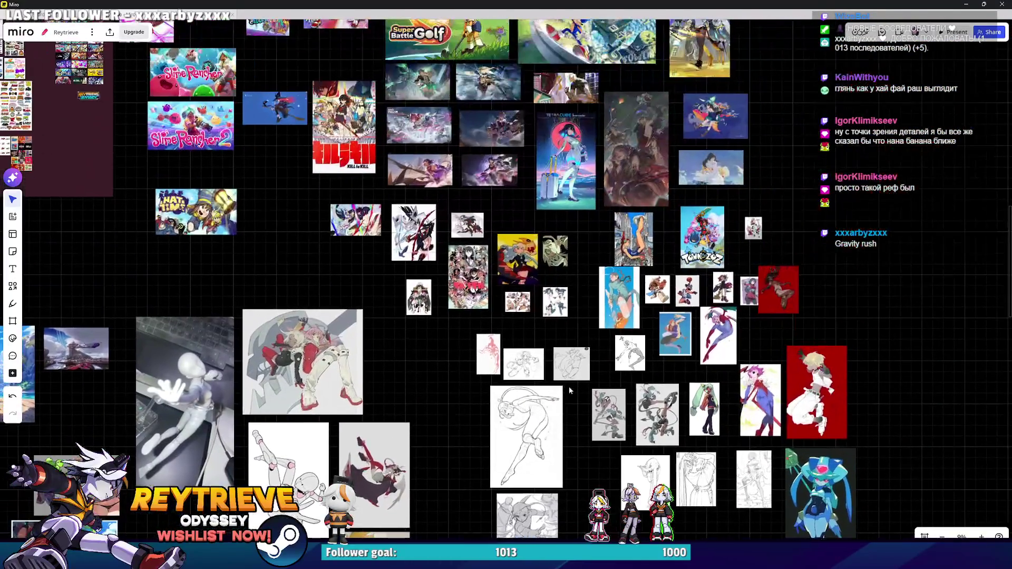
pyautogui.scroll(-6, 571, 390)
pyautogui.hscroll(-5, 572, 390)
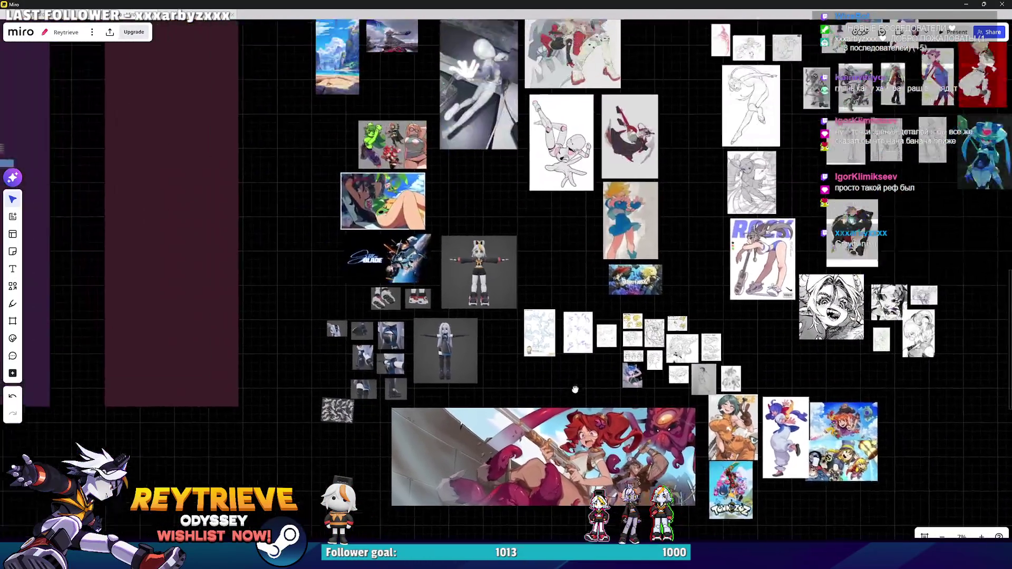
pyautogui.scroll(10, 575, 389)
pyautogui.scroll(-5, 543, 301)
pyautogui.hscroll(2, 543, 301)
pyautogui.scroll(10, 552, 268)
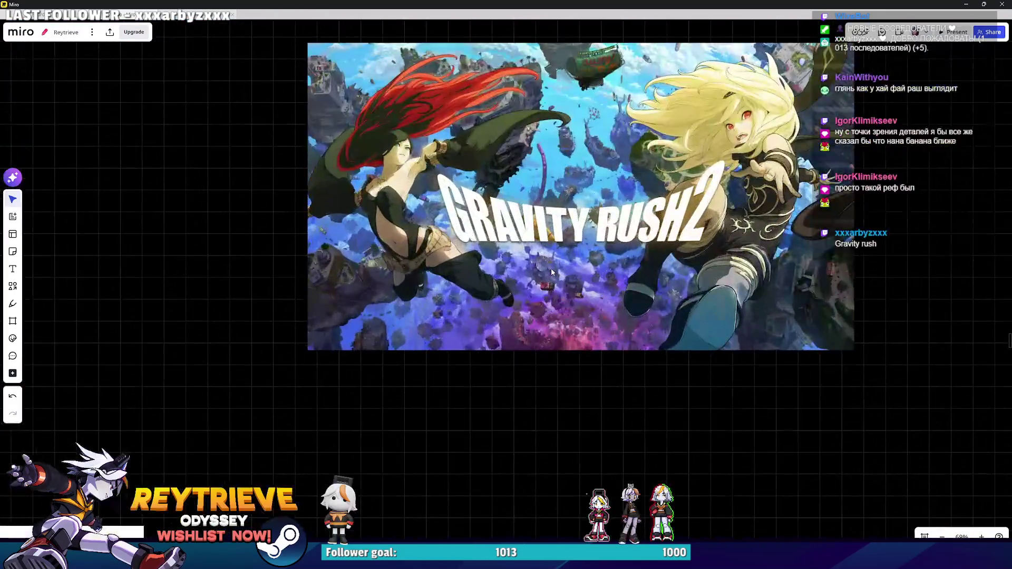
pyautogui.scroll(-5, 552, 267)
pyautogui.scroll(3, 548, 260)
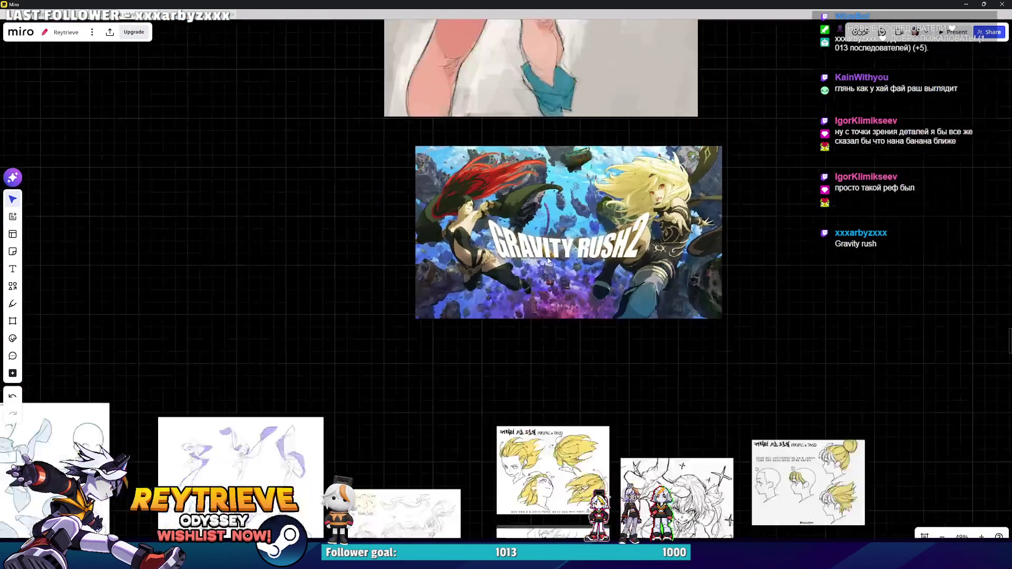
pyautogui.scroll(-3, 548, 259)
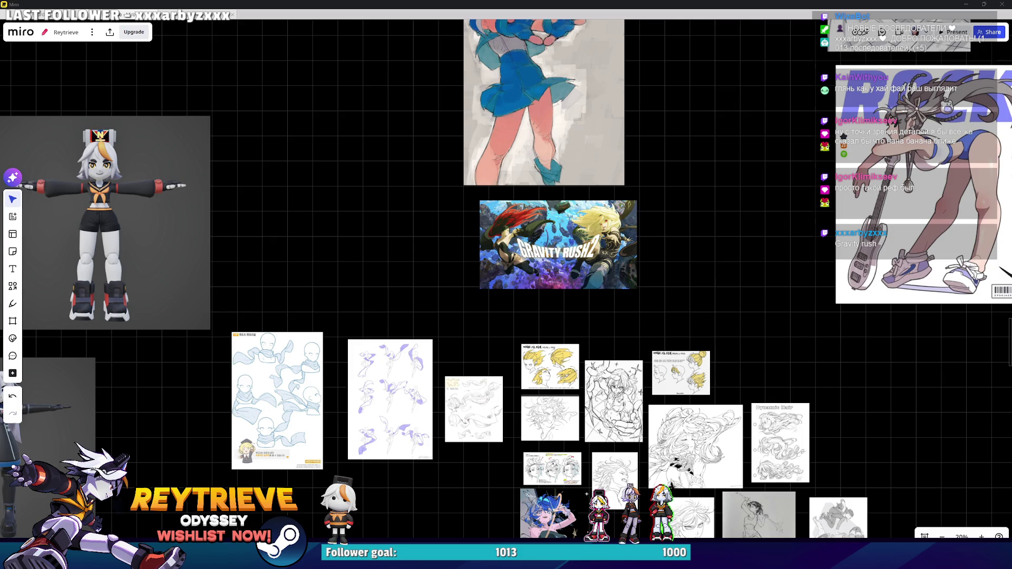
pyautogui.moveTo(1011, 295); pyautogui.dragTo(506, 279)
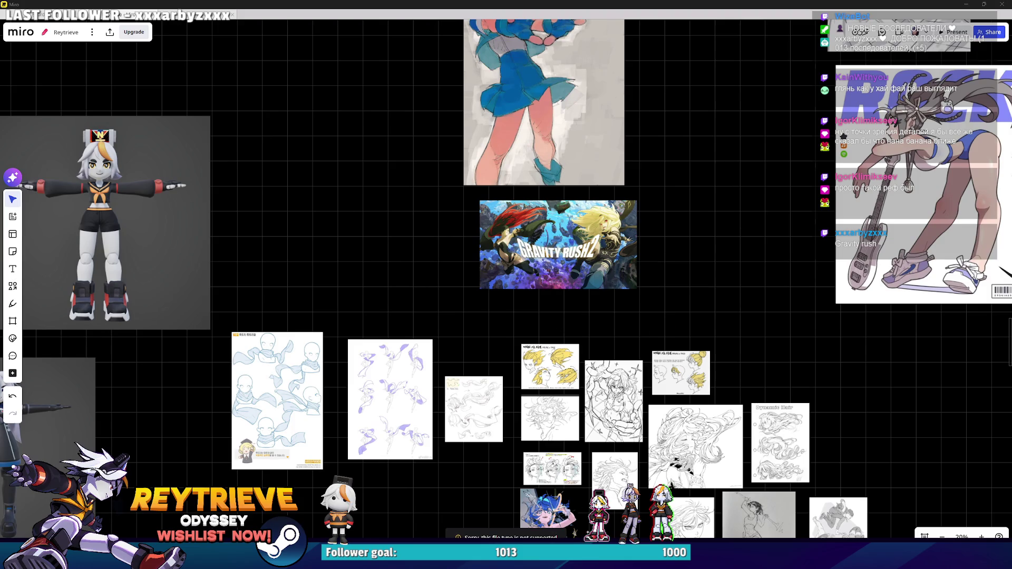
pyautogui.hotkey('ctrl', 'v')
pyautogui.scroll(3, 733, 195)
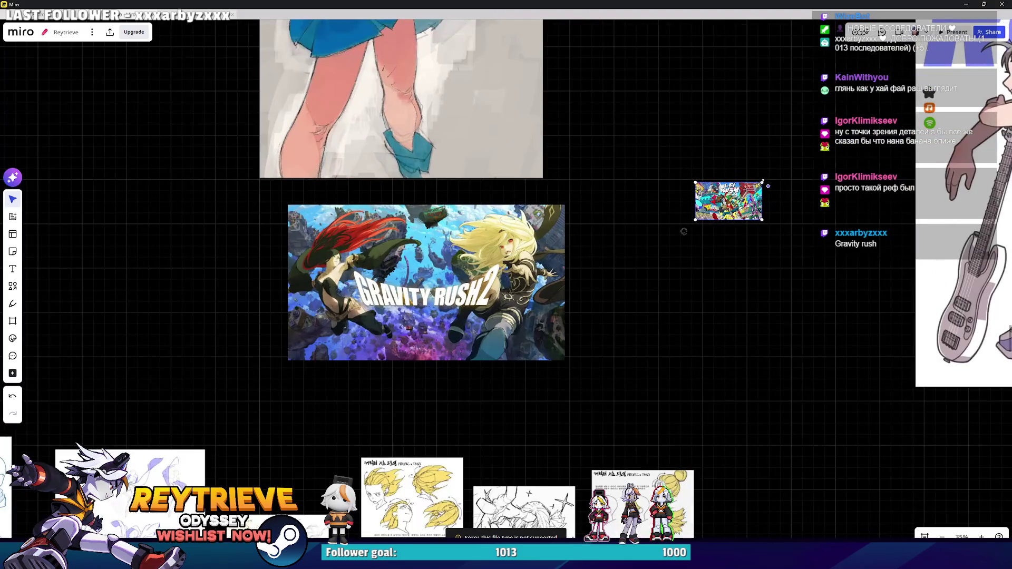
# Step: Zoom in and out on the pasted Hi-Fi Rush art, then switch to its Steam page
pyautogui.scroll(5, 790, 153)
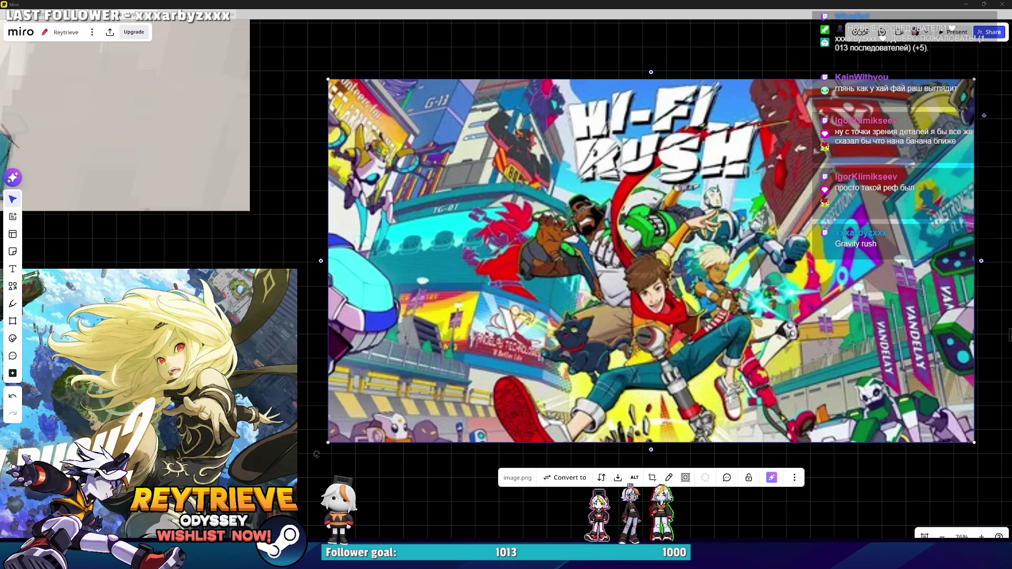
pyautogui.scroll(-5, 695, 272)
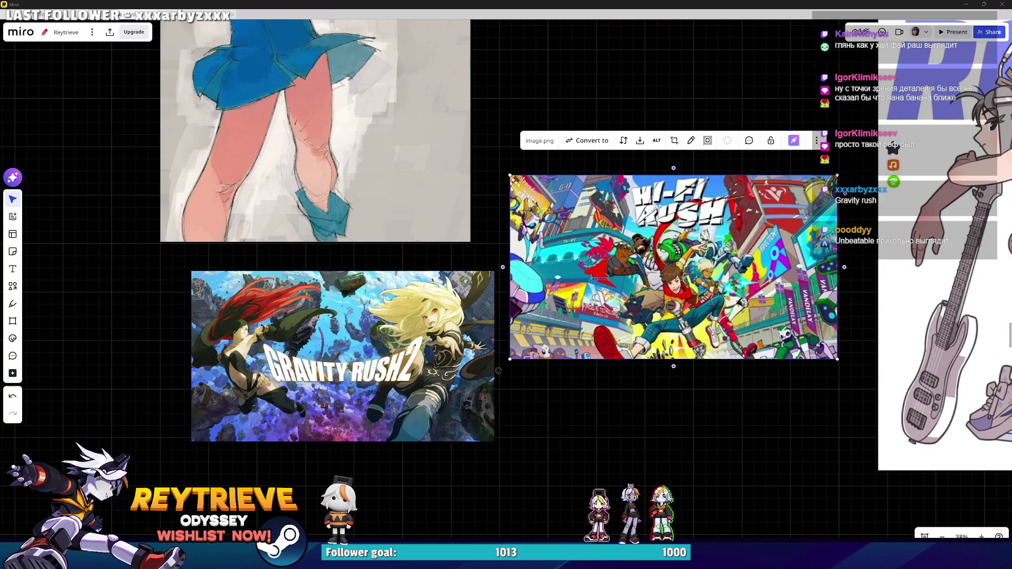
pyautogui.hotkey('alt', 'Tab')
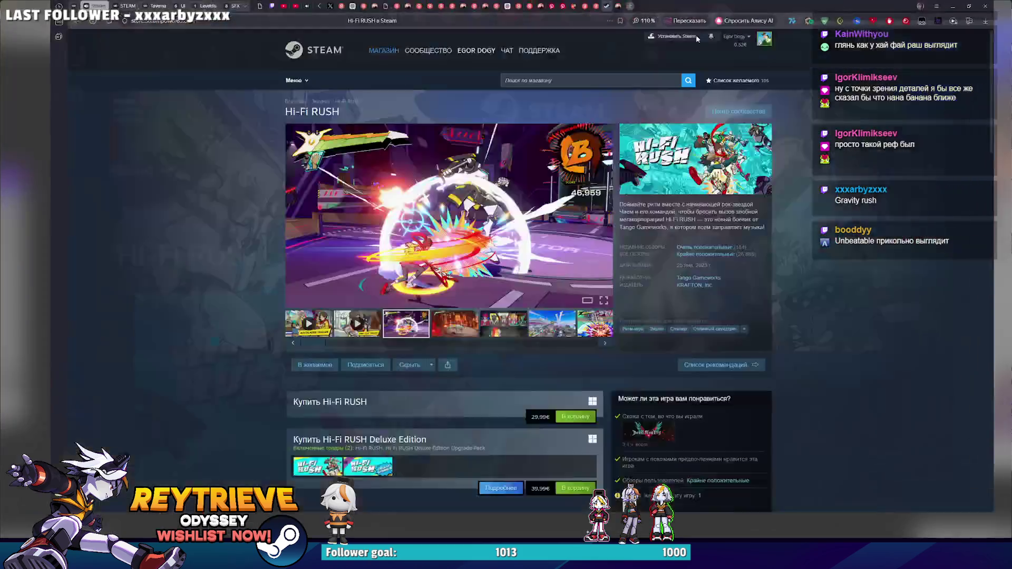
# Step: Search the Steam store for 'Unbeatable', open the UNBEATABLE page, and select its title
pyautogui.click(540, 87)
pyautogui.write('Гr')
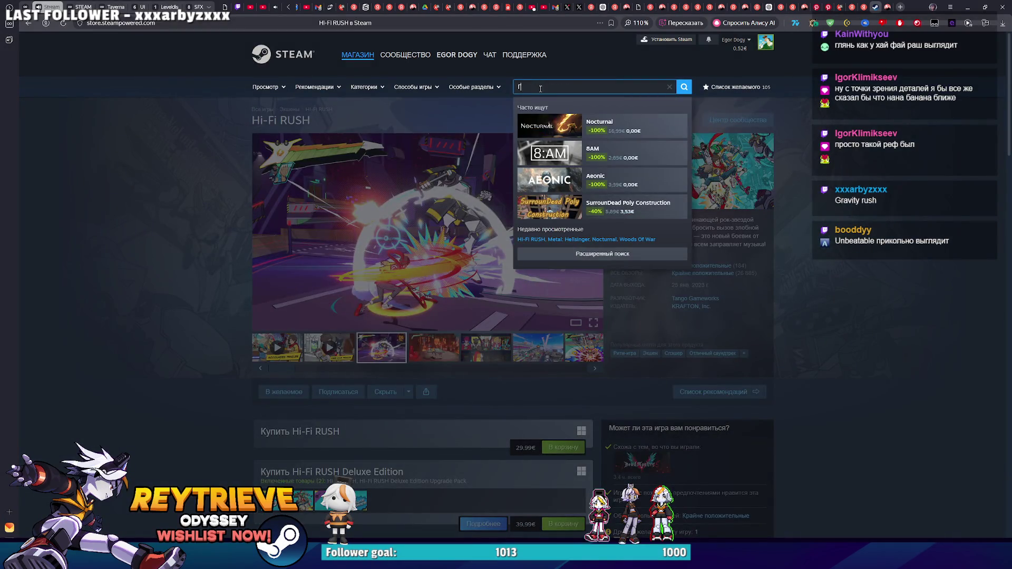
pyautogui.hotkey('ctrl', 'a')
pyautogui.write('Unbea')
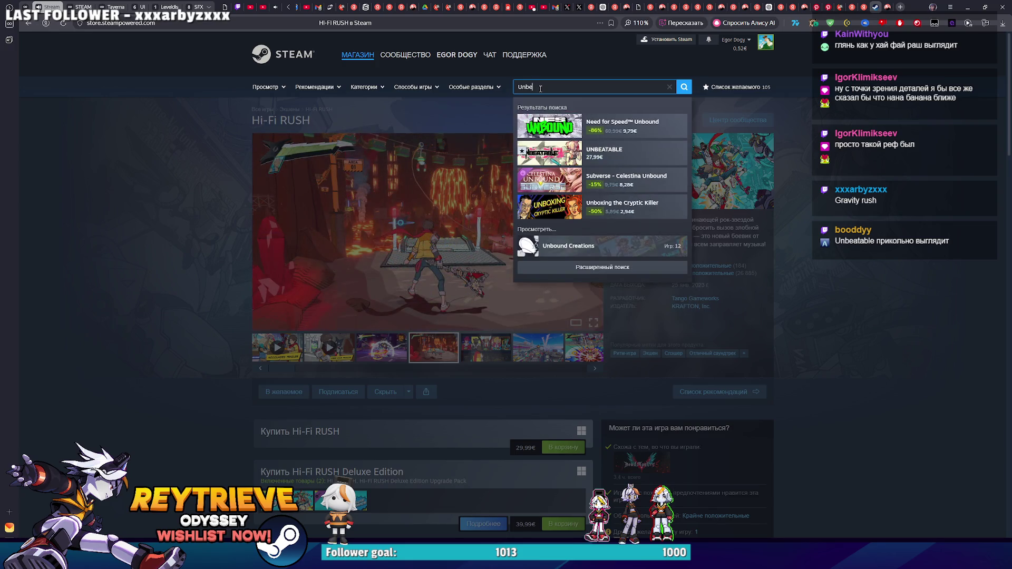
pyautogui.click(622, 129)
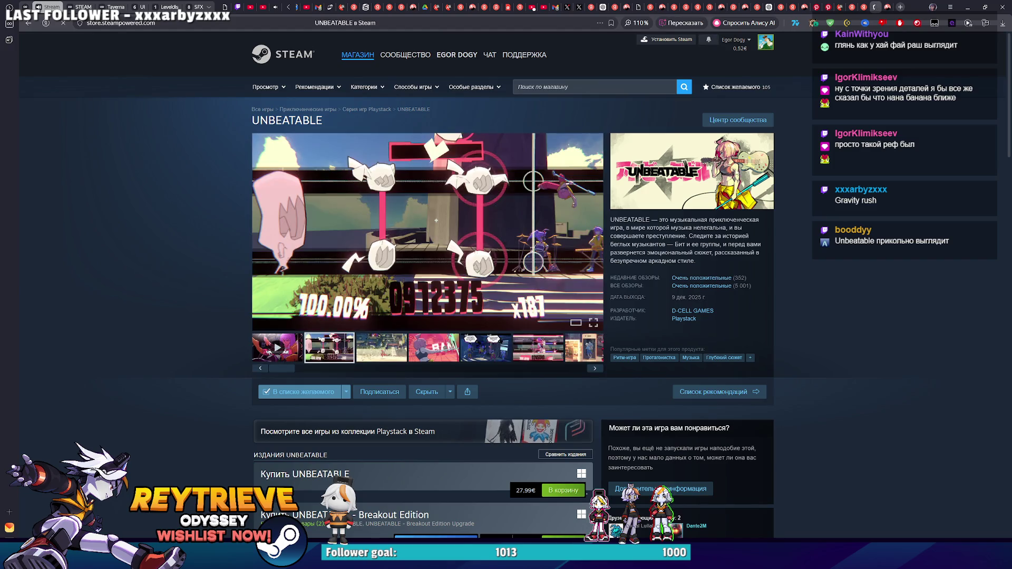
pyautogui.doubleClick(287, 120)
pyautogui.hotkey('ctrl', 'c')
pyautogui.click(377, 23)
# Step: Load steamdb.info, search the pasted UNBEATABLE name, and open its Metadata page
pyautogui.write('steamdb.info')
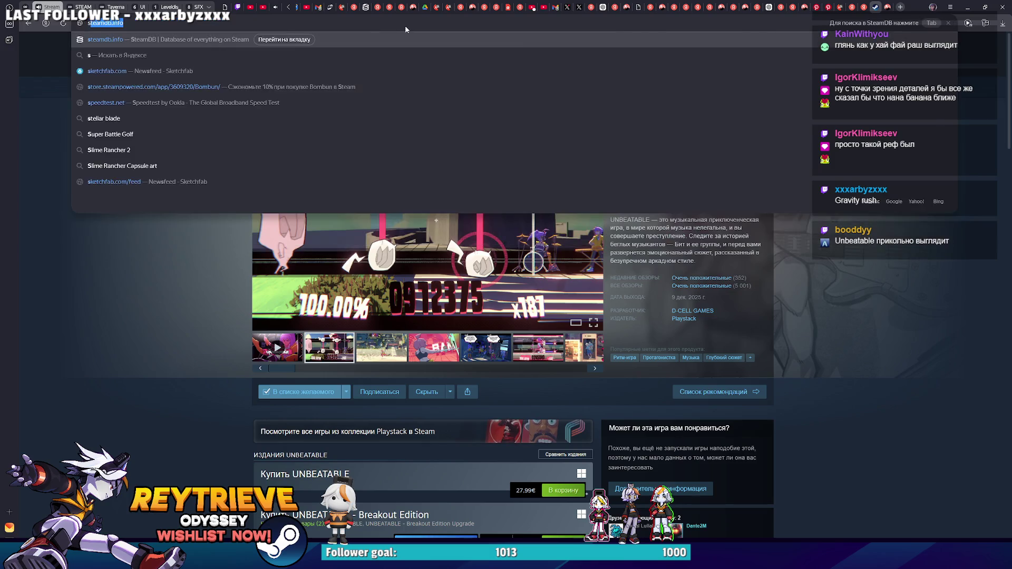
pyautogui.press('Return')
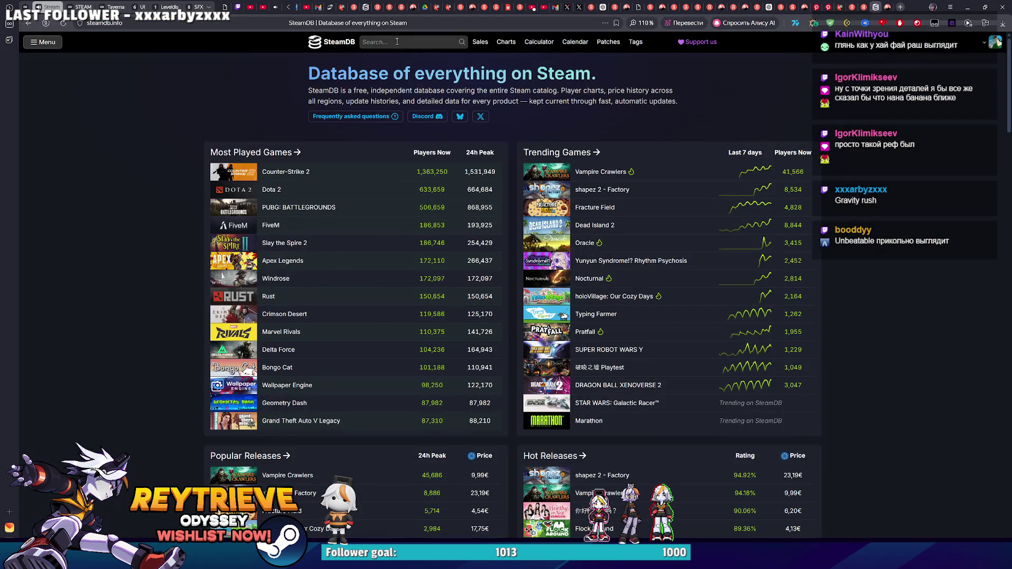
pyautogui.click(396, 42)
pyautogui.hotkey('ctrl', 'v')
pyautogui.press('Down')
pyautogui.press('Return')
pyautogui.click(257, 309)
pyautogui.click(266, 69)
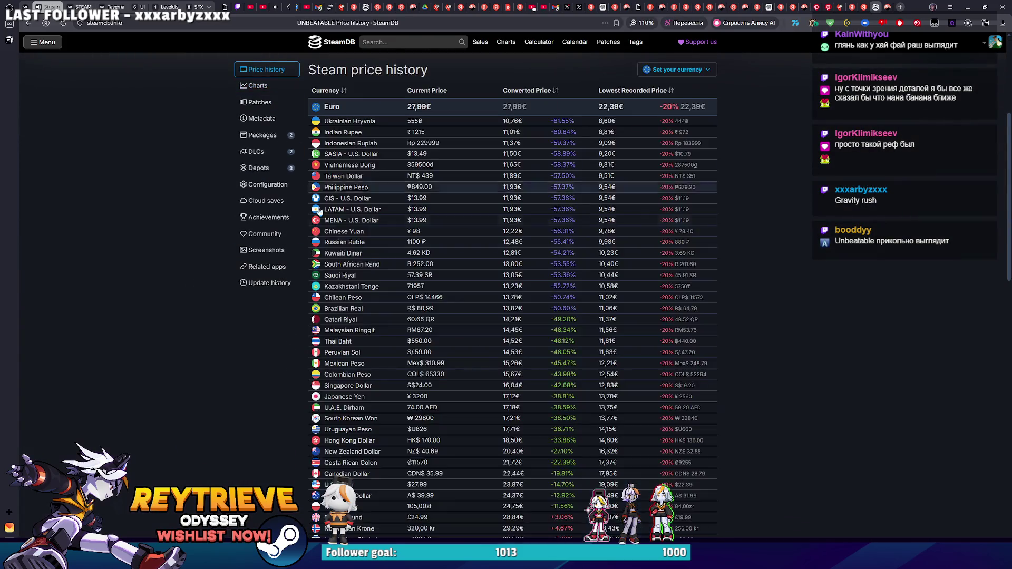
pyautogui.click(261, 102)
pyautogui.click(266, 118)
# Step: Preview the library_header and header_2x images from Assets, then bring up the library_capsule_2x link options
pyautogui.scroll(-10, 450, 301)
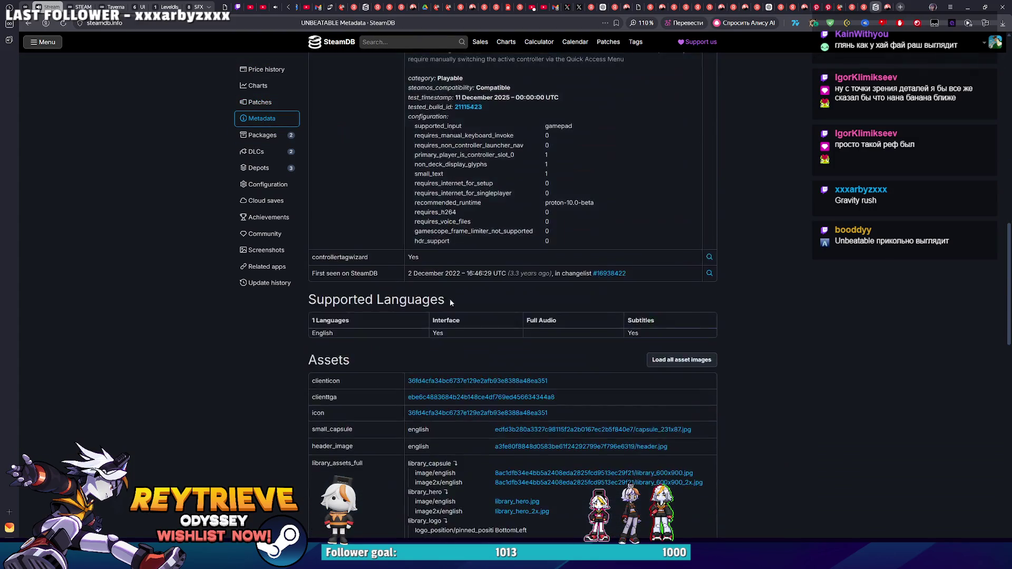
pyautogui.scroll(-7, 450, 298)
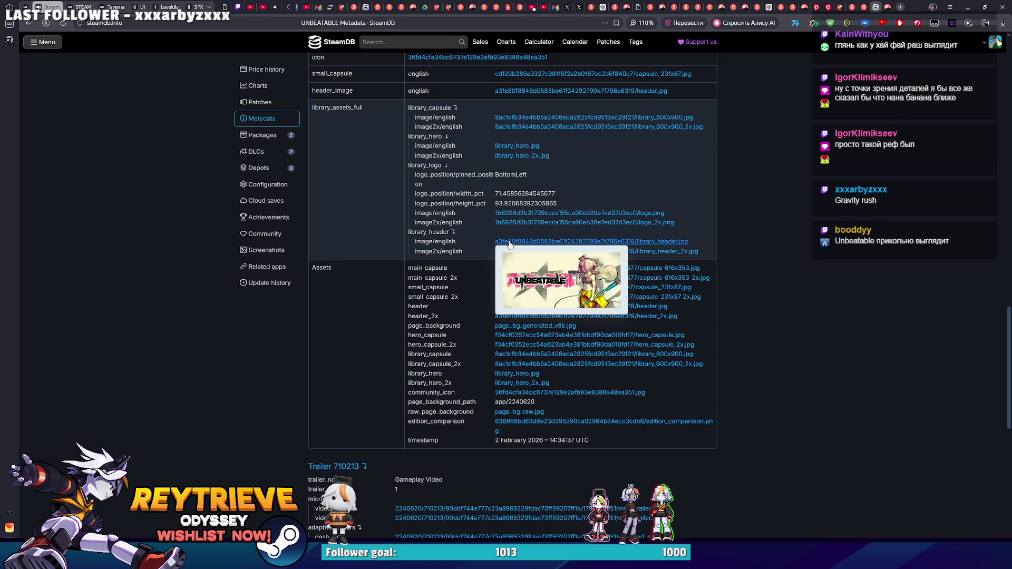
pyautogui.click(519, 246)
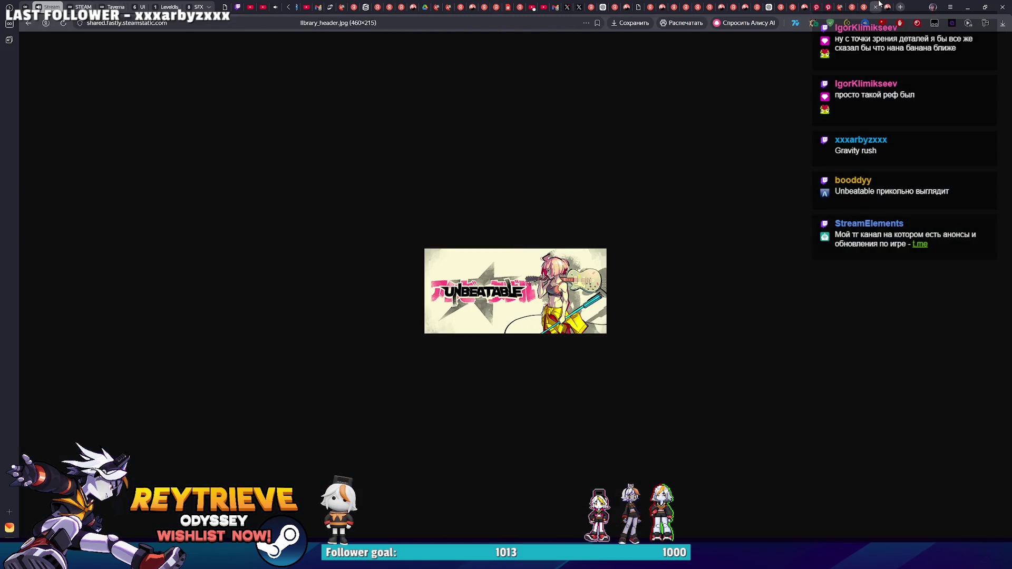
pyautogui.hotkey('alt', 'Left')
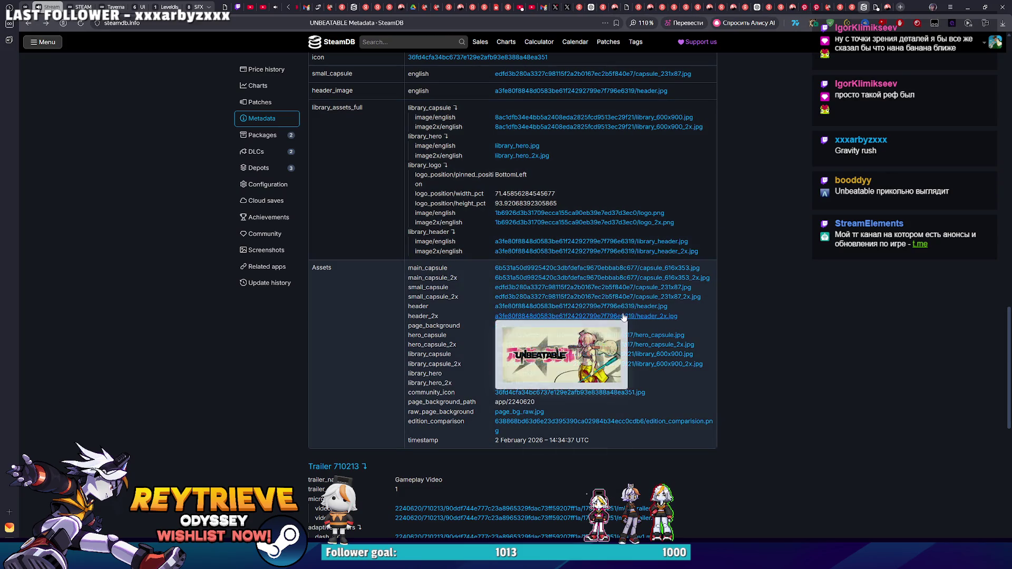
pyautogui.rightClick(638, 296)
pyautogui.click(682, 251)
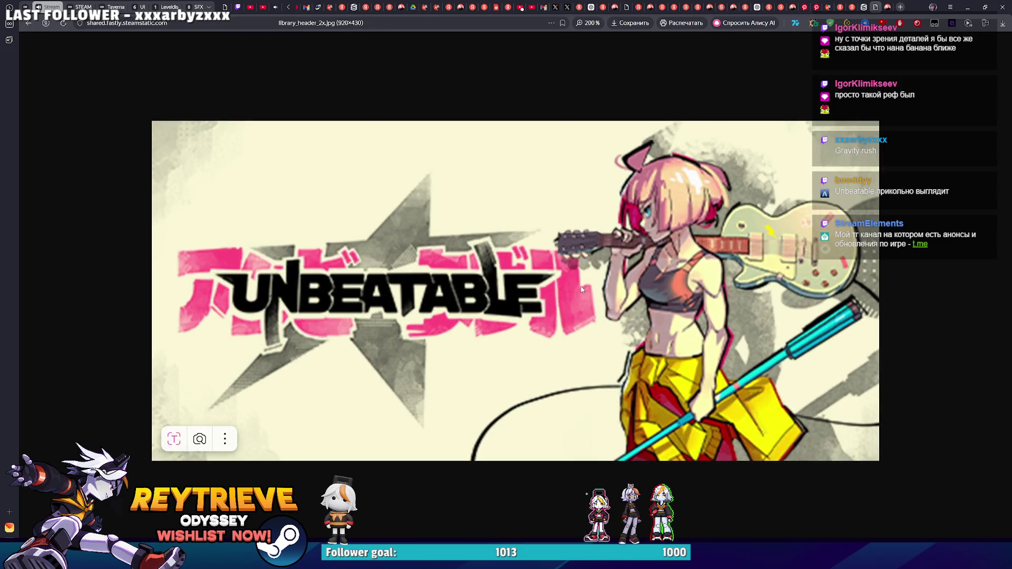
pyautogui.click(865, 7)
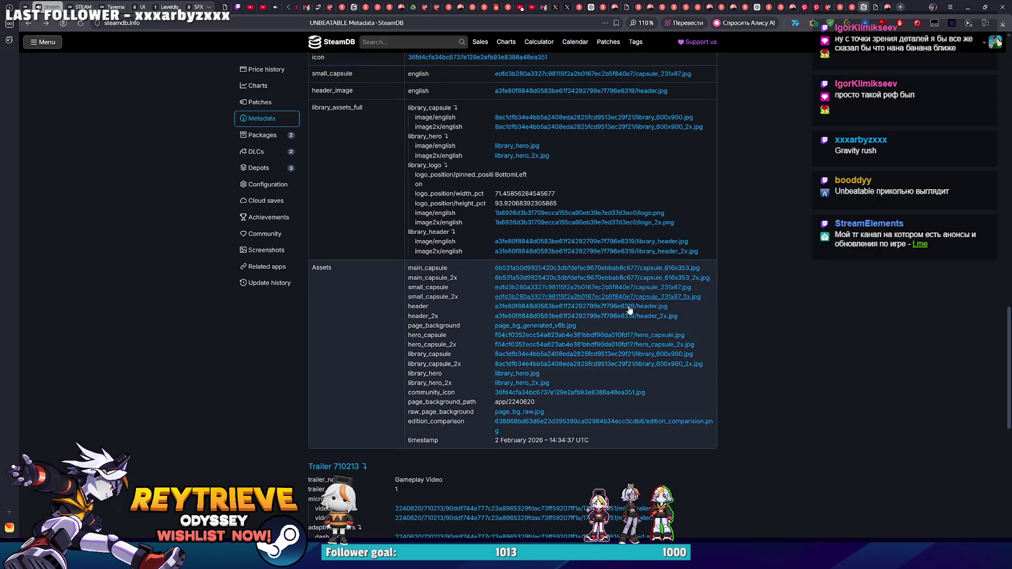
pyautogui.moveTo(615, 368)
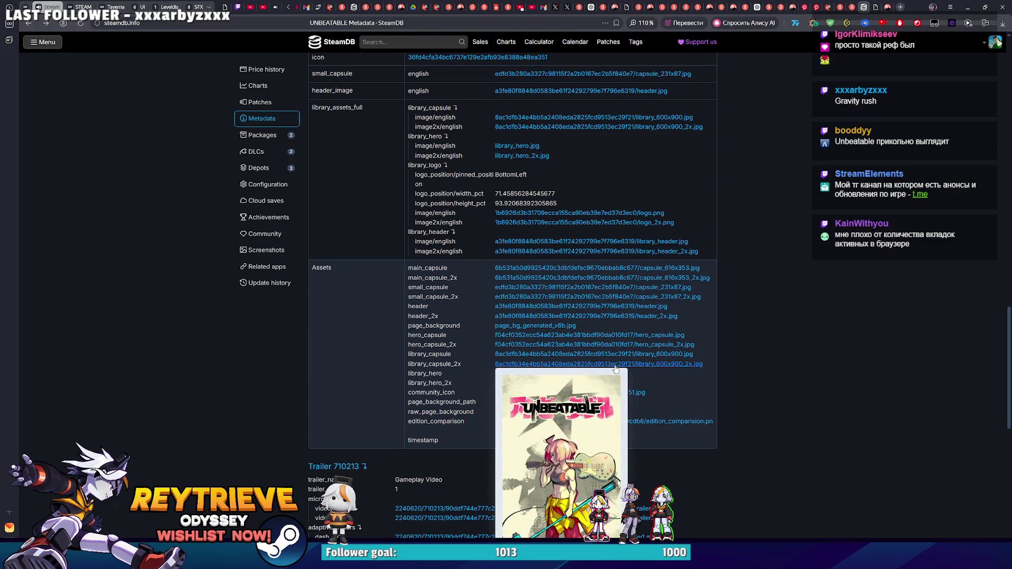
pyautogui.rightClick(616, 368)
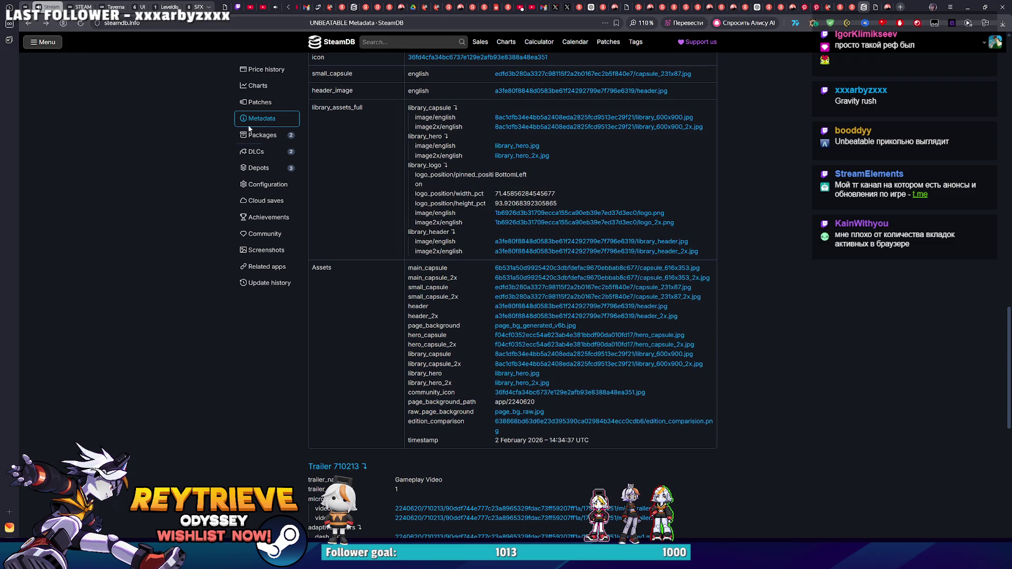
pyautogui.moveTo(535, 395)
pyautogui.scroll(2, 746, 307)
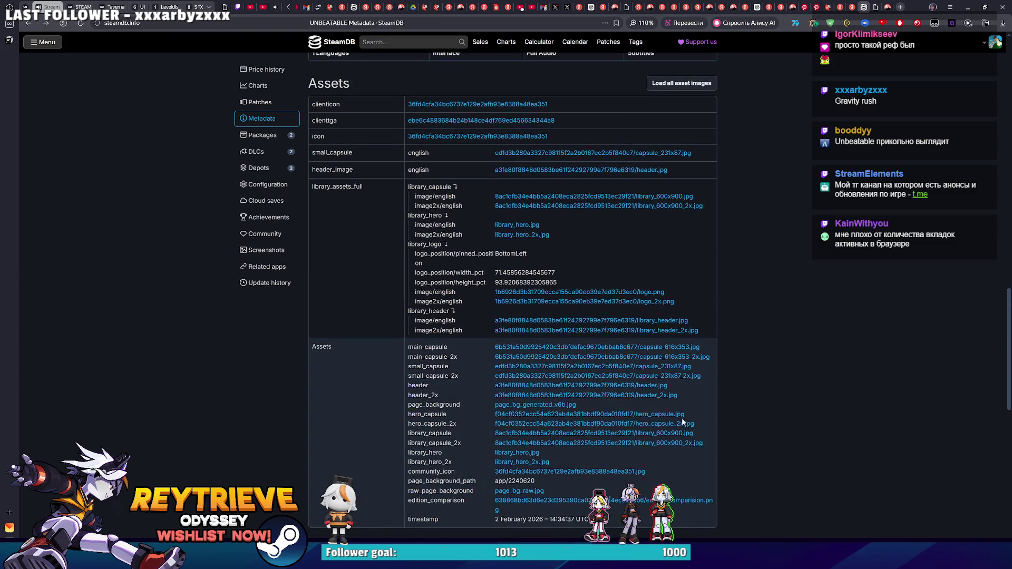
# Step: Open UNBEATABLE's tall 600x900 library capsule art and fit it to the window
pyautogui.scroll(-2, 683, 422)
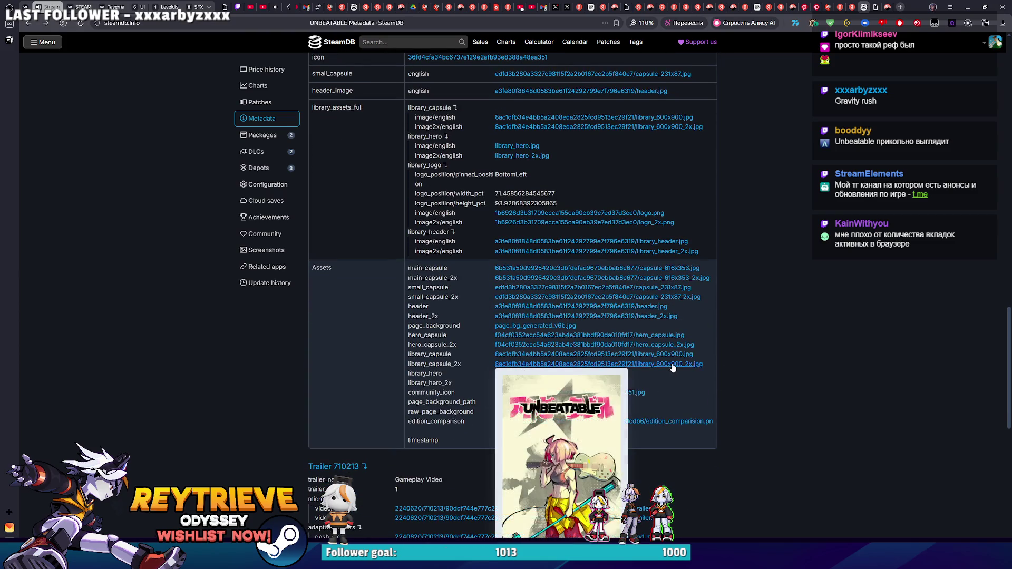
pyautogui.click(673, 368)
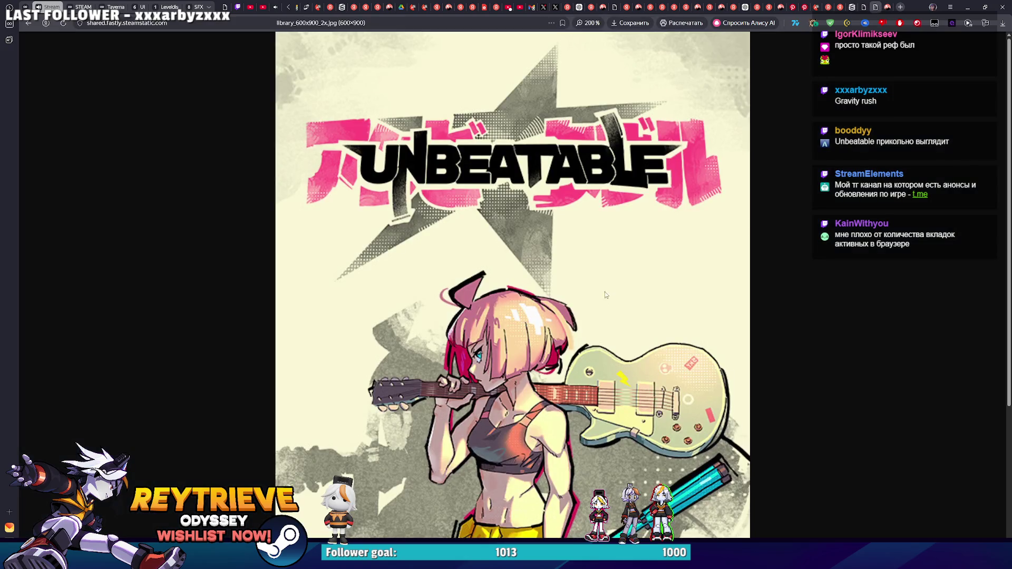
pyautogui.scroll(-4, 605, 293)
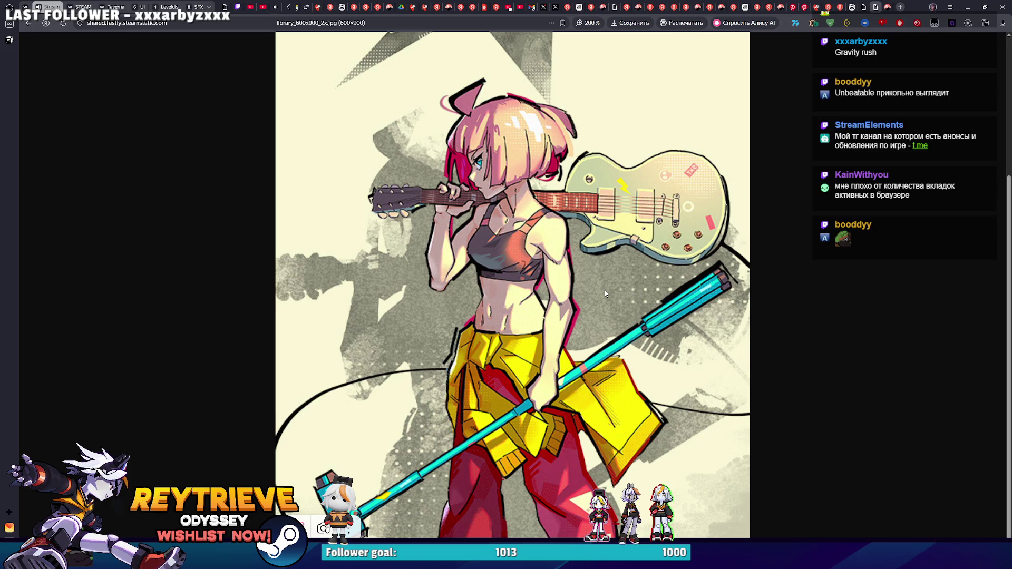
pyautogui.scroll(2, 593, 251)
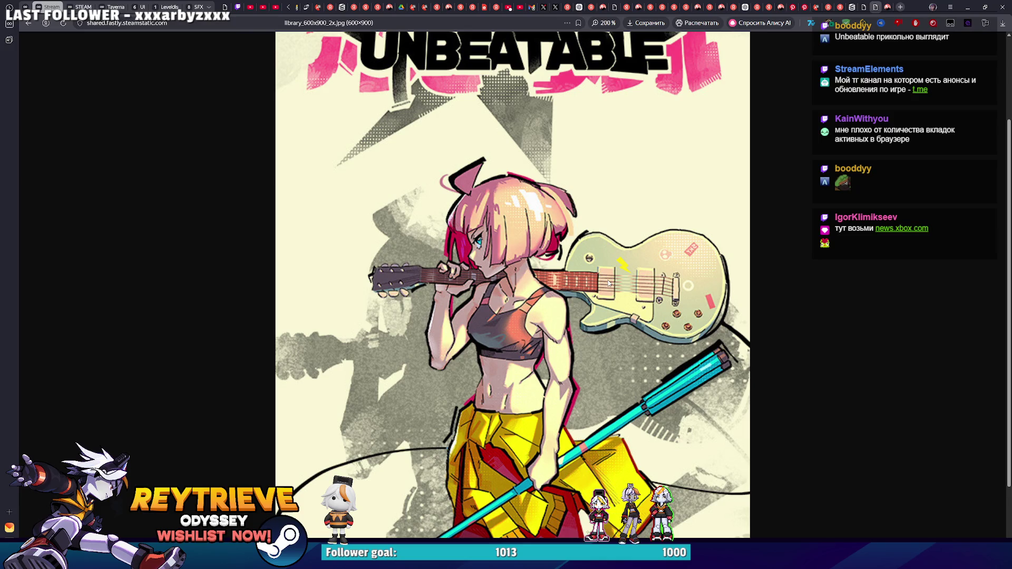
pyautogui.click(342, 317)
# Step: Compare the capsule with the wide header image, then return to the SteamDB Metadata page
pyautogui.click(864, 7)
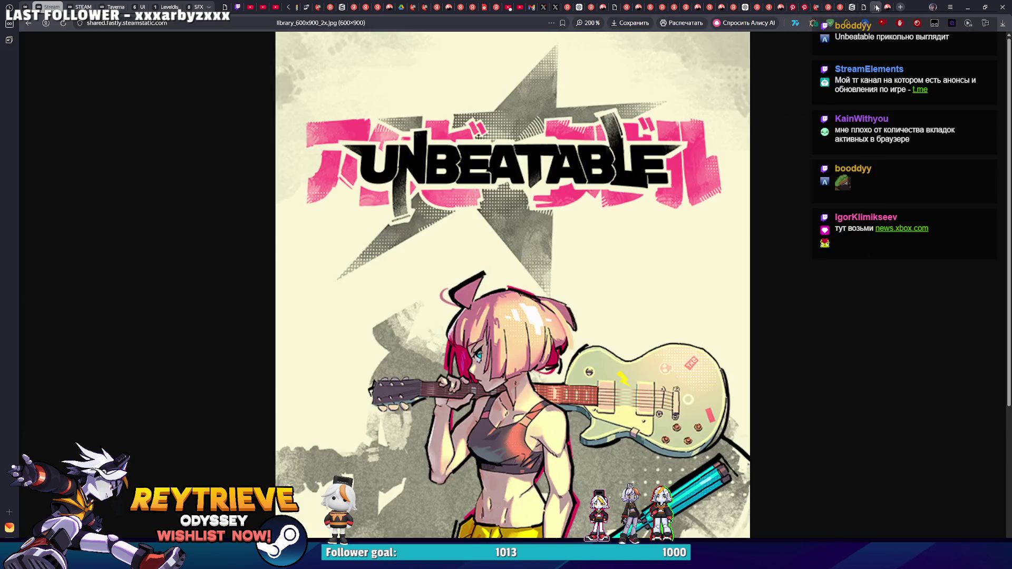
pyautogui.click(875, 7)
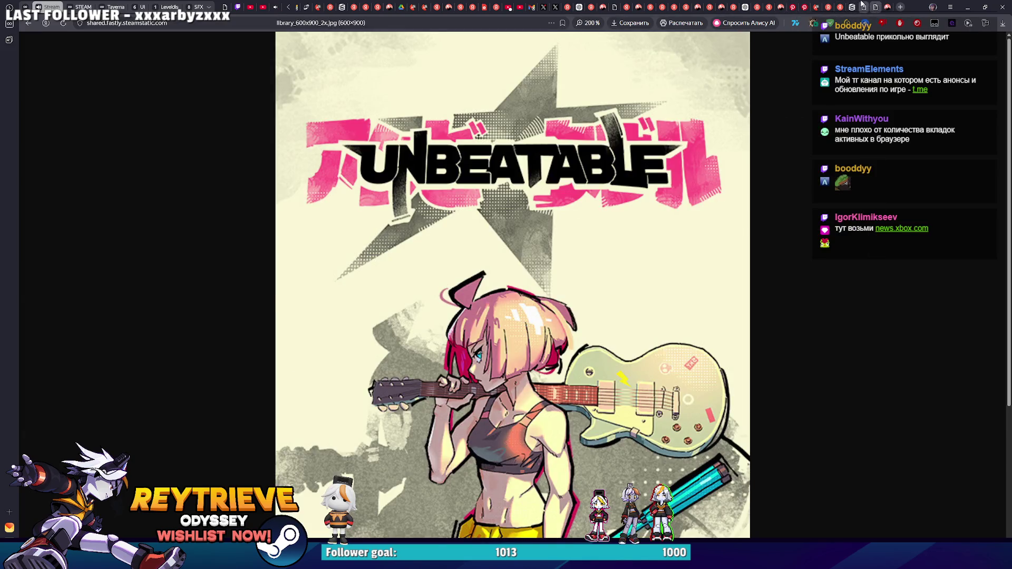
pyautogui.click(863, 6)
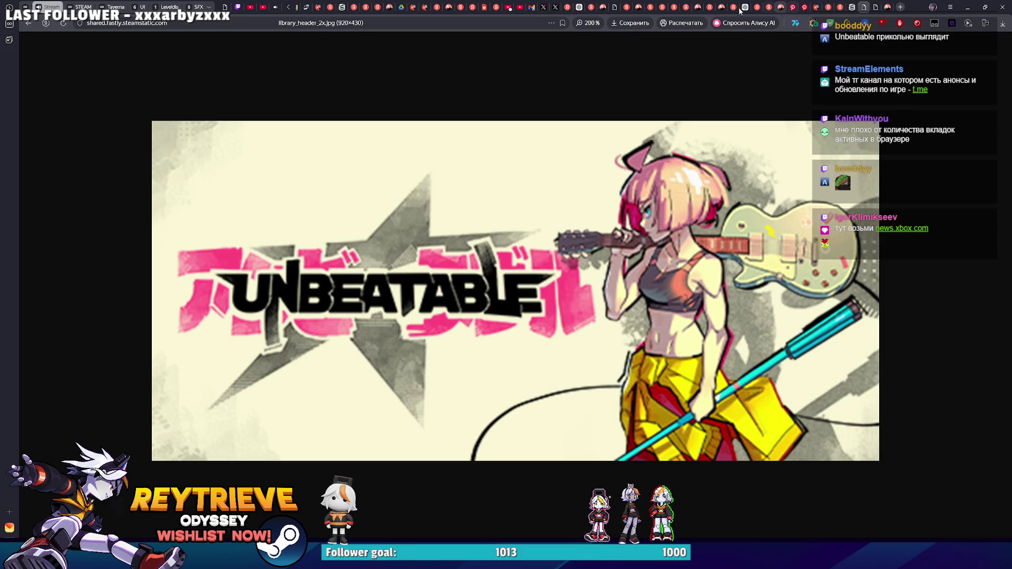
pyautogui.click(852, 7)
pyautogui.scroll(10, 497, 171)
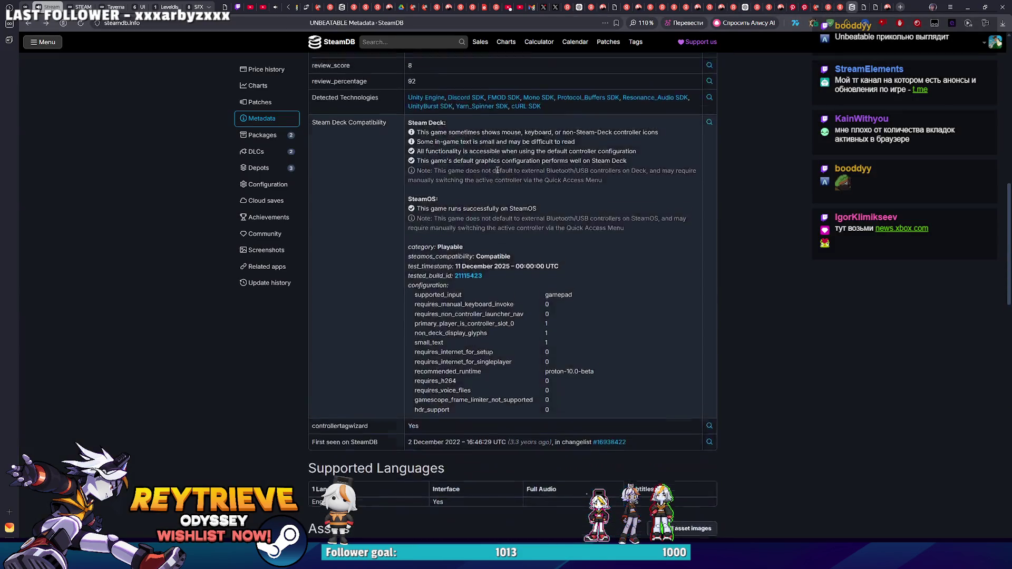
# Step: Open the Xbox Wire Hi-Fi Rush article from the Steam tab and copy its key art image
pyautogui.scroll(10, 497, 171)
pyautogui.click(341, 263)
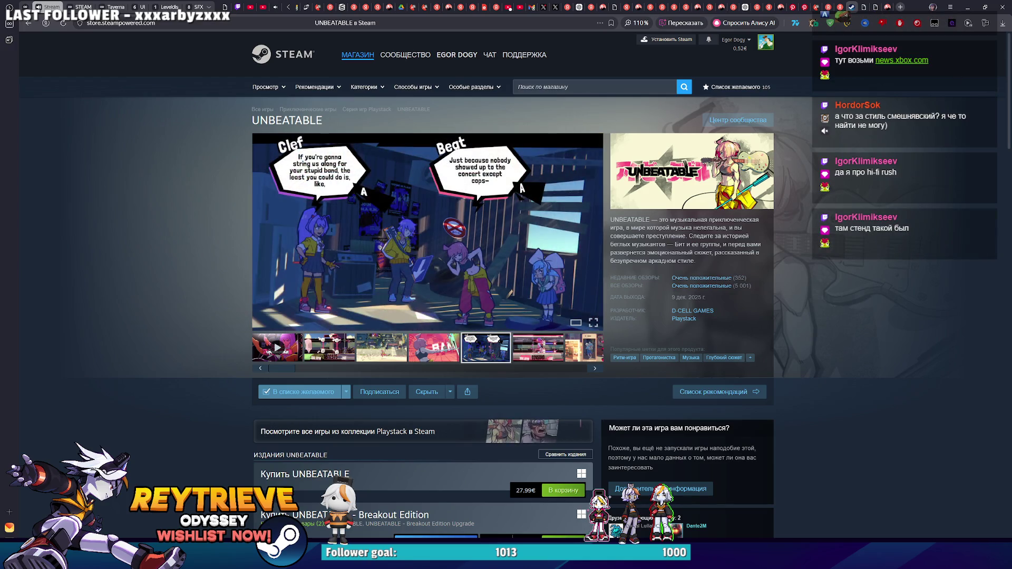
pyautogui.click(901, 60)
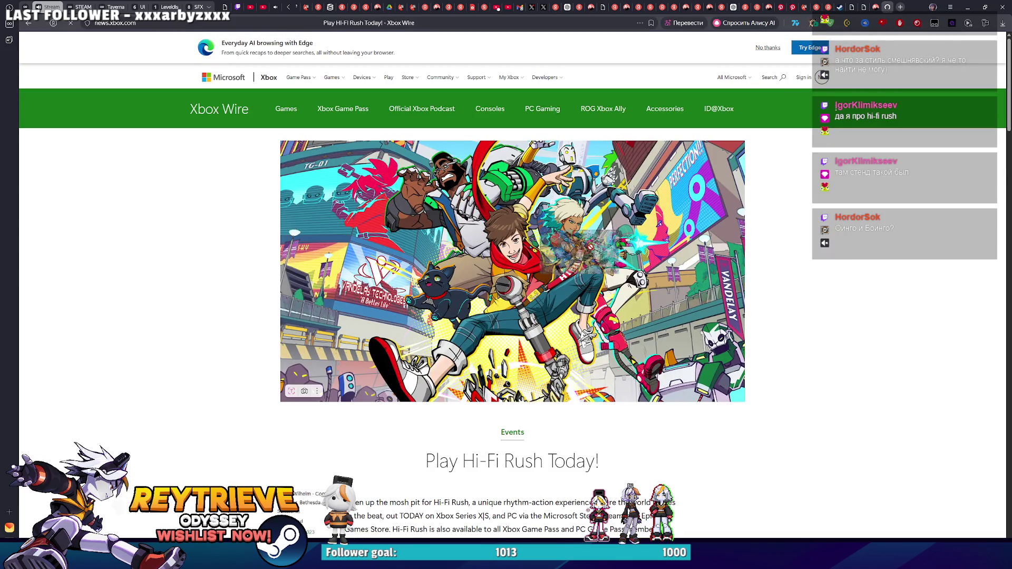
pyautogui.rightClick(560, 249)
pyautogui.click(590, 268)
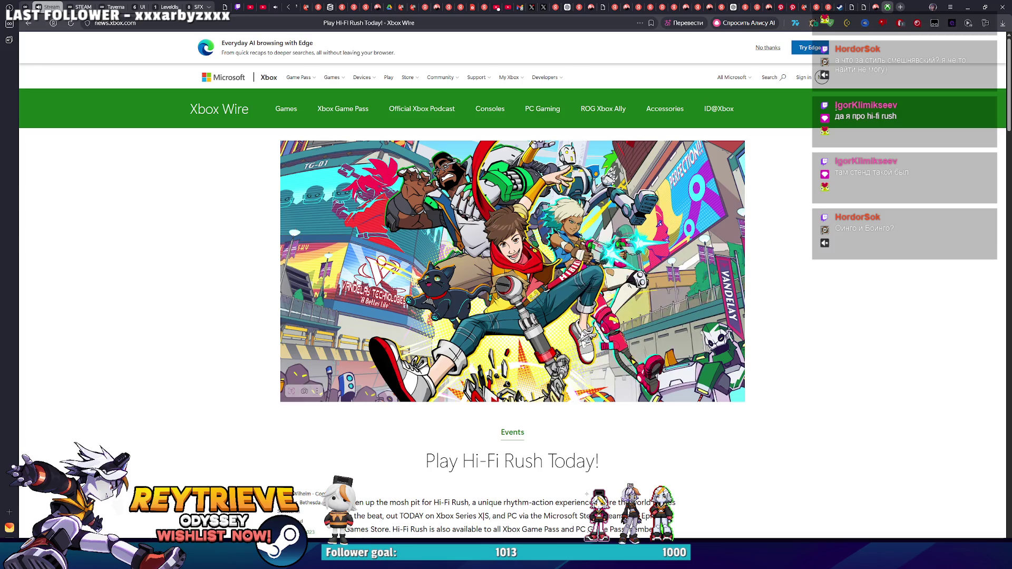
pyautogui.hotkey('alt', 'Tab')
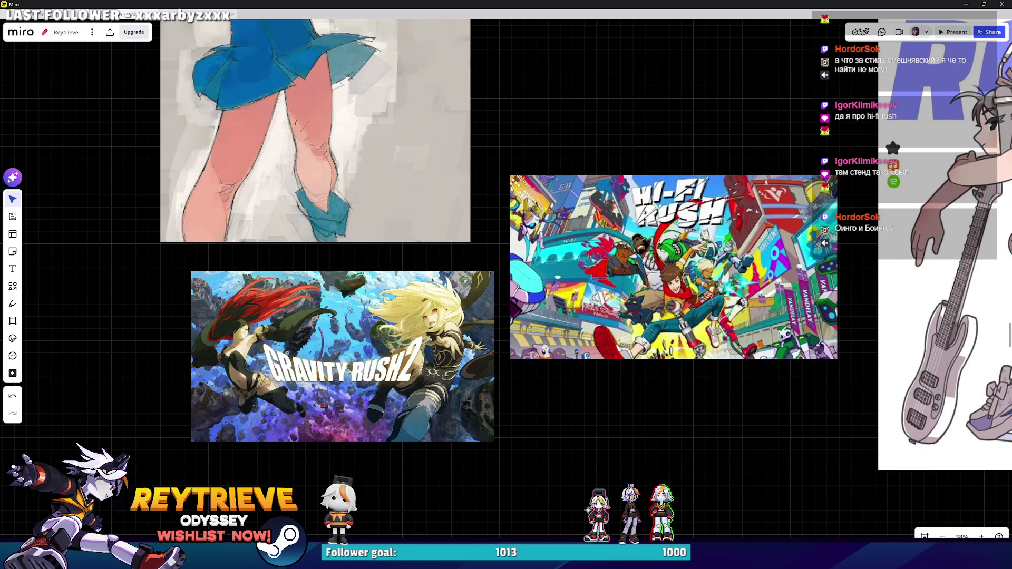
# Step: Swap the old Hi-Fi Rush image for the newly copied key art and fit it in view
pyautogui.press('Delete')
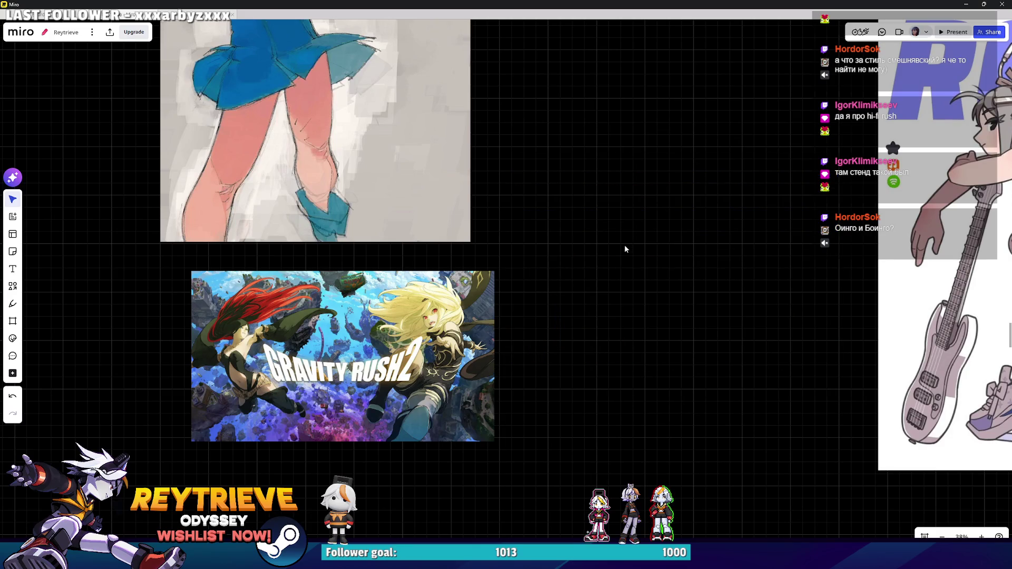
pyautogui.hotkey('ctrl', 'v')
pyautogui.scroll(5, 665, 239)
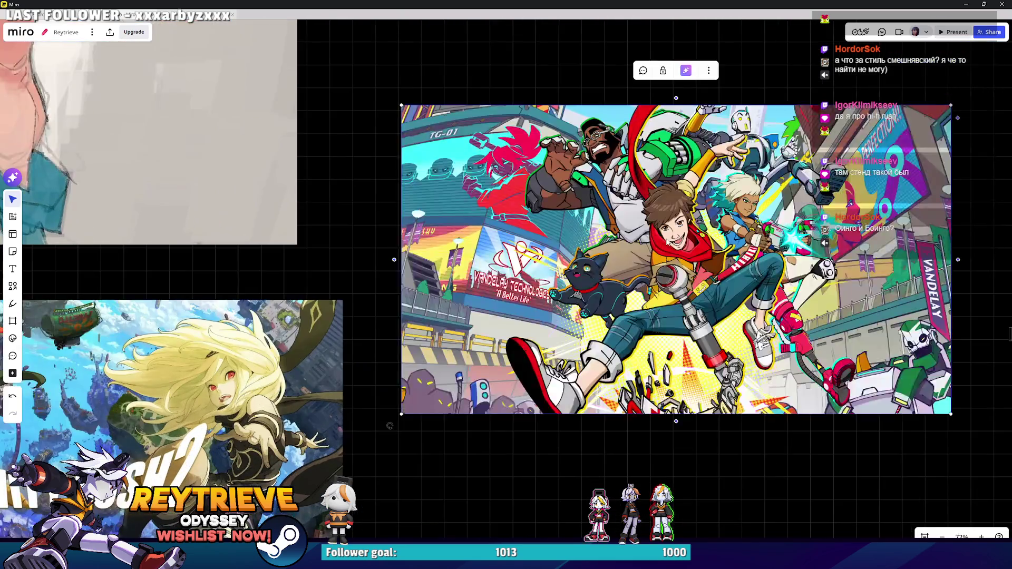
pyautogui.scroll(2, 607, 272)
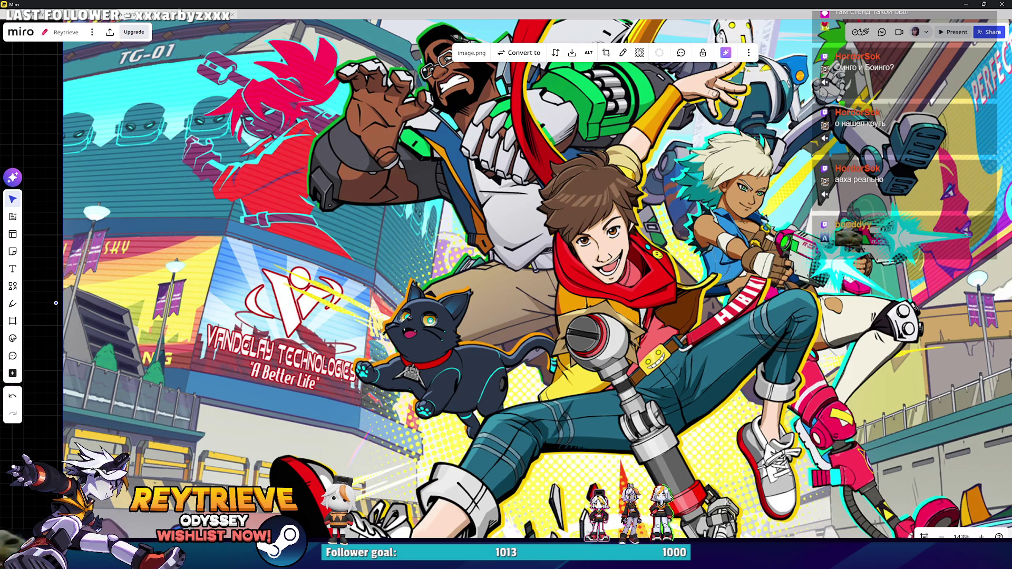
pyautogui.hotkey('shift', '2')
# Step: Zoom out and pan to view the new art among the nearby character references
pyautogui.scroll(-2, 876, 234)
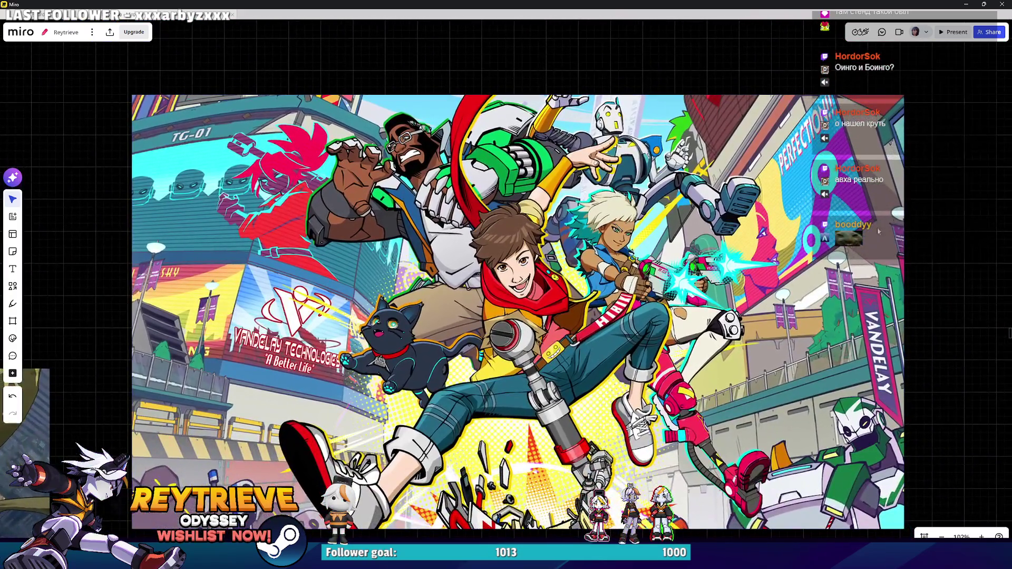
pyautogui.scroll(-5, 770, 212)
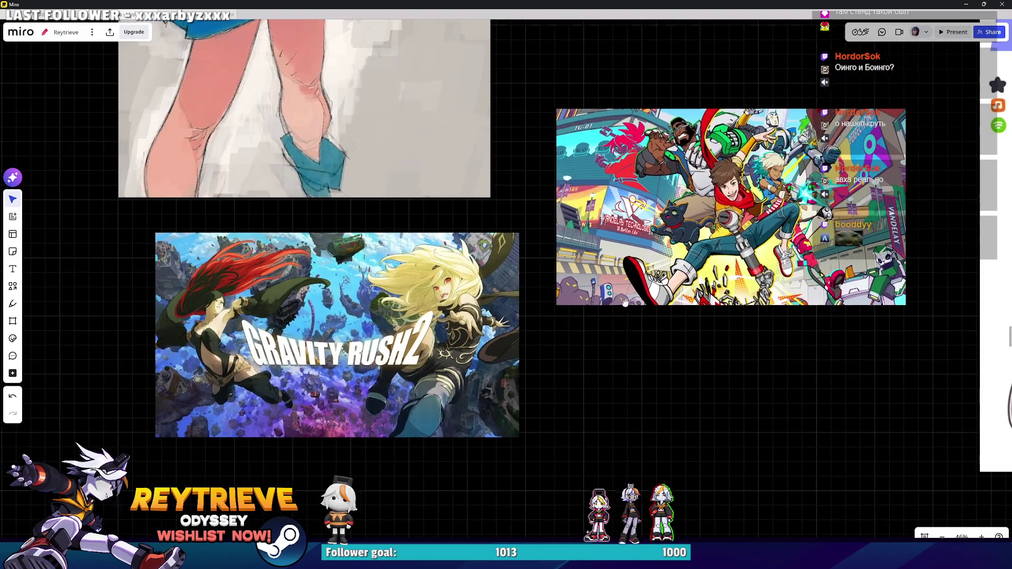
pyautogui.hscroll(-2, 643, 274)
pyautogui.moveTo(631, 311); pyautogui.dragTo(614, 334)
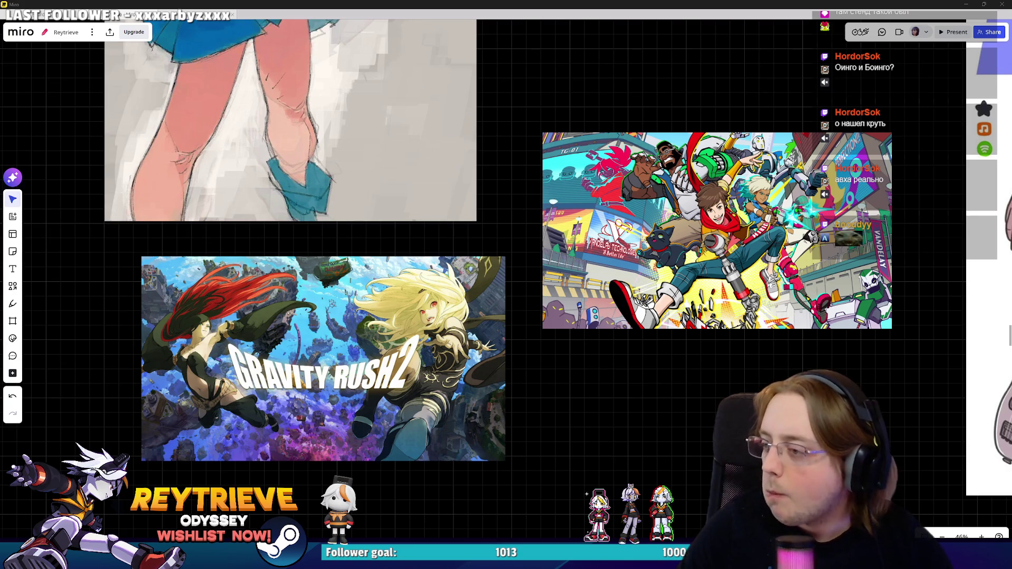
pyautogui.scroll(-3, 524, 159)
pyautogui.moveTo(524, 160); pyautogui.dragTo(548, 296)
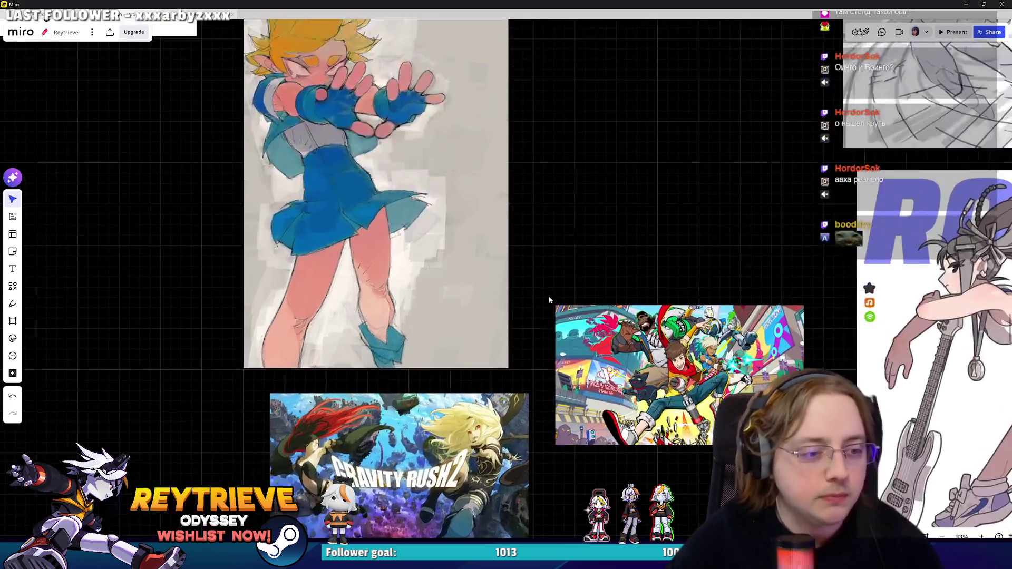
pyautogui.scroll(-3, 548, 298)
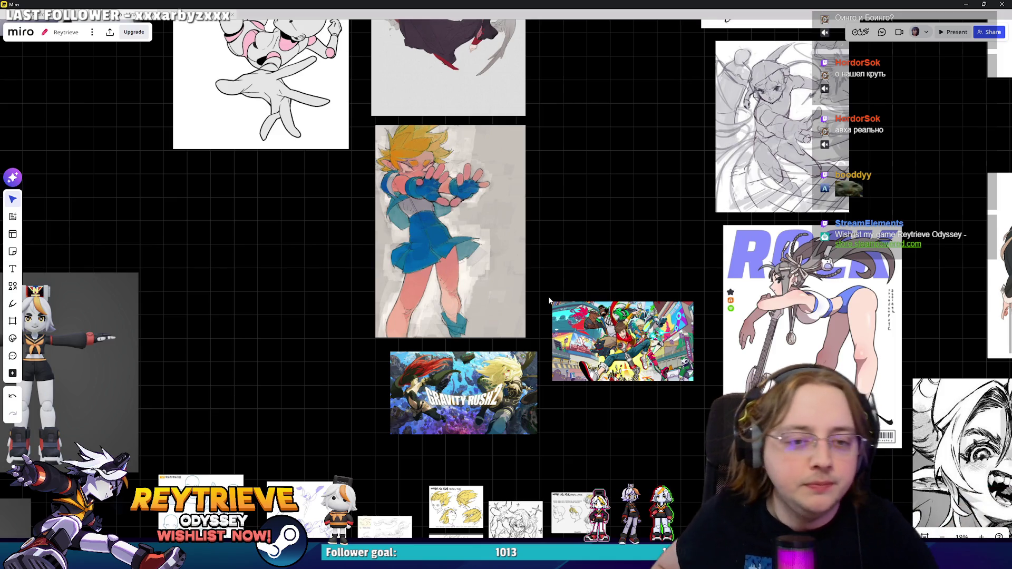
# Step: Close the Yandex Images tab and both Unbeatable image tabs, then minimize the browser
pyautogui.hotkey('alt', 'Tab')
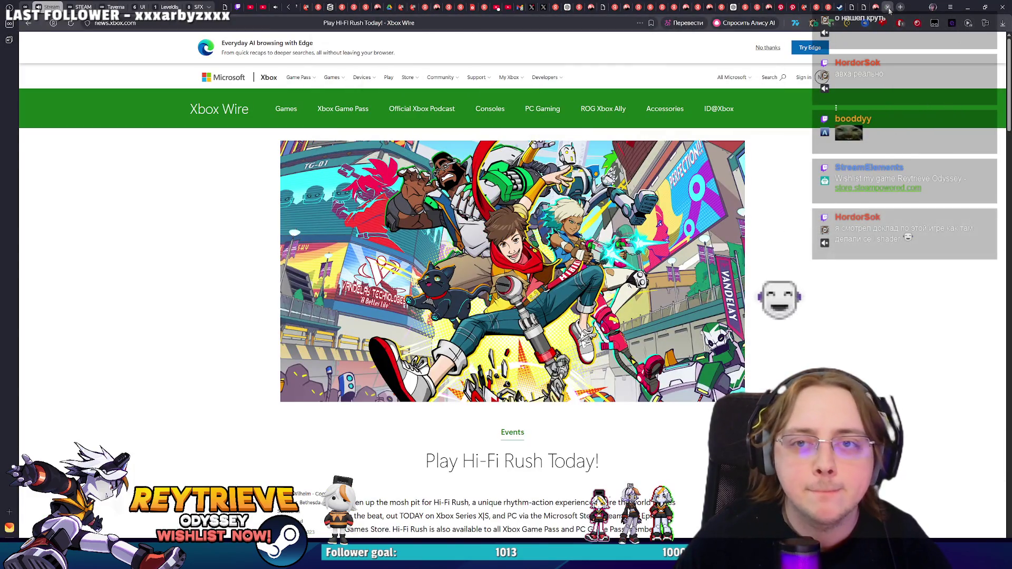
pyautogui.click(887, 6)
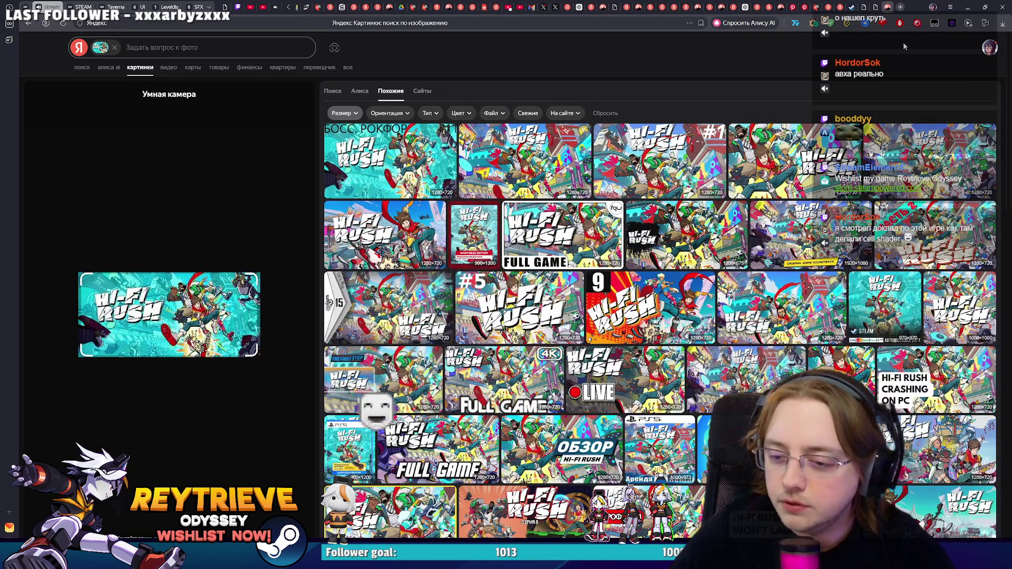
pyautogui.click(886, 7)
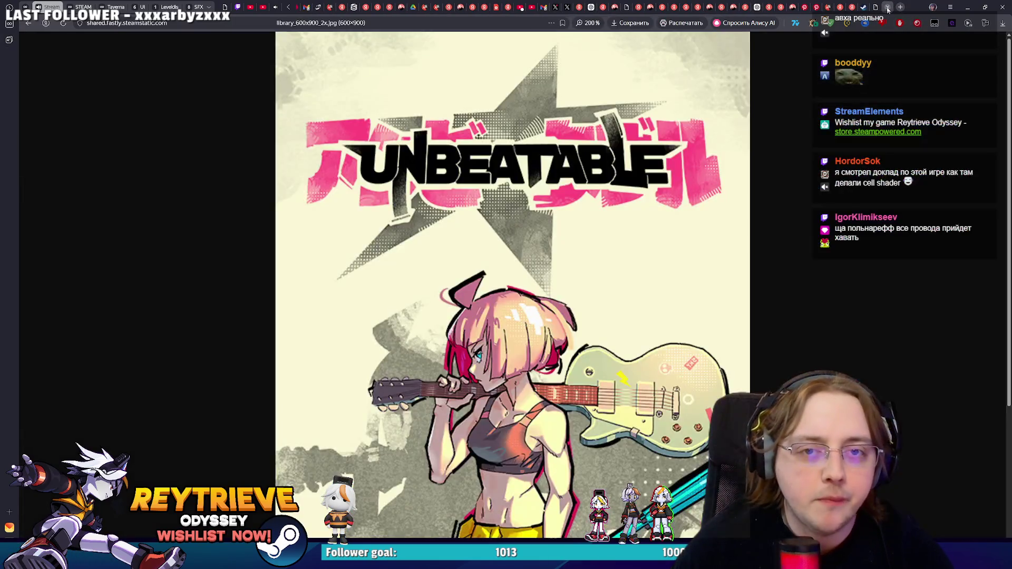
pyautogui.click(887, 8)
pyautogui.click(888, 8)
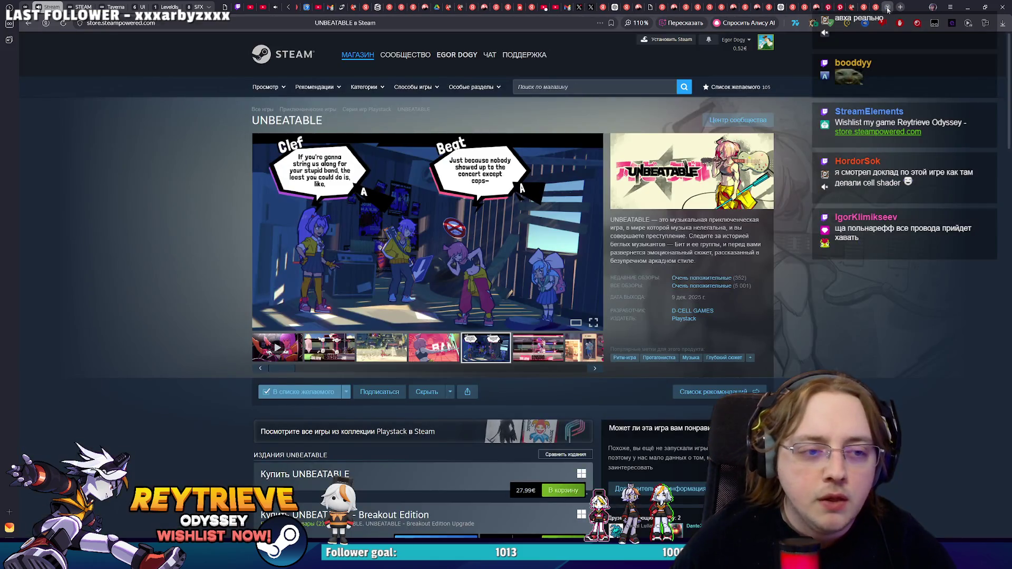
pyautogui.click(967, 7)
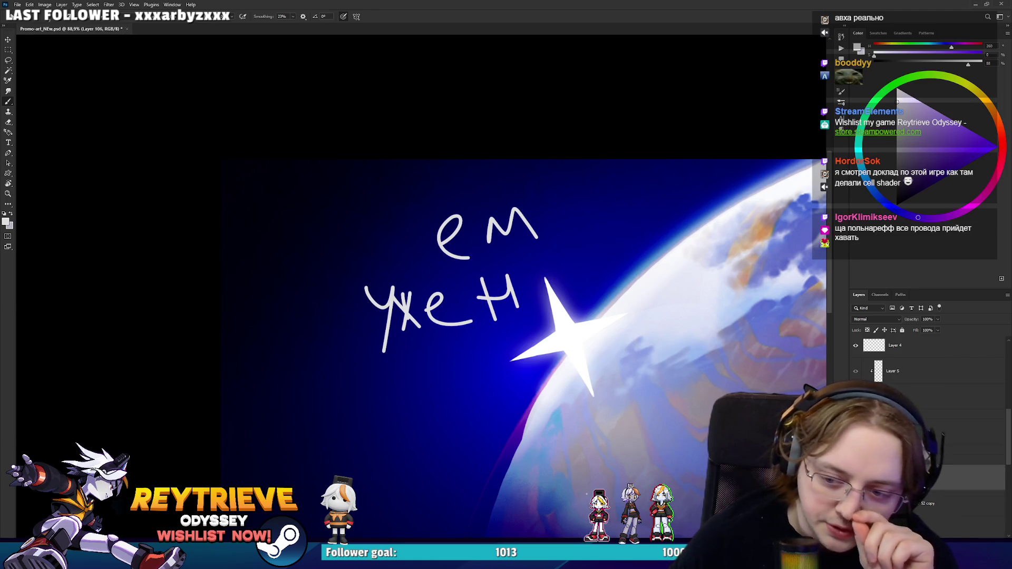
# Step: Delete the white 'ем ужен' scribble layer and re-centre the view on the two girls
pyautogui.press('Delete')
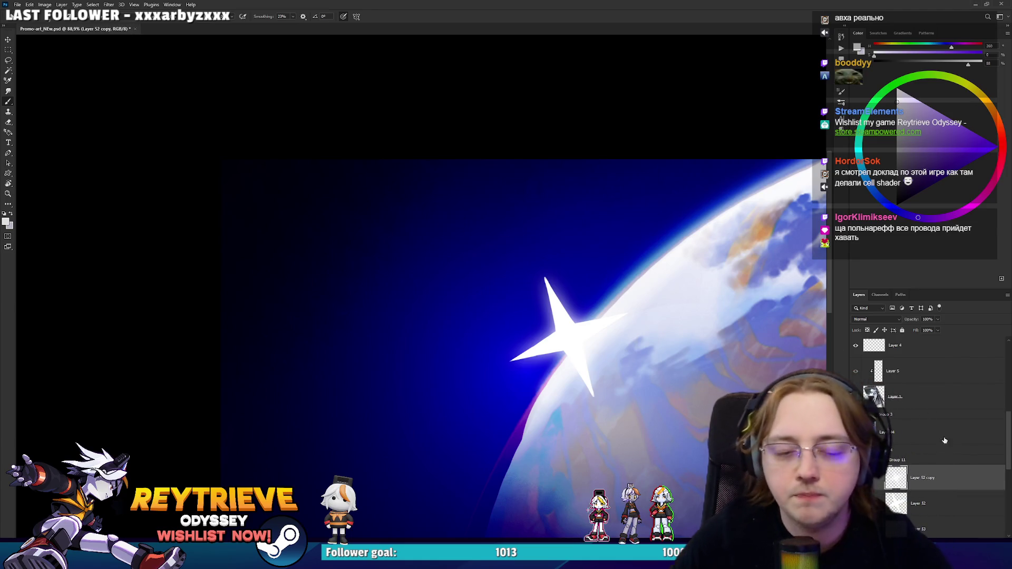
pyautogui.scroll(-4, 544, 211)
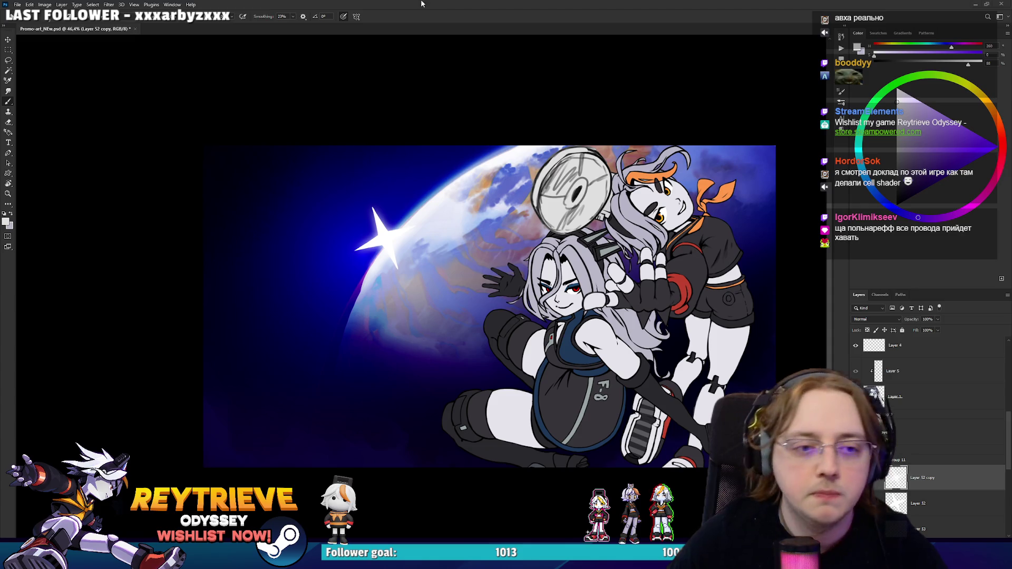
pyautogui.scroll(2, 595, 262)
pyautogui.moveTo(595, 262); pyautogui.dragTo(575, 256)
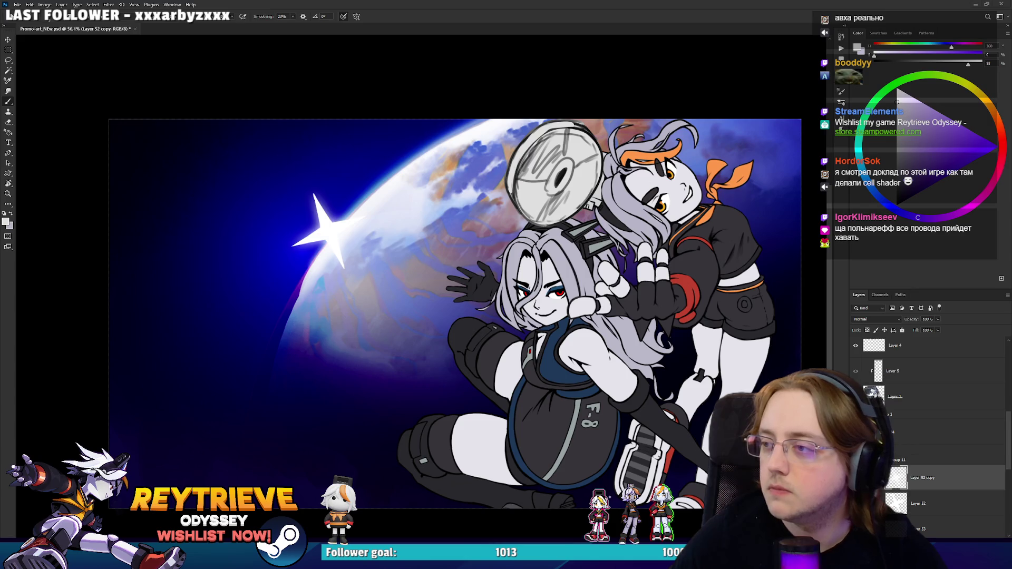
pyautogui.moveTo(605, 273)
pyautogui.mouseDown()
pyautogui.moveTo(596, 254)
pyautogui.moveTo(601, 276)
pyautogui.mouseUp()
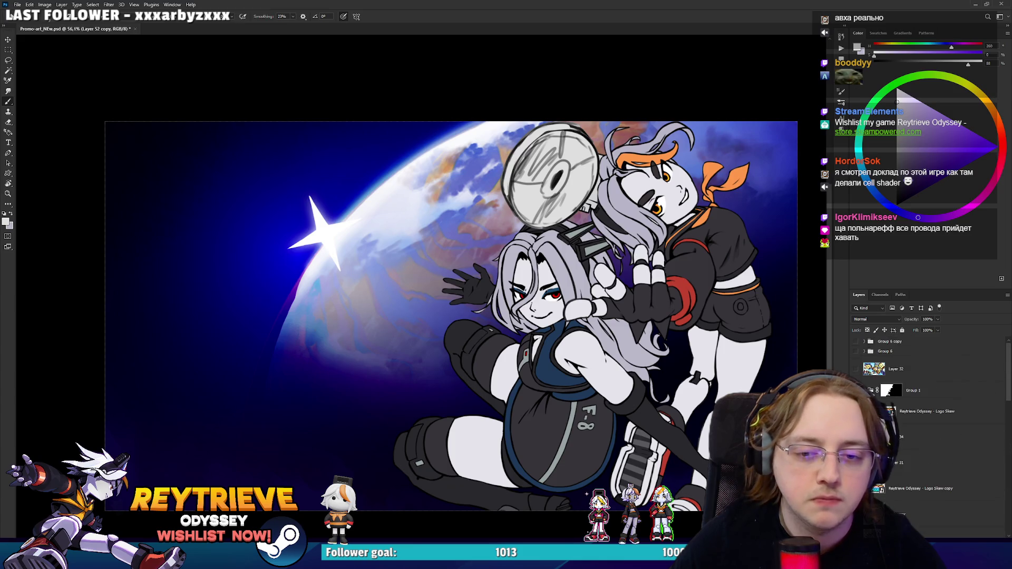
pyautogui.scroll(-5, 944, 422)
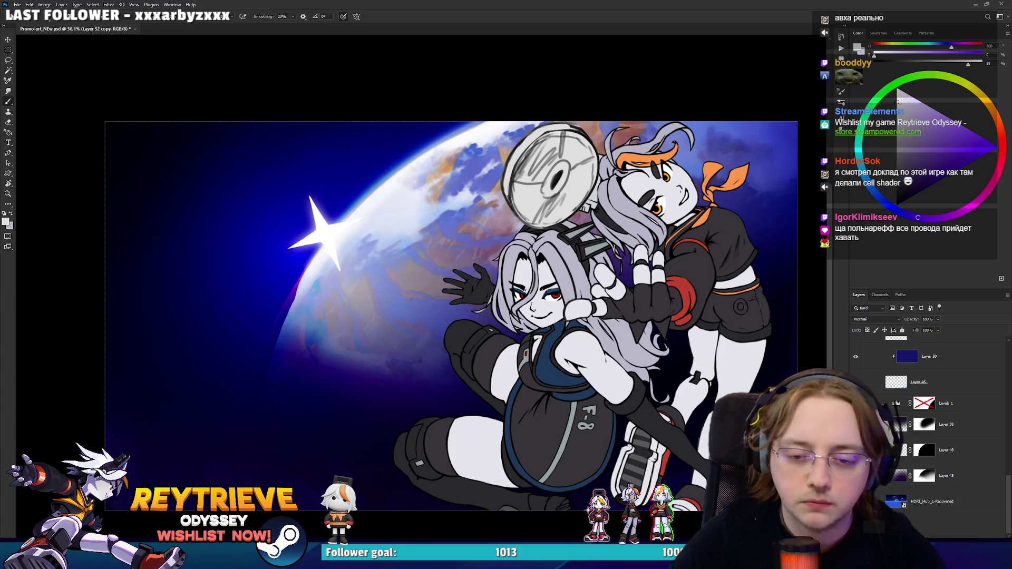
pyautogui.click(965, 427)
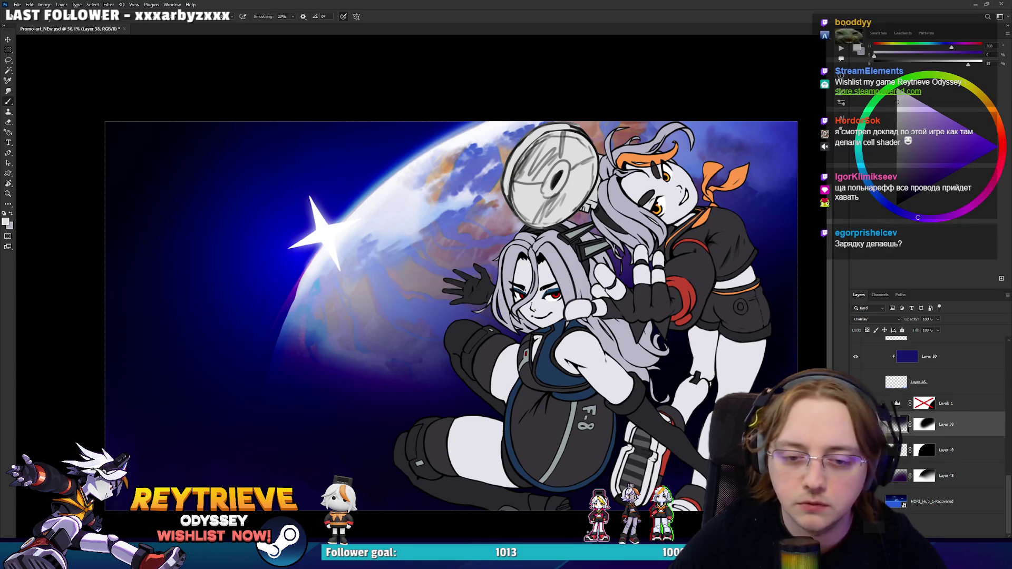
pyautogui.click(855, 382)
pyautogui.click(855, 424)
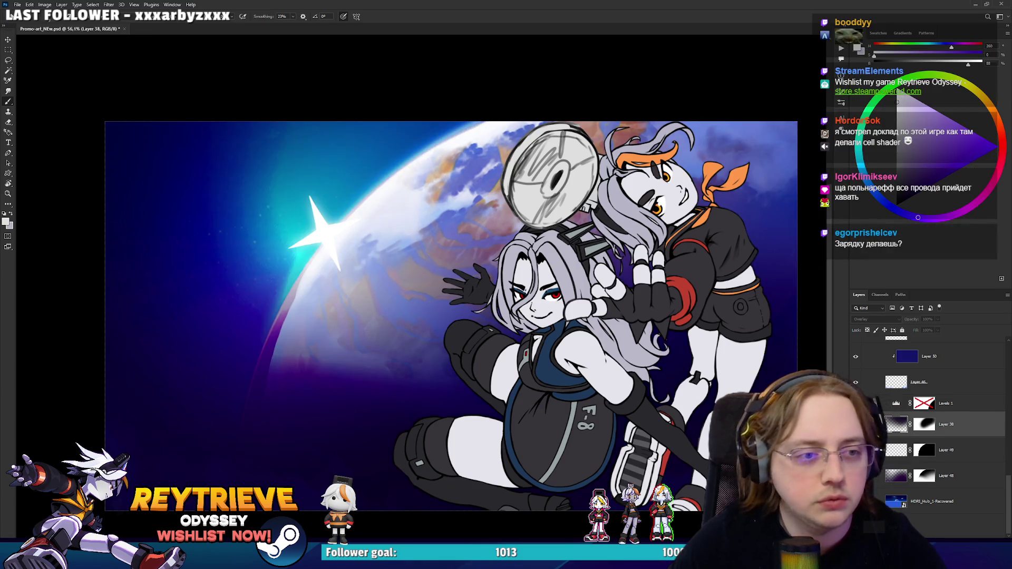
pyautogui.click(926, 403)
pyautogui.click(855, 424)
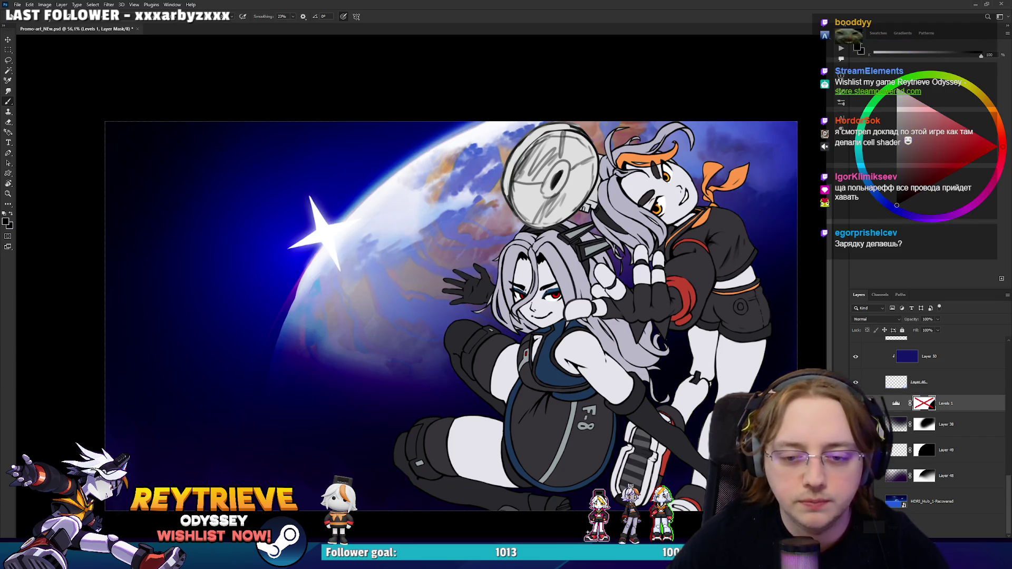
pyautogui.click(855, 424)
pyautogui.click(856, 424)
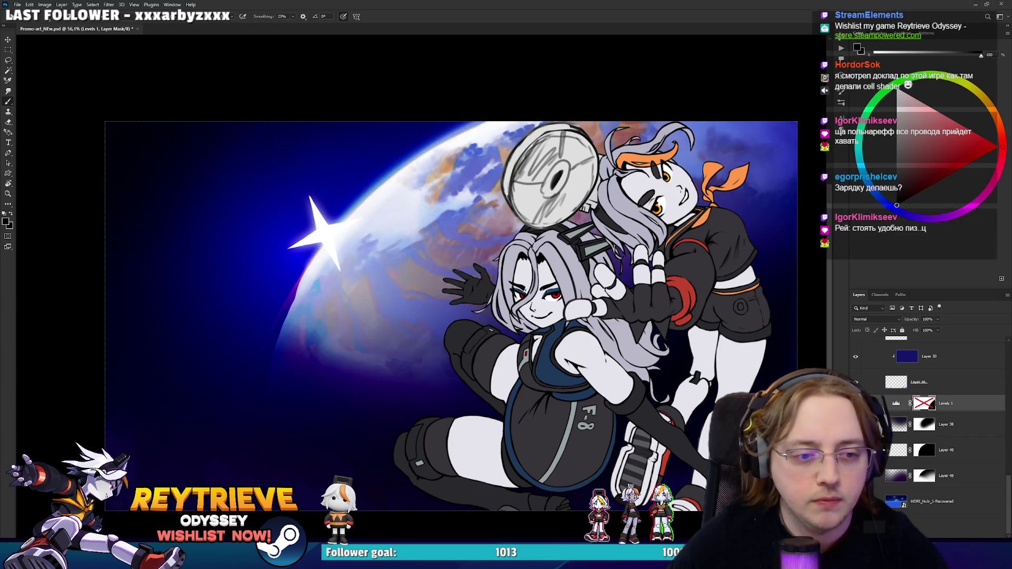
pyautogui.click(855, 424)
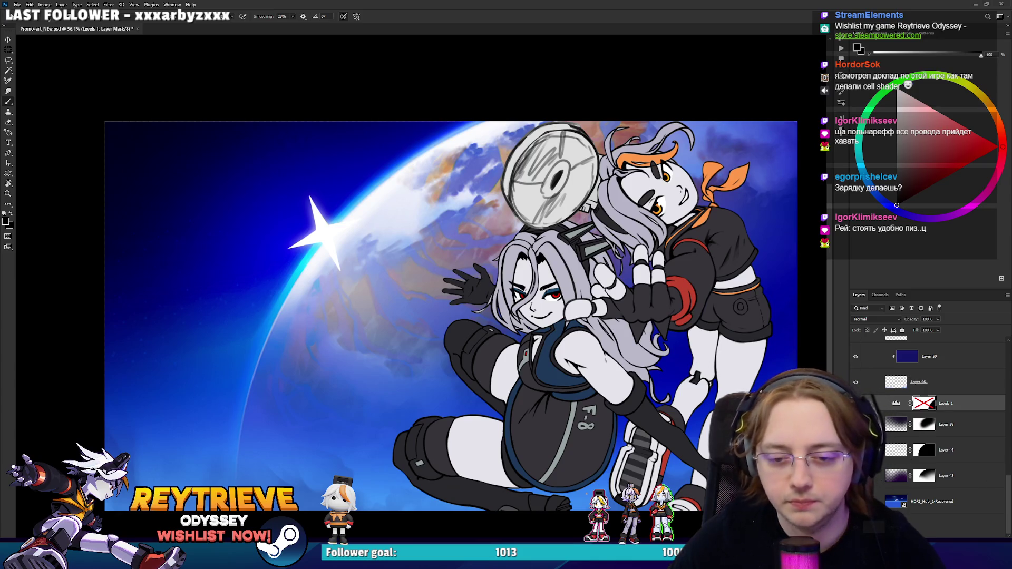
pyautogui.click(931, 501)
pyautogui.press('v')
pyautogui.moveTo(648, 317); pyautogui.dragTo(695, 385)
pyautogui.hotkey('ctrl', 'z')
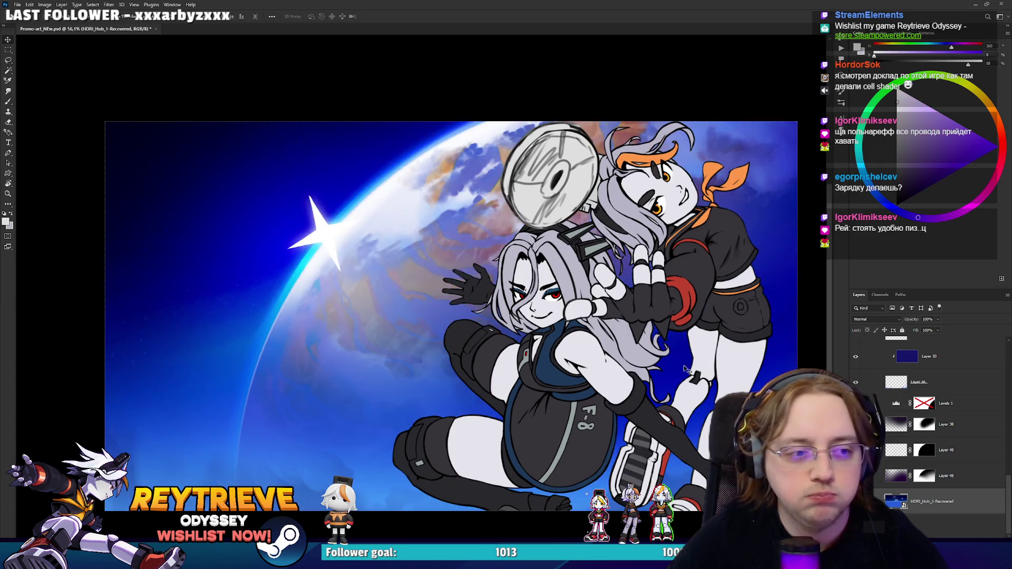
pyautogui.hotkey('ctrl', 'shift', 'alt', 'n')
pyautogui.scroll(1, 927, 437)
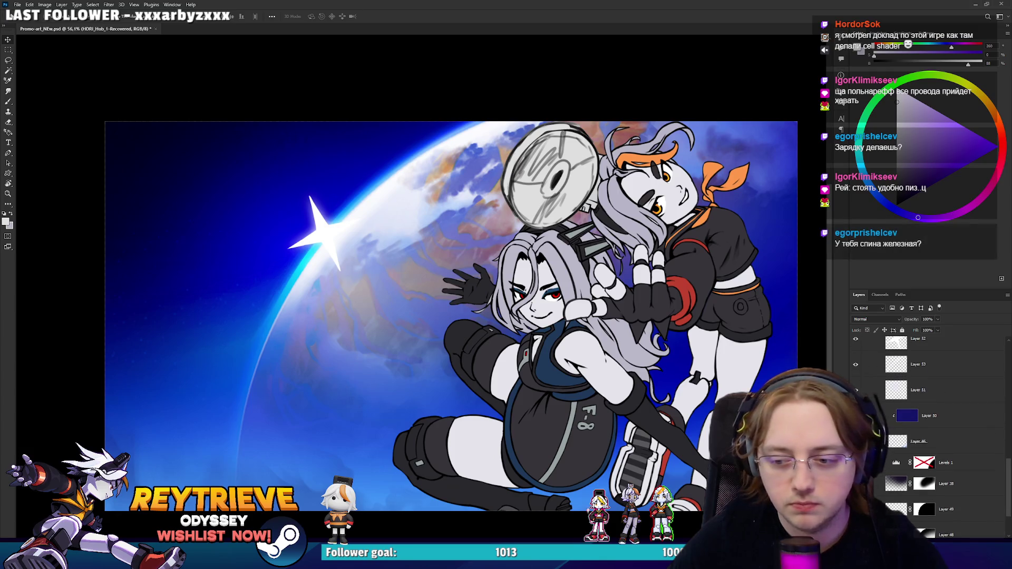
pyautogui.click(856, 339)
pyautogui.click(855, 340)
pyautogui.click(863, 346)
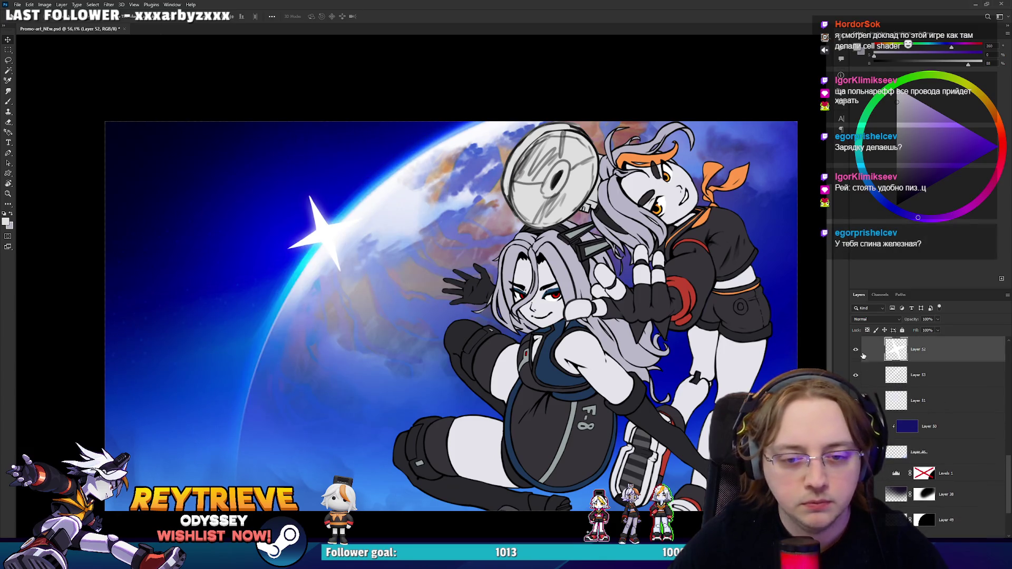
pyautogui.click(856, 375)
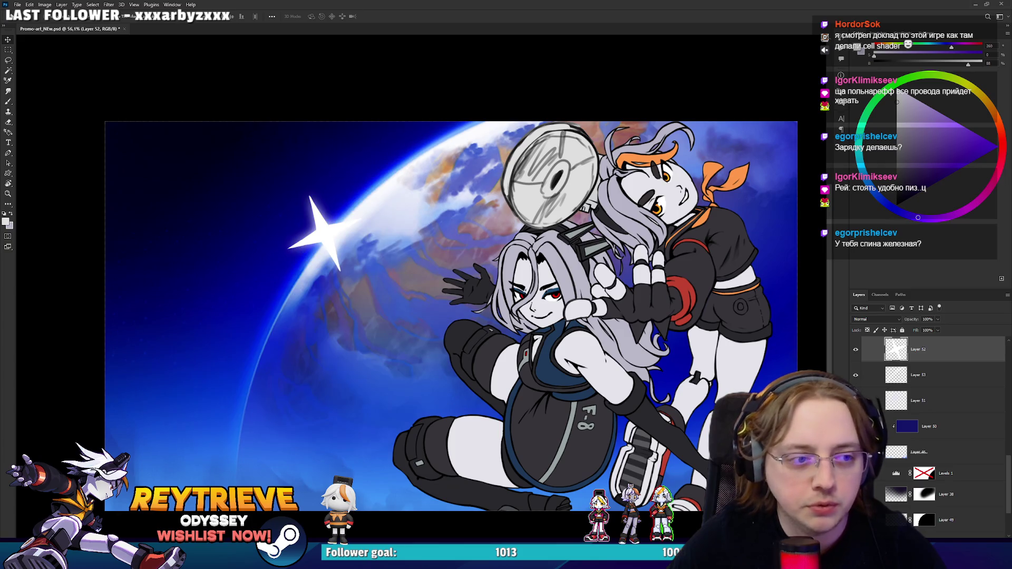
pyautogui.click(857, 375)
pyautogui.click(857, 374)
pyautogui.scroll(1, 855, 369)
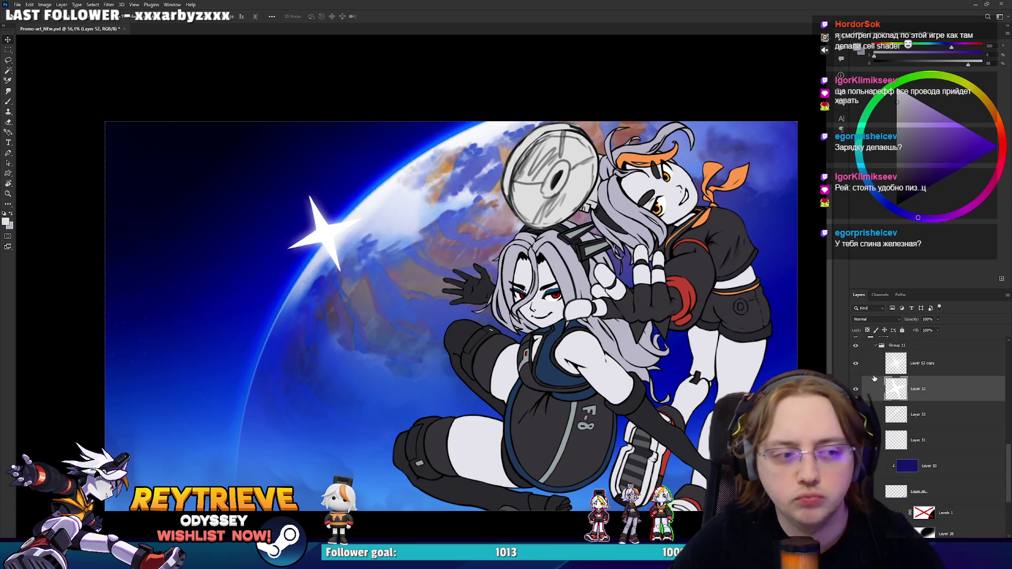
pyautogui.scroll(-4, 885, 396)
pyautogui.click(912, 380)
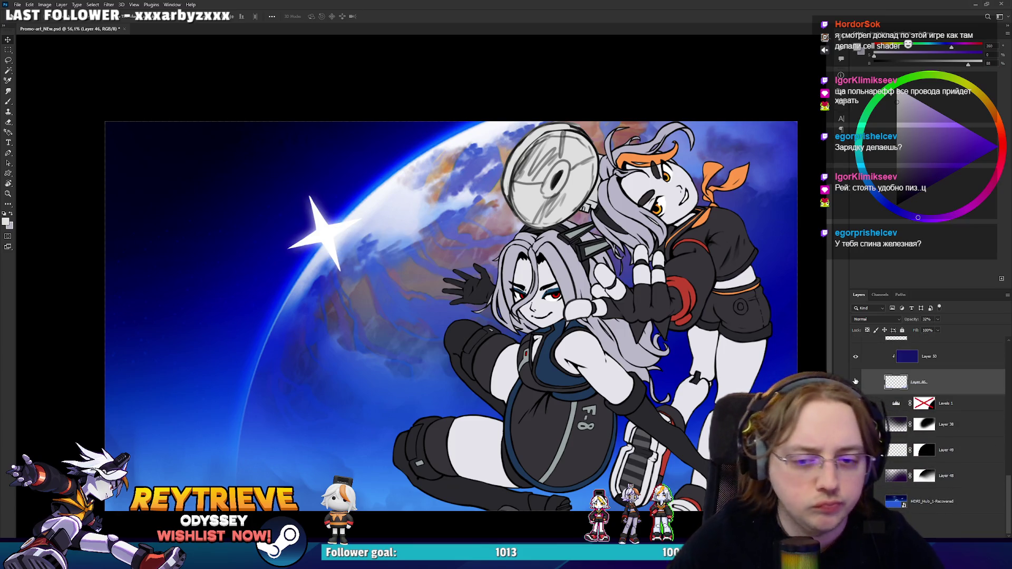
pyautogui.click(856, 382)
pyautogui.click(855, 382)
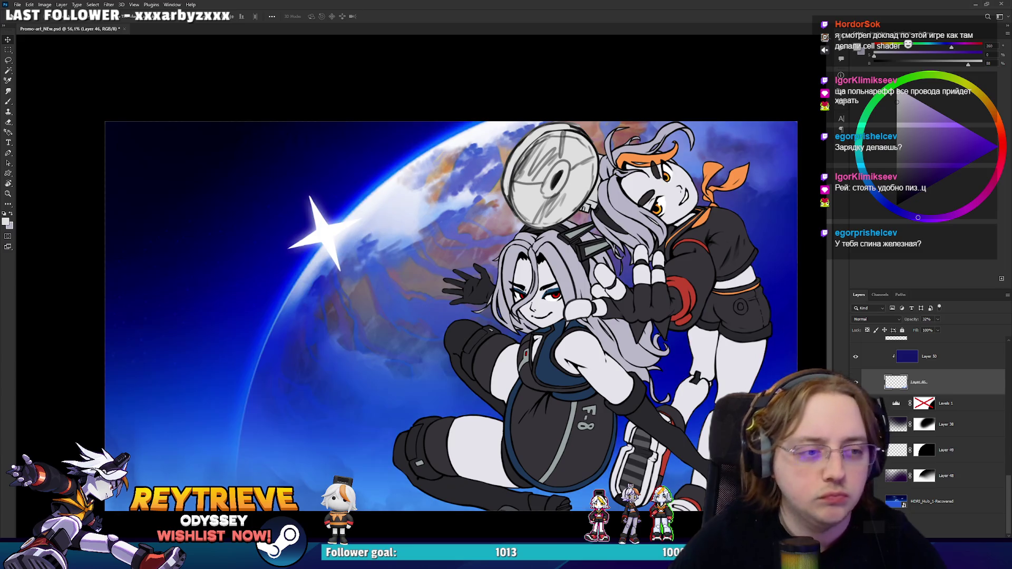
pyautogui.click(920, 504)
pyautogui.moveTo(646, 302)
pyautogui.mouseDown()
pyautogui.moveTo(351, 304)
pyautogui.moveTo(287, 294)
pyautogui.mouseUp()
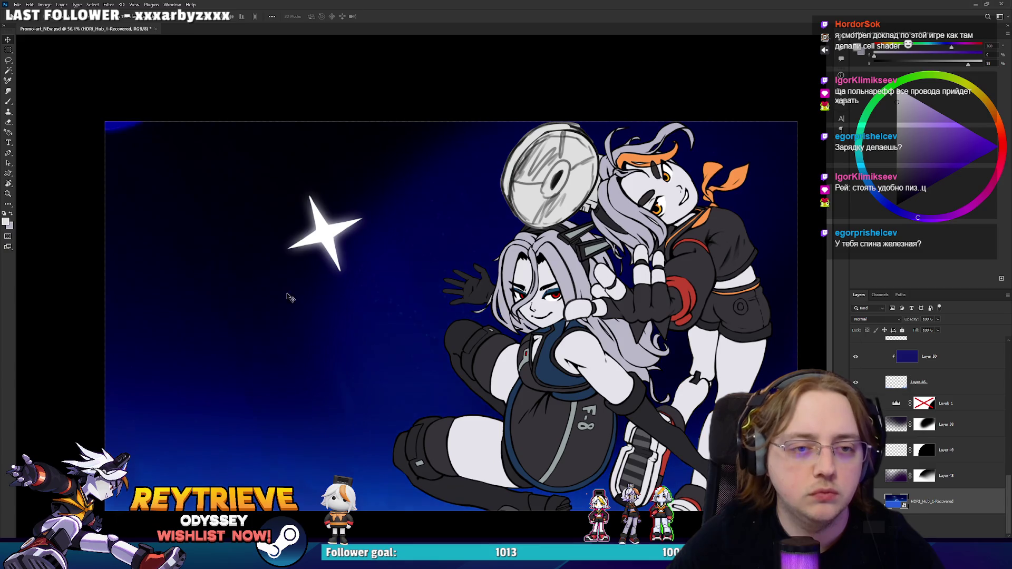
# Step: Try several planet positions, undo the cracked-planet placement, and drag the Earth toward the right edge
pyautogui.moveTo(518, 291)
pyautogui.mouseDown()
pyautogui.moveTo(685, 355)
pyautogui.moveTo(587, 383)
pyautogui.moveTo(563, 371)
pyautogui.moveTo(508, 328)
pyautogui.moveTo(582, 296)
pyautogui.moveTo(582, 279)
pyautogui.moveTo(564, 287)
pyautogui.mouseUp()
pyautogui.scroll(-1, 581, 304)
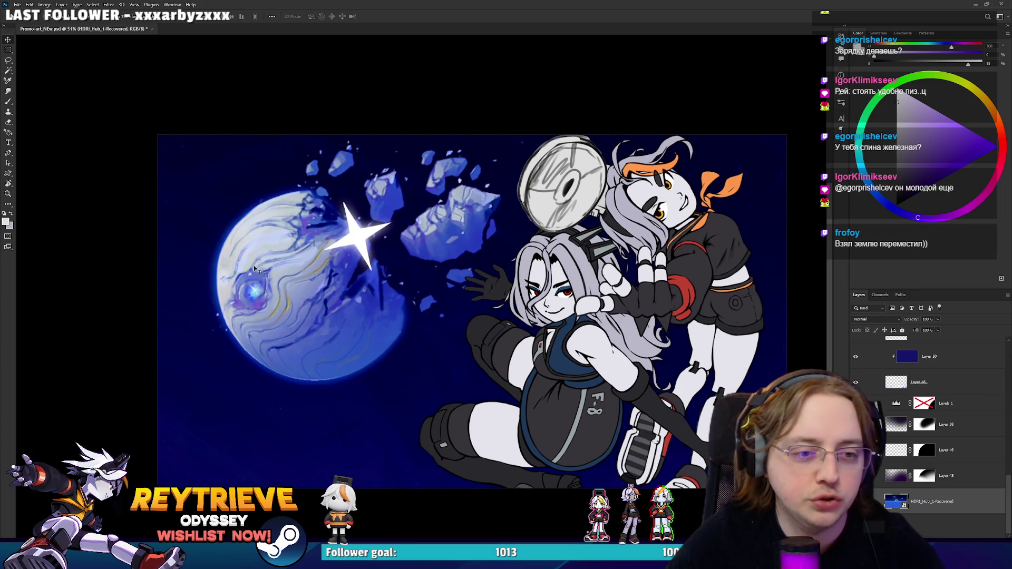
pyautogui.moveTo(572, 290)
pyautogui.mouseDown()
pyautogui.moveTo(572, 316)
pyautogui.moveTo(369, 369)
pyautogui.moveTo(328, 343)
pyautogui.moveTo(799, 338)
pyautogui.moveTo(521, 279)
pyautogui.moveTo(680, 278)
pyautogui.moveTo(355, 300)
pyautogui.moveTo(278, 290)
pyautogui.moveTo(597, 196)
pyautogui.moveTo(279, 247)
pyautogui.moveTo(511, 311)
pyautogui.moveTo(268, 248)
pyautogui.moveTo(393, 191)
pyautogui.moveTo(588, 266)
pyautogui.moveTo(269, 248)
pyautogui.moveTo(316, 232)
pyautogui.moveTo(382, 306)
pyautogui.moveTo(688, 369)
pyautogui.mouseUp()
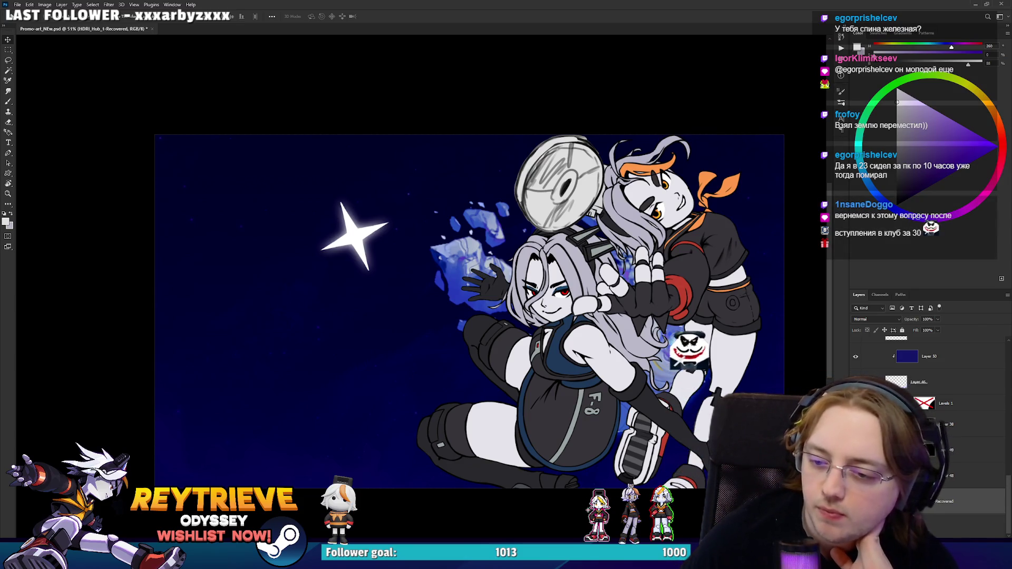
pyautogui.moveTo(695, 338)
pyautogui.mouseDown()
pyautogui.moveTo(422, 311)
pyautogui.moveTo(384, 219)
pyautogui.moveTo(361, 226)
pyautogui.moveTo(401, 248)
pyautogui.moveTo(431, 300)
pyautogui.moveTo(445, 289)
pyautogui.moveTo(442, 304)
pyautogui.mouseUp()
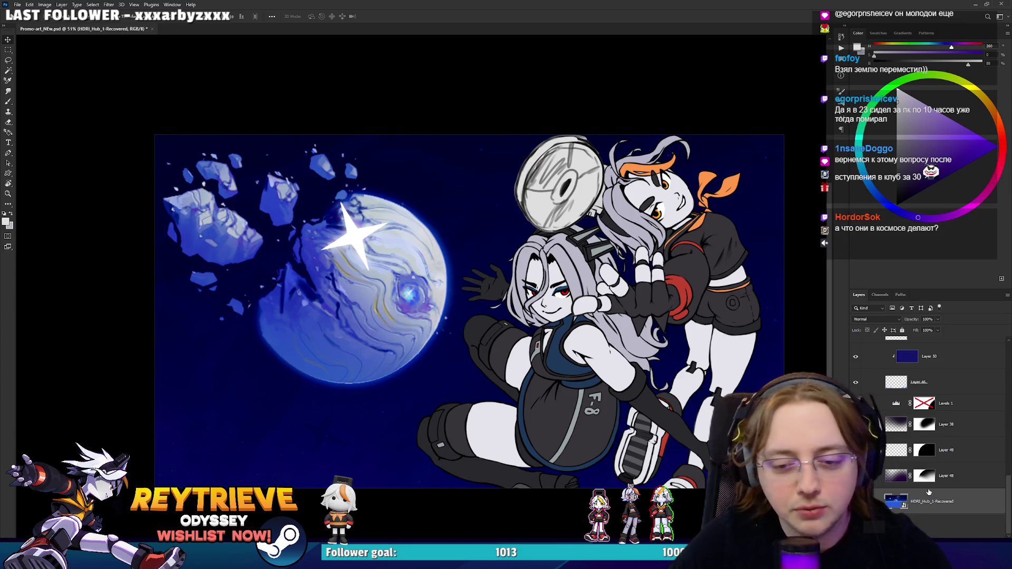
pyautogui.hotkey('ctrl', 'z')
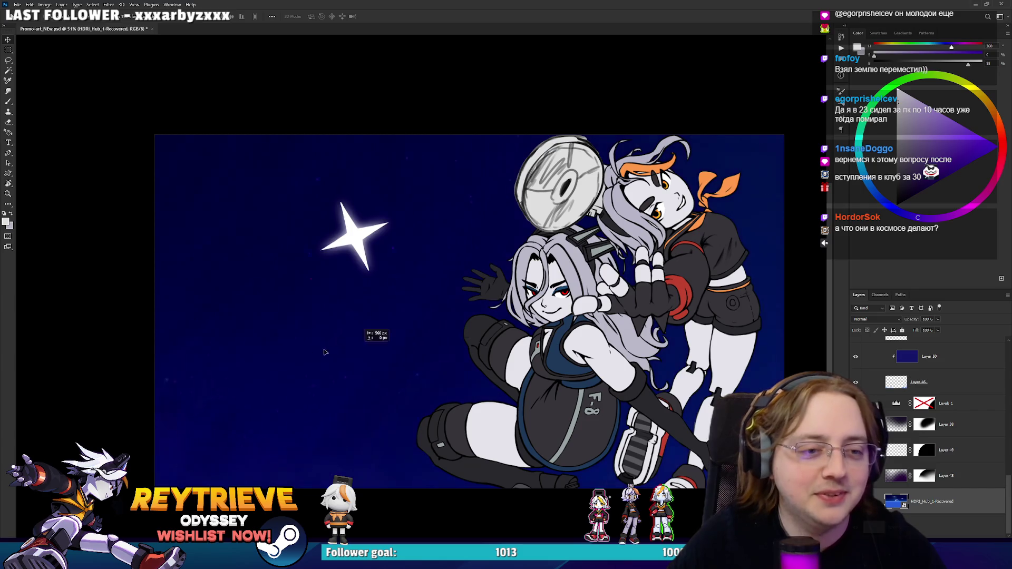
pyautogui.hotkey('ctrl', 'z')
pyautogui.moveTo(597, 323)
pyautogui.mouseDown()
pyautogui.moveTo(697, 346)
pyautogui.moveTo(474, 437)
pyautogui.moveTo(478, 291)
pyautogui.moveTo(425, 292)
pyautogui.mouseUp()
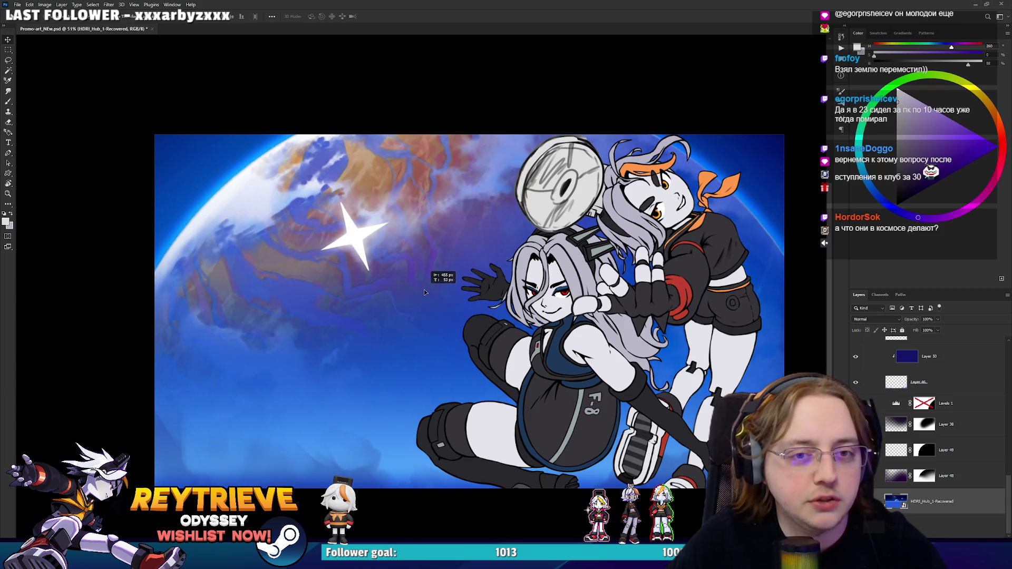
# Step: Move the Layer 52 and Layer 52 copy star flare up-left onto the planet's upper-left rim
pyautogui.scroll(2, 936, 458)
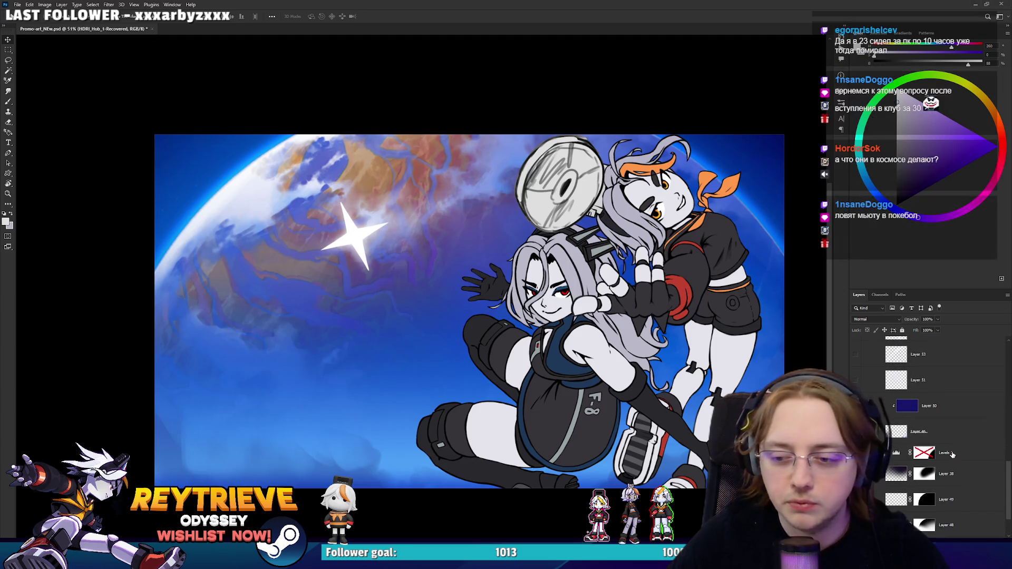
pyautogui.scroll(3, 952, 454)
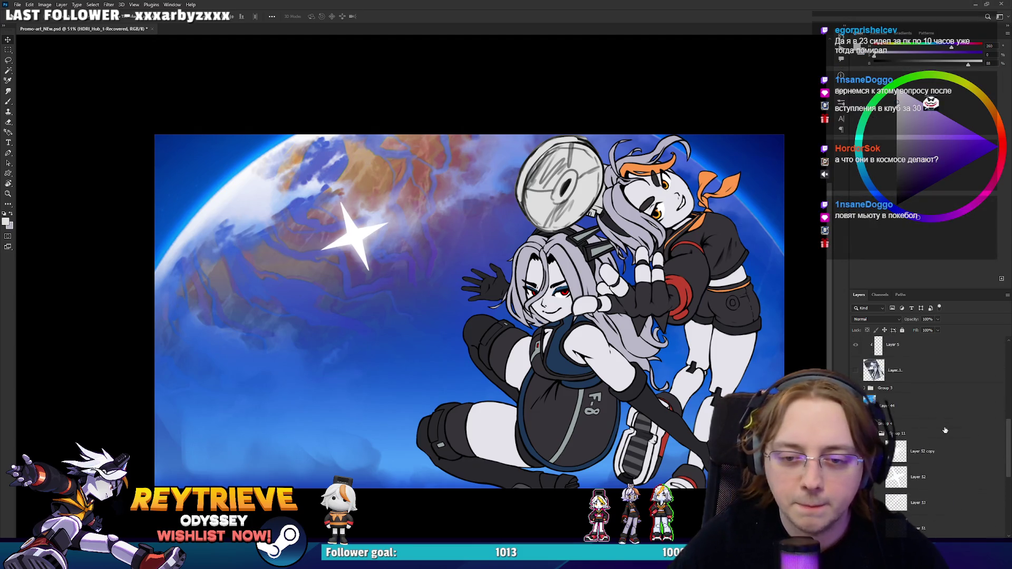
pyautogui.click(934, 372)
pyautogui.keyDown('ctrl'); pyautogui.click(921, 390); pyautogui.keyUp('ctrl')
pyautogui.moveTo(596, 329); pyautogui.dragTo(456, 274)
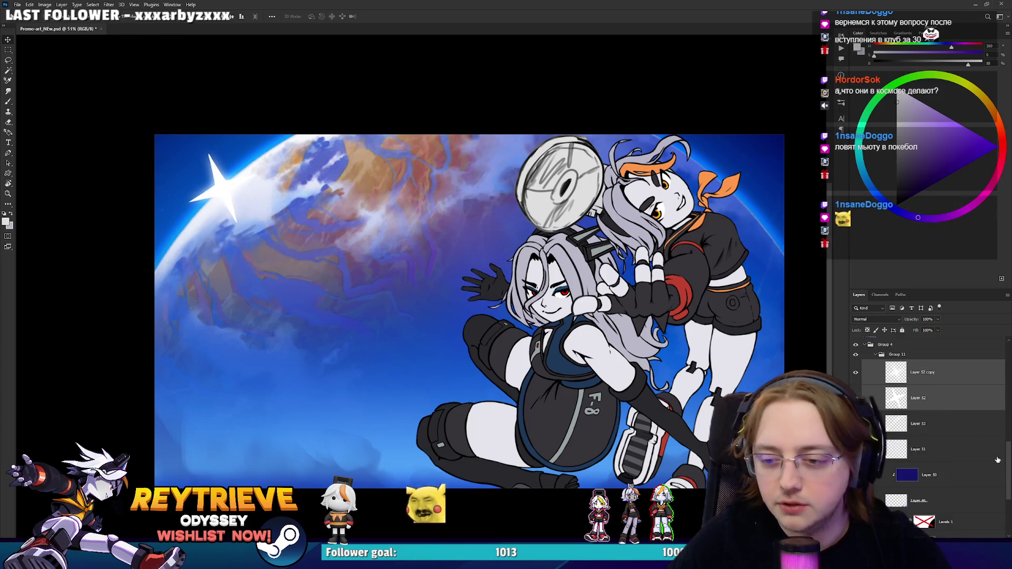
# Step: Select the character group Group 12 and shift the two robot girls to the left
pyautogui.scroll(-3, 997, 460)
pyautogui.click(996, 431)
pyautogui.scroll(-1, 980, 411)
pyautogui.click(971, 426)
pyautogui.scroll(3, 971, 428)
pyautogui.scroll(3, 971, 427)
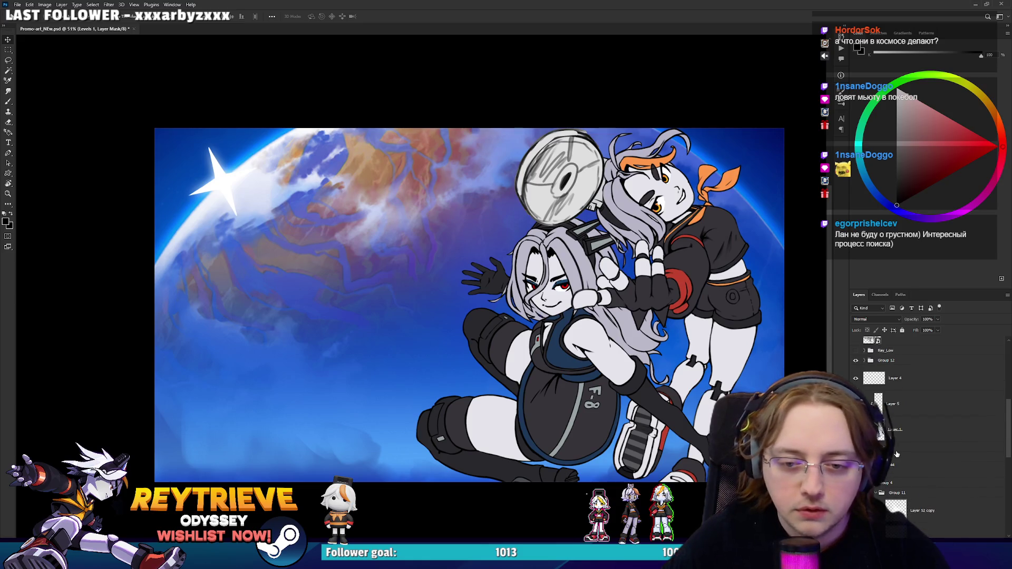
pyautogui.click(970, 410)
pyautogui.moveTo(673, 309); pyautogui.dragTo(544, 310)
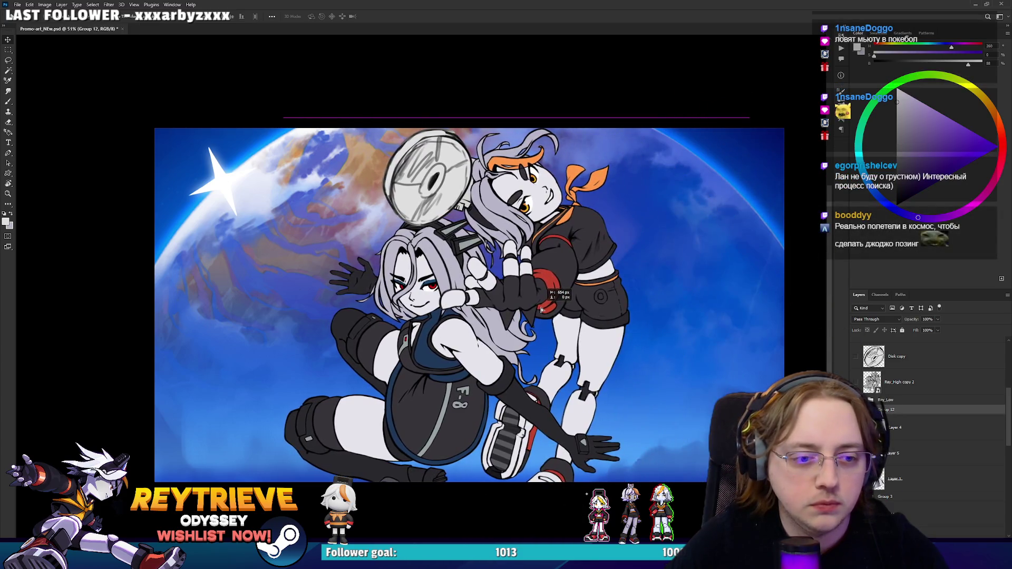
# Step: Tilt the robot girls about 12 degrees, then tilt further and widen them
pyautogui.hotkey('ctrl', 't')
pyautogui.moveTo(636, 290)
pyautogui.mouseDown()
pyautogui.moveTo(669, 249)
pyautogui.moveTo(656, 208)
pyautogui.mouseUp()
pyautogui.moveTo(611, 266)
pyautogui.mouseDown()
pyautogui.moveTo(636, 257)
pyautogui.moveTo(601, 258)
pyautogui.moveTo(586, 273)
pyautogui.mouseUp()
pyautogui.press('Return')
# Step: Nudge the robot girls down and shrink them slightly into position
pyautogui.scroll(1, 587, 276)
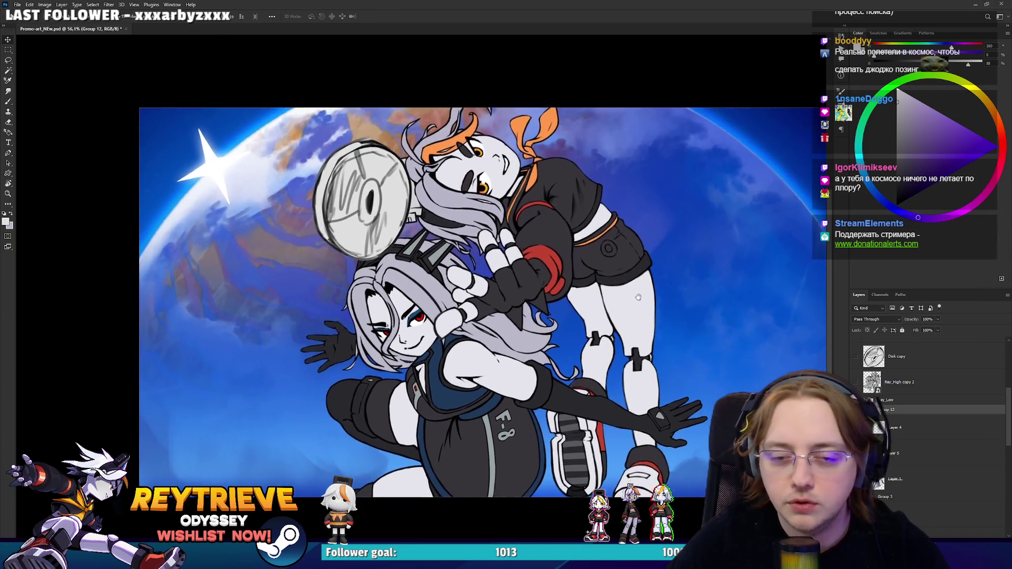
pyautogui.moveTo(588, 278)
pyautogui.mouseDown()
pyautogui.moveTo(591, 286)
pyautogui.moveTo(567, 285)
pyautogui.mouseUp()
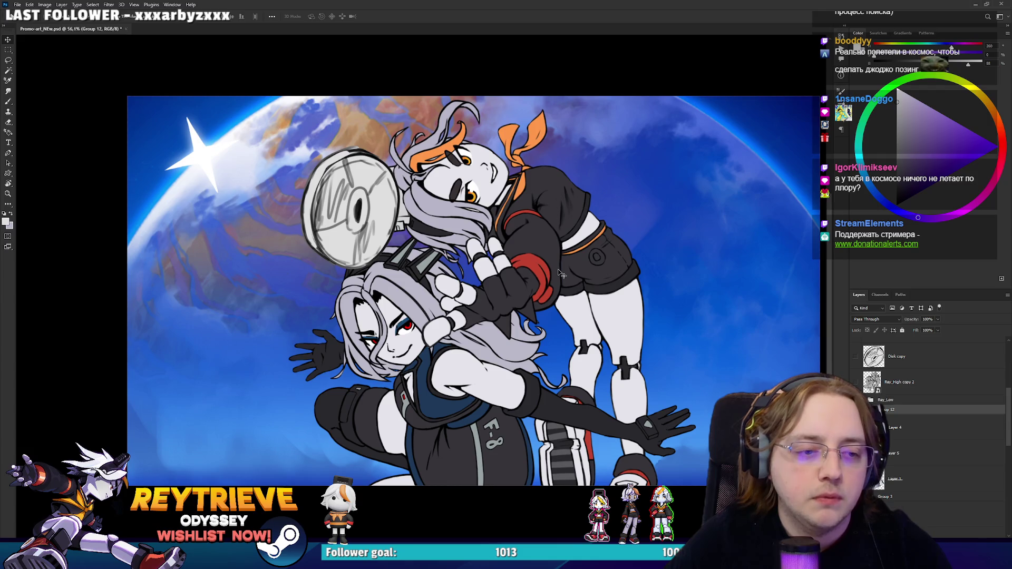
pyautogui.moveTo(496, 95); pyautogui.dragTo(492, 181)
pyautogui.press('Return')
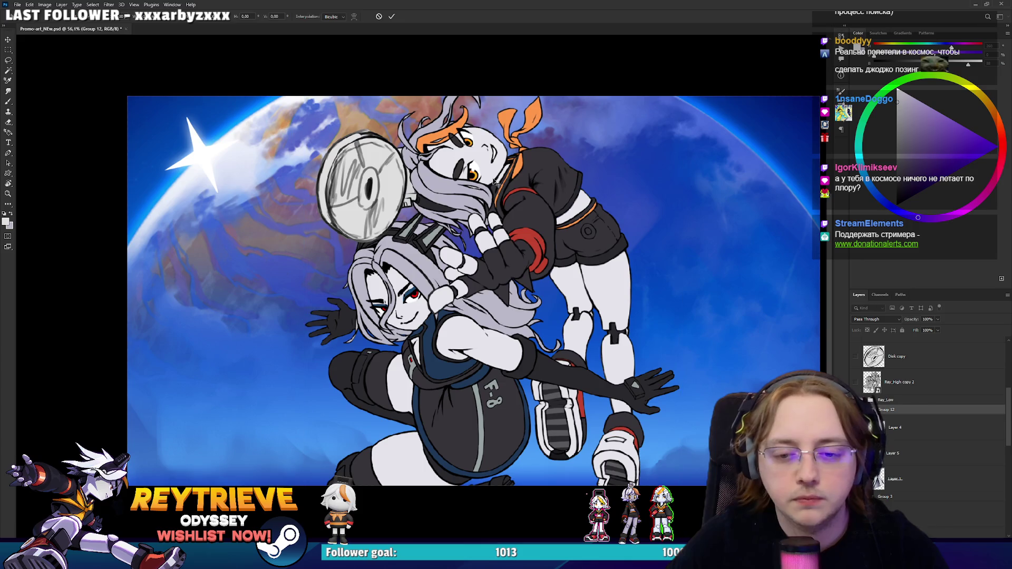
# Step: Turn on the Logo Skew copy layer and move the REYTRIEVE ODYSSEY logo toward the bottom
pyautogui.scroll(2, 494, 181)
pyautogui.click(855, 478)
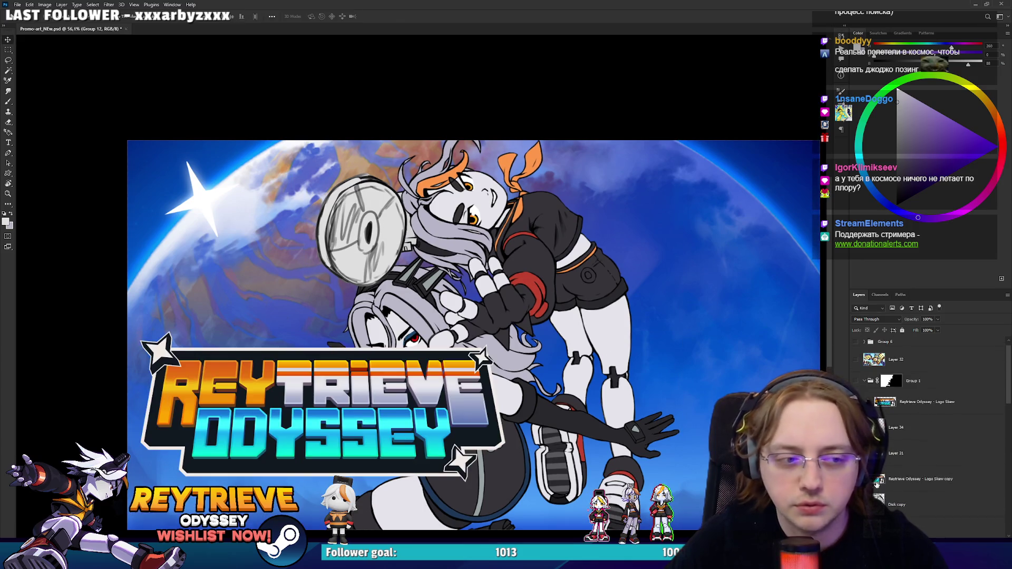
pyautogui.click(922, 478)
pyautogui.moveTo(493, 402)
pyautogui.mouseDown()
pyautogui.moveTo(640, 469)
pyautogui.moveTo(639, 455)
pyautogui.mouseUp()
pyautogui.scroll(-2, 639, 456)
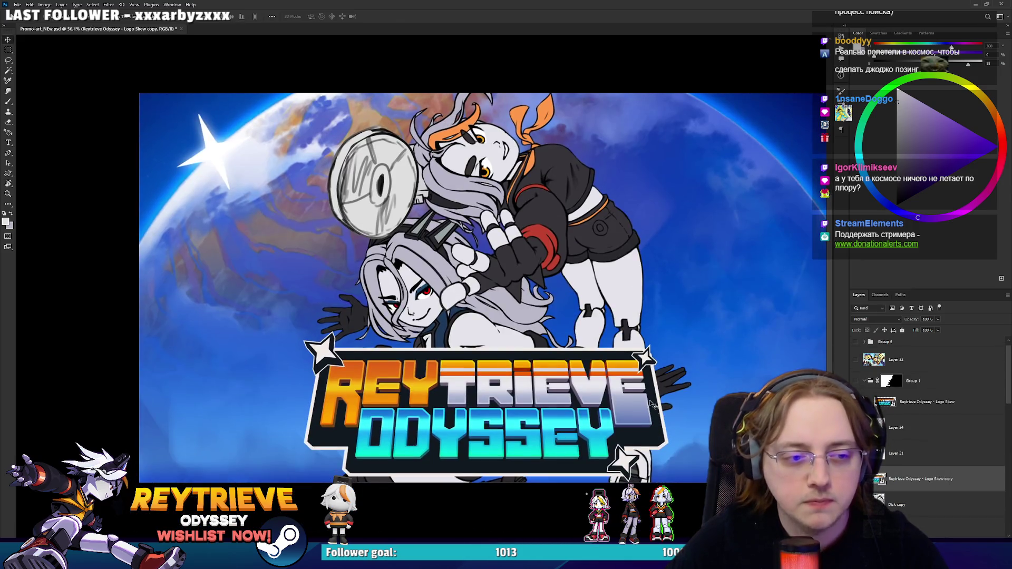
# Step: Enlarge the logo to about 124% and settle it across the lower centre
pyautogui.hotkey('ctrl', 't')
pyautogui.moveTo(672, 331); pyautogui.dragTo(710, 321)
pyautogui.moveTo(642, 384); pyautogui.dragTo(644, 359)
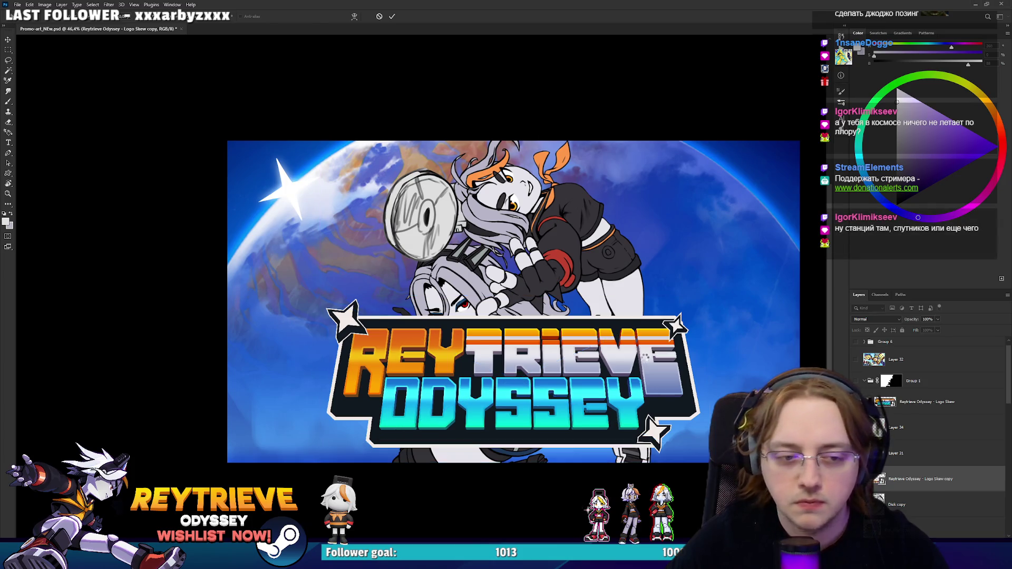
pyautogui.moveTo(573, 345); pyautogui.dragTo(573, 347)
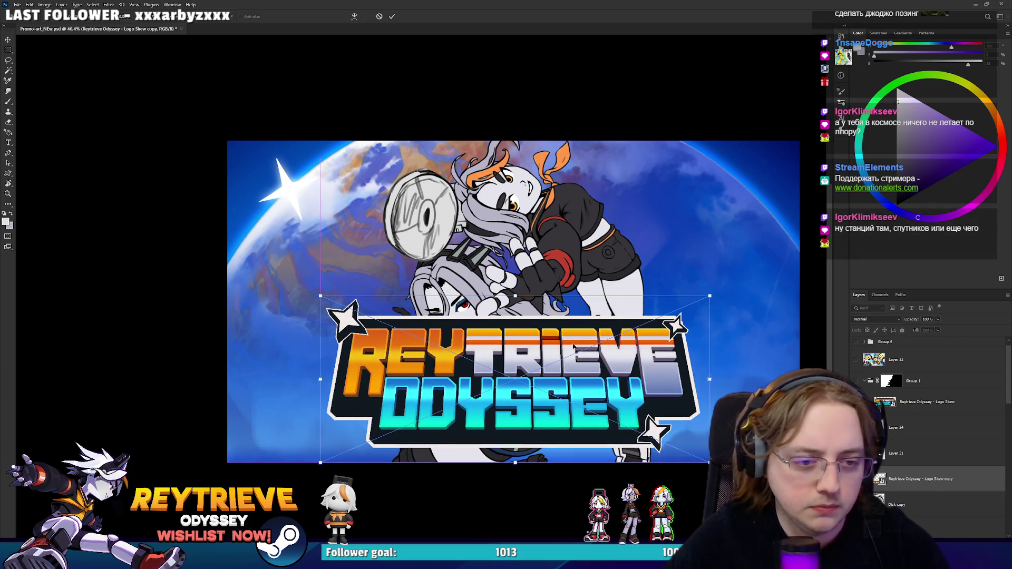
pyautogui.press('Return')
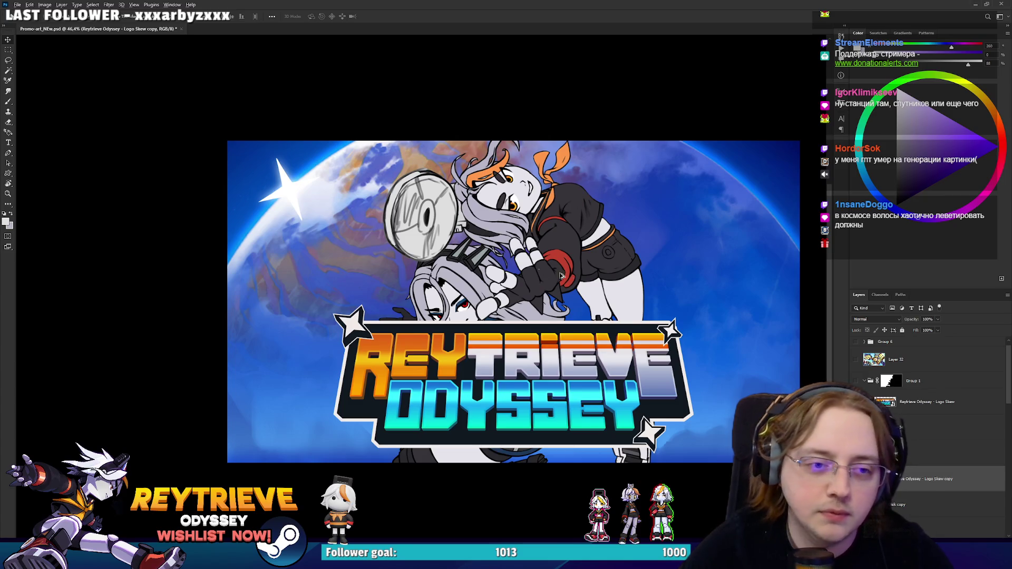
pyautogui.scroll(2, 560, 275)
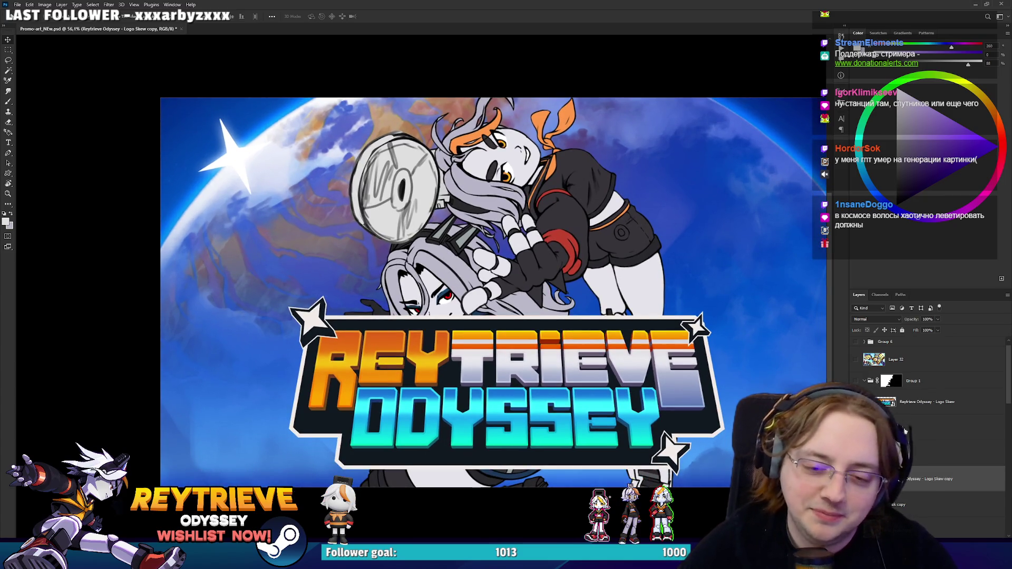
pyautogui.scroll(-5, 917, 407)
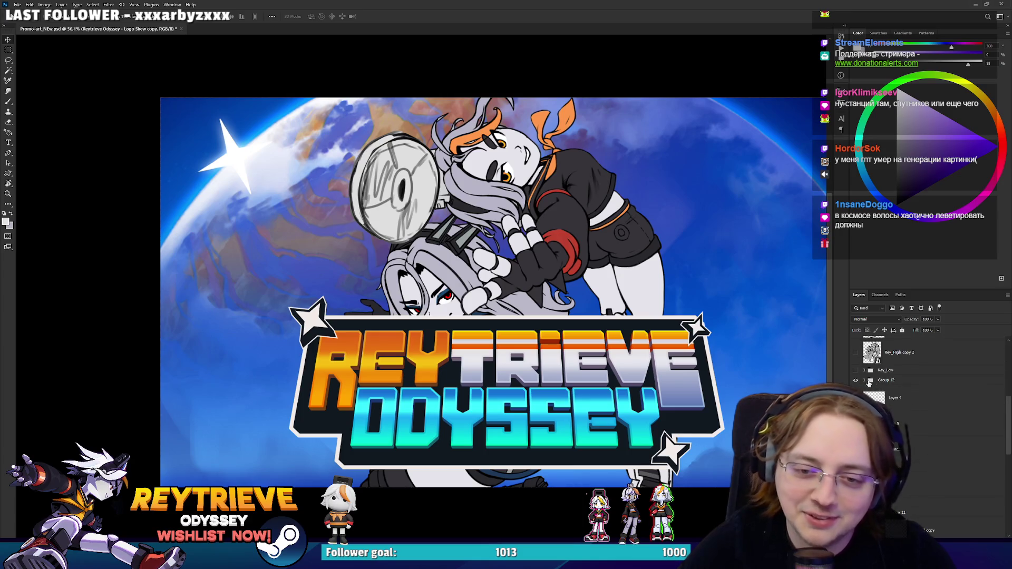
# Step: Select Group 12, shrink the robot girls and lift them above the logo
pyautogui.click(855, 380)
pyautogui.click(856, 380)
pyautogui.click(886, 380)
pyautogui.moveTo(506, 327)
pyautogui.mouseDown()
pyautogui.moveTo(517, 327)
pyautogui.moveTo(456, 232)
pyautogui.mouseUp()
pyautogui.hotkey('ctrl', 't')
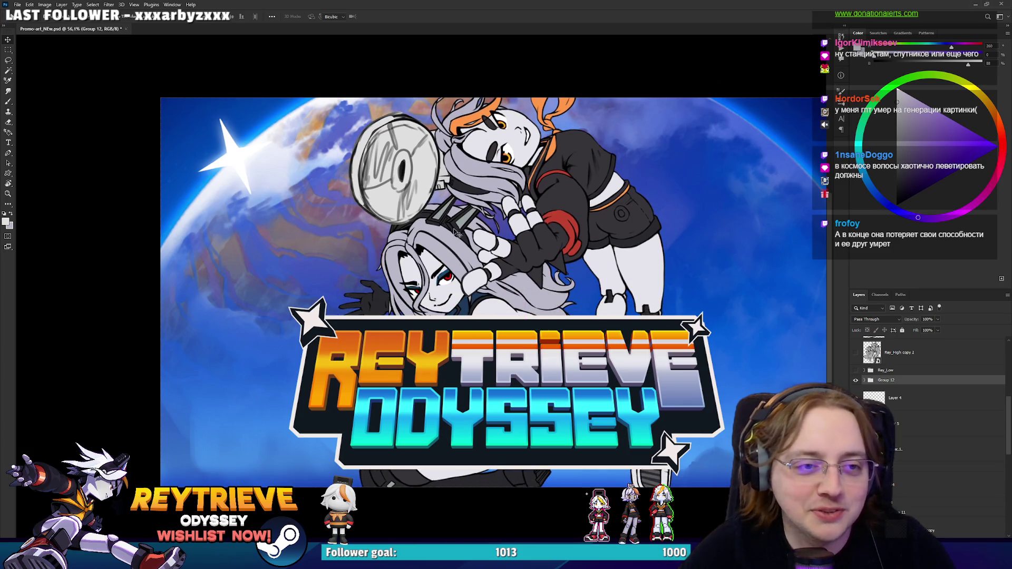
pyautogui.moveTo(527, 65); pyautogui.dragTo(527, 159)
pyautogui.moveTo(527, 242)
pyautogui.mouseDown()
pyautogui.moveTo(526, 163)
pyautogui.moveTo(532, 185)
pyautogui.mouseUp()
pyautogui.press('Return')
# Step: Enlarge the robot girls slightly and rotate them to stand upright side by side
pyautogui.scroll(-2, 533, 183)
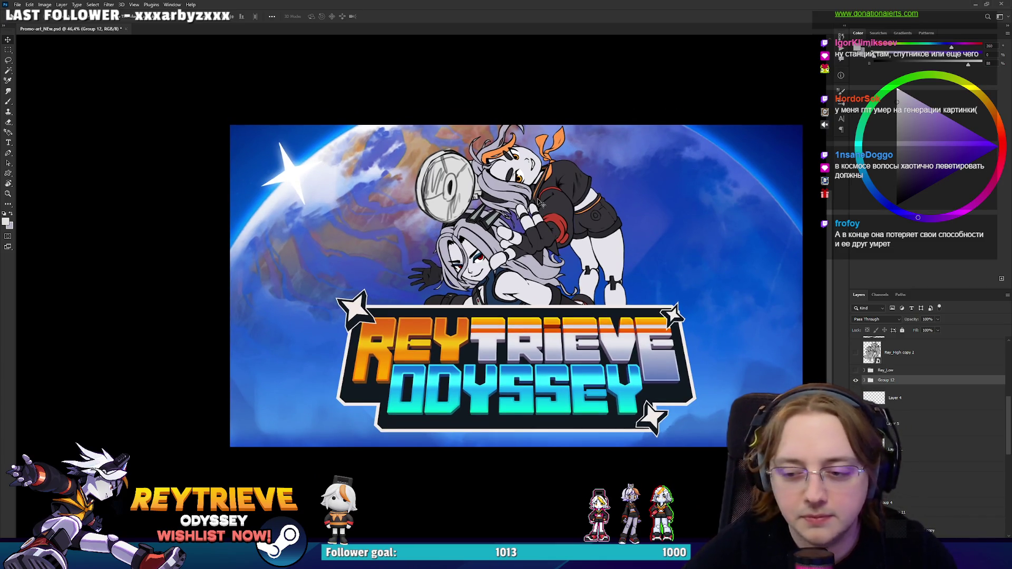
pyautogui.hotkey('ctrl', 't')
pyautogui.moveTo(530, 432); pyautogui.dragTo(532, 483)
pyautogui.moveTo(535, 388); pyautogui.dragTo(535, 399)
pyautogui.moveTo(706, 294)
pyautogui.mouseDown()
pyautogui.moveTo(632, 411)
pyautogui.moveTo(596, 437)
pyautogui.moveTo(559, 438)
pyautogui.moveTo(476, 402)
pyautogui.moveTo(545, 399)
pyautogui.moveTo(580, 387)
pyautogui.moveTo(590, 367)
pyautogui.mouseUp()
pyautogui.moveTo(581, 370); pyautogui.dragTo(579, 369)
pyautogui.moveTo(558, 329)
pyautogui.mouseDown()
pyautogui.moveTo(541, 314)
pyautogui.moveTo(535, 324)
pyautogui.mouseUp()
pyautogui.moveTo(642, 314); pyautogui.dragTo(589, 320)
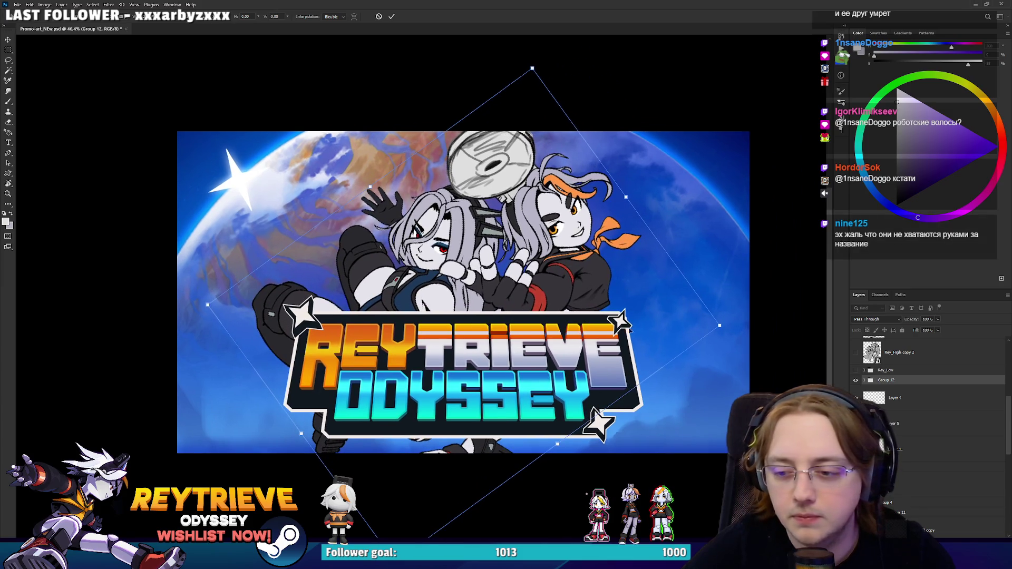
pyautogui.moveTo(721, 326)
pyautogui.mouseDown()
pyautogui.moveTo(637, 331)
pyautogui.moveTo(653, 334)
pyautogui.mouseUp()
pyautogui.press('Return')
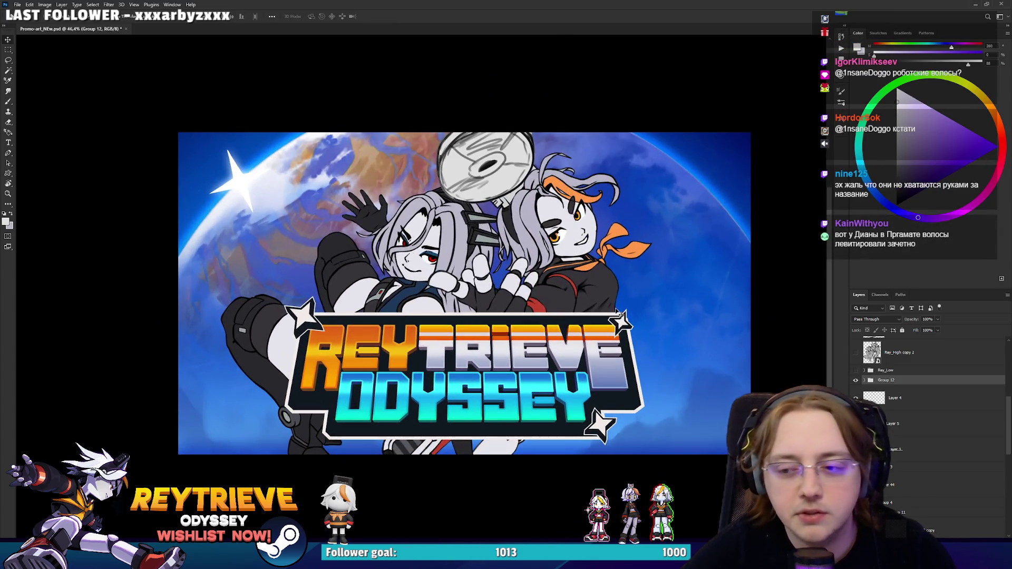